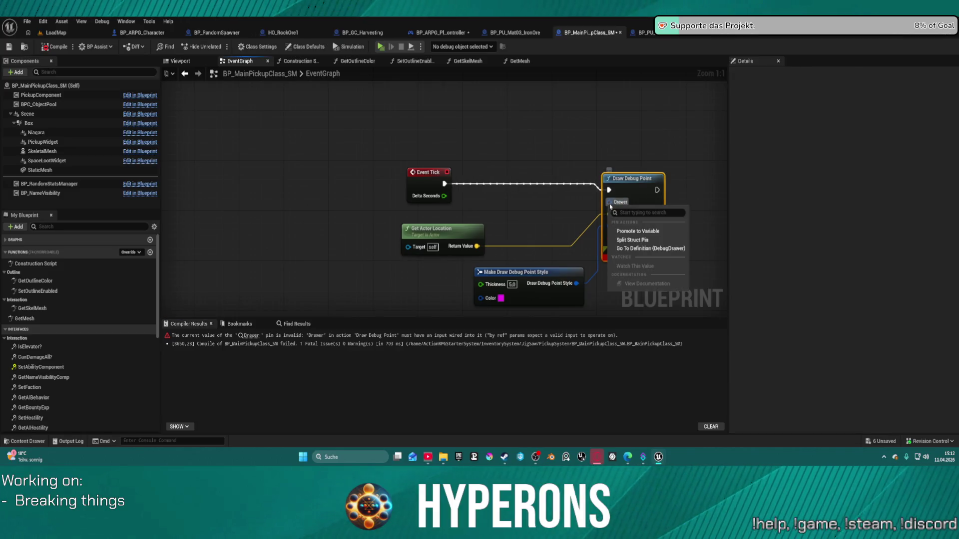
Try removing Draw Debug Point's Drawer input, recompile, and undo to restore it.
{"action": "left_click", "coordinate": [624, 240]}
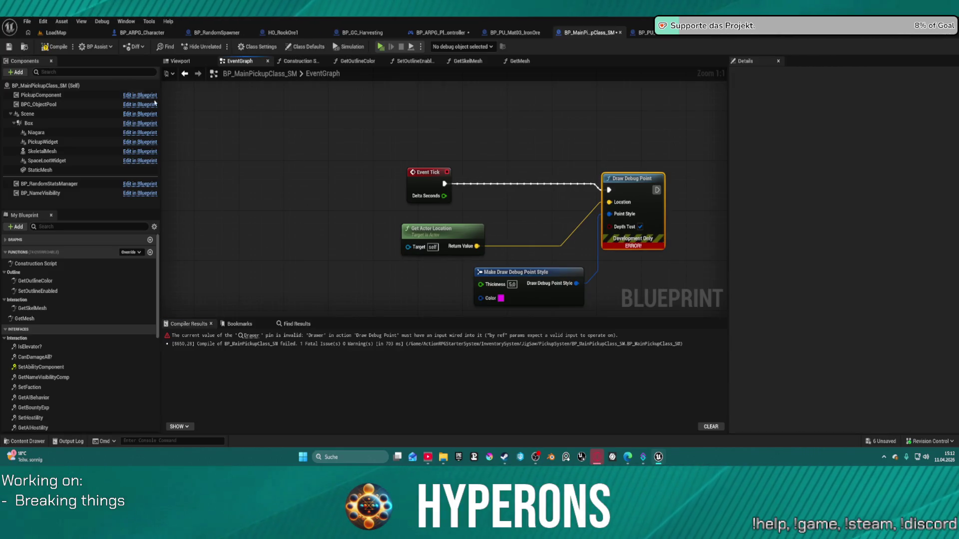
{"action": "left_click", "coordinate": [46, 48]}
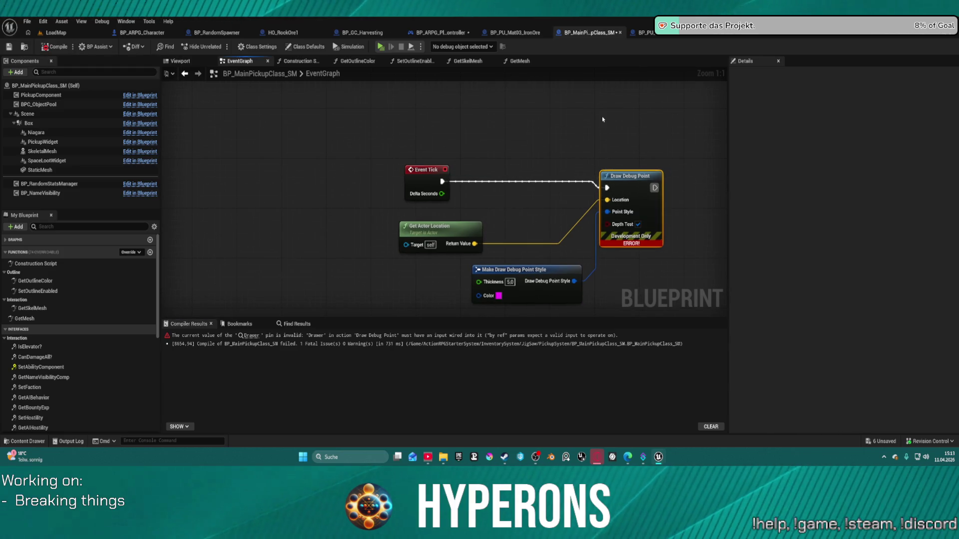
{"action": "key", "text": "ctrl+z"}
Wire a Make Debug Drawer node into the Drawer pin, recompile cleanly, and go to LoadMap.
{"action": "left_click_drag", "start_coordinate": [608, 200], "coordinate": [484, 205]}
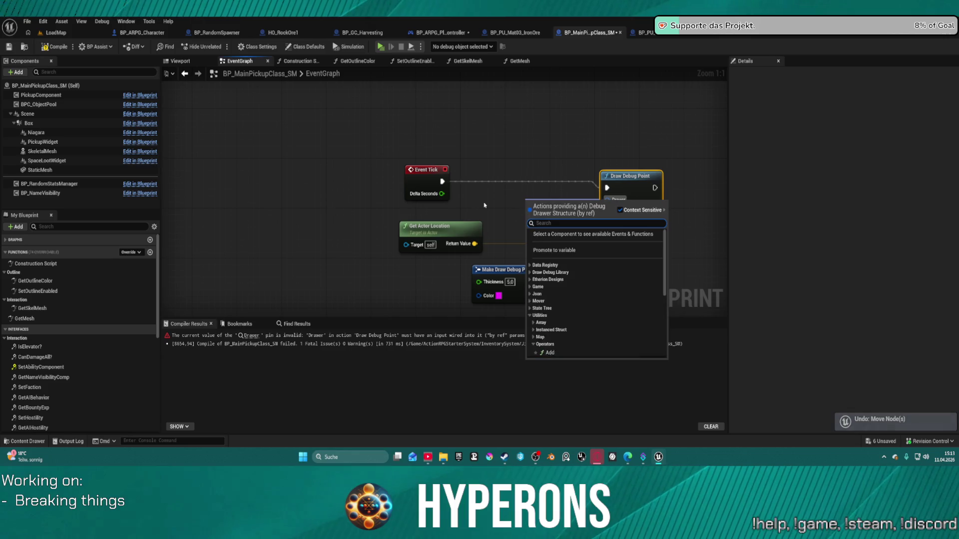
{"action": "type", "text": "make"}
{"action": "key", "text": "Down"}
{"action": "key", "text": "Down"}
{"action": "key", "text": "Down"}
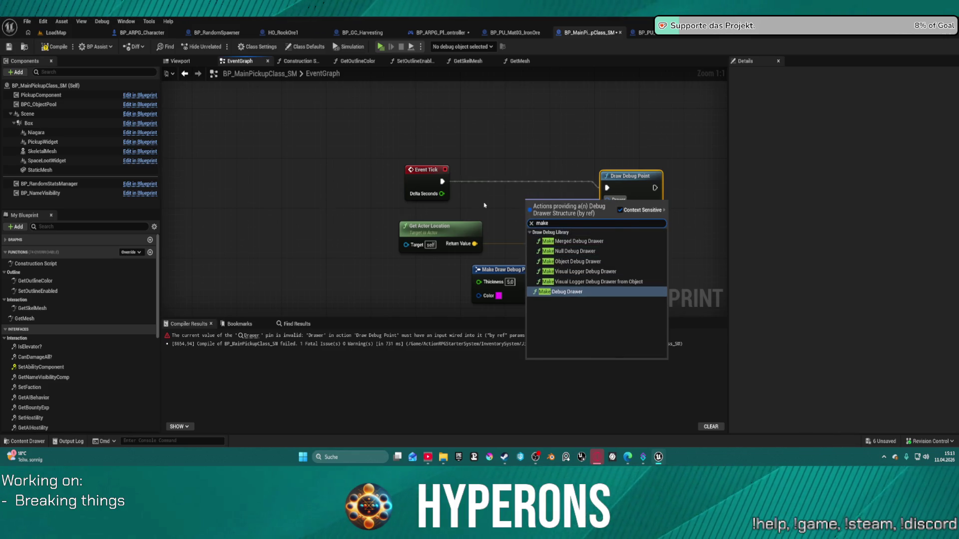
{"action": "key", "text": "Return"}
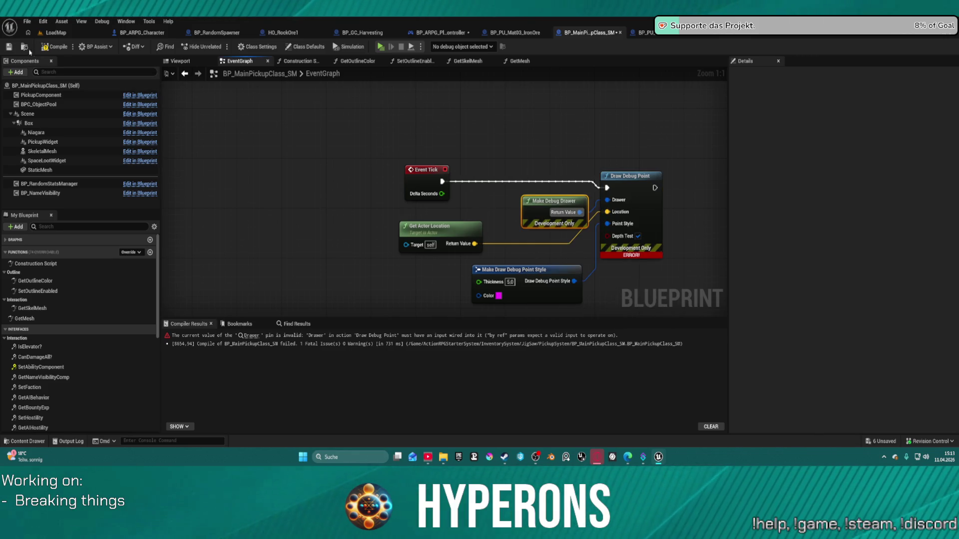
{"action": "left_click", "coordinate": [45, 47]}
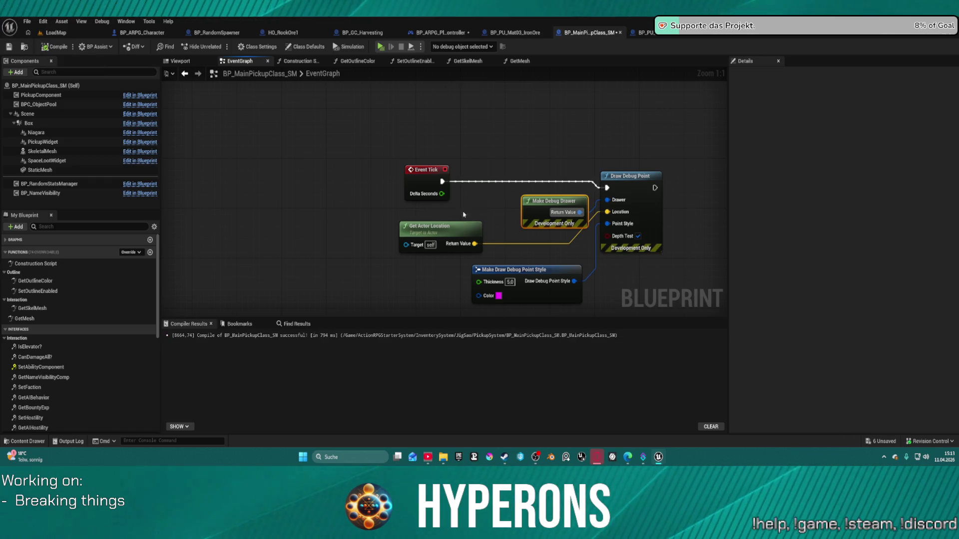
{"action": "left_click", "coordinate": [53, 33]}
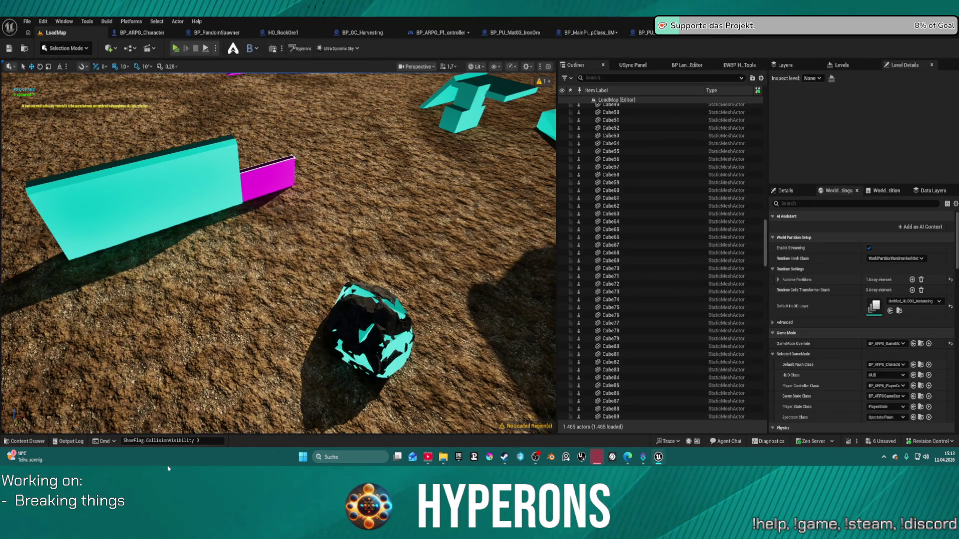
Hide collision shapes, then playtest lasering a rock into Cobalt Ore and Normal Stone pickups.
{"action": "key", "text": "Return"}
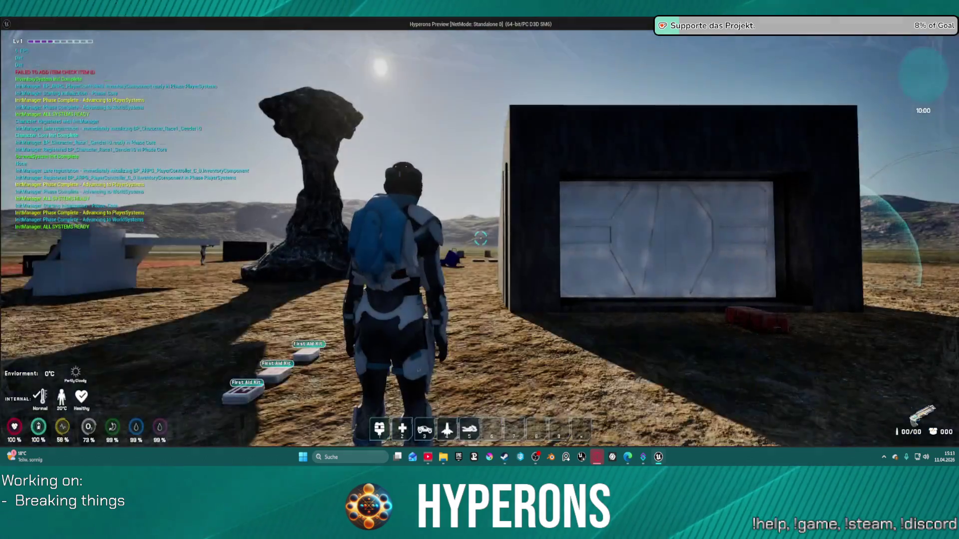
{"action": "key", "text": "i"}
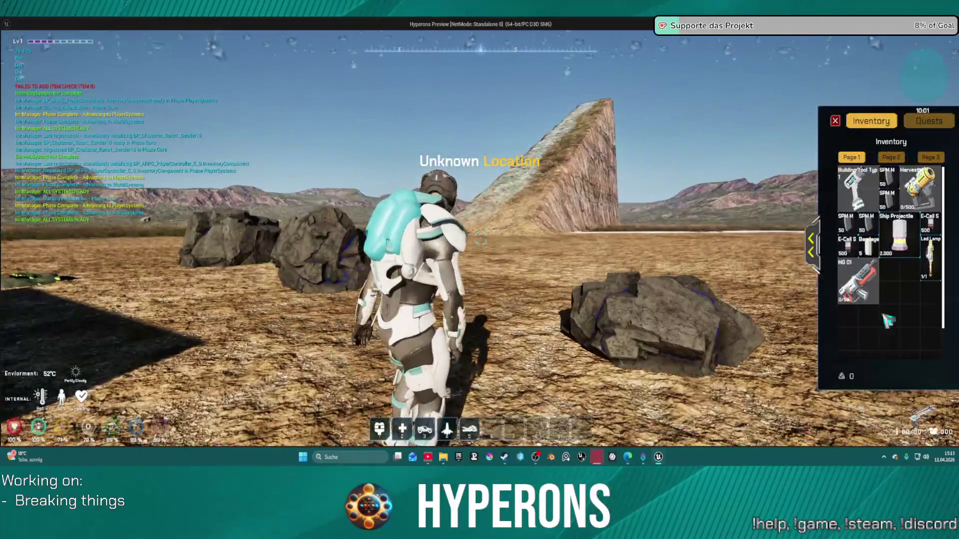
{"action": "key", "text": "i"}
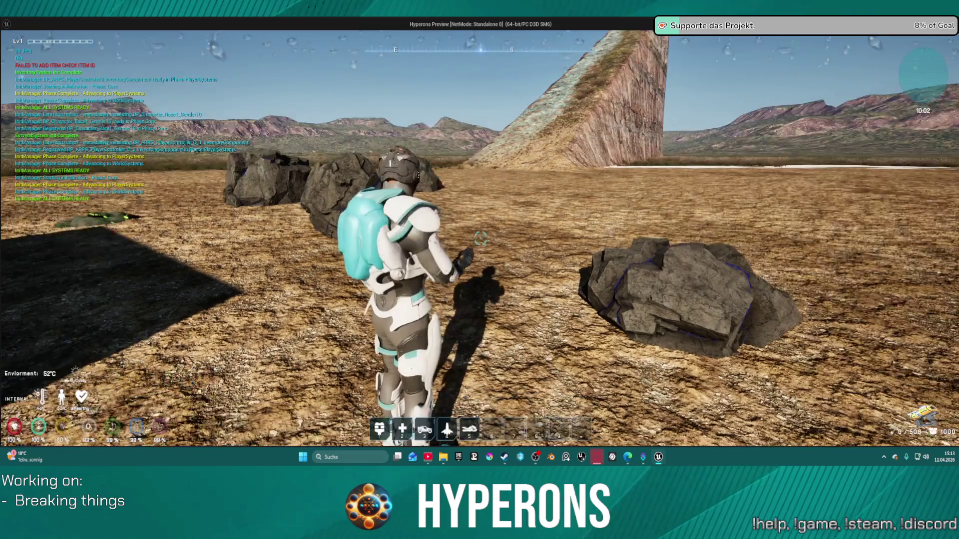
{"action": "key", "text": "w"}
{"action": "left_click", "coordinate": [480, 235]}
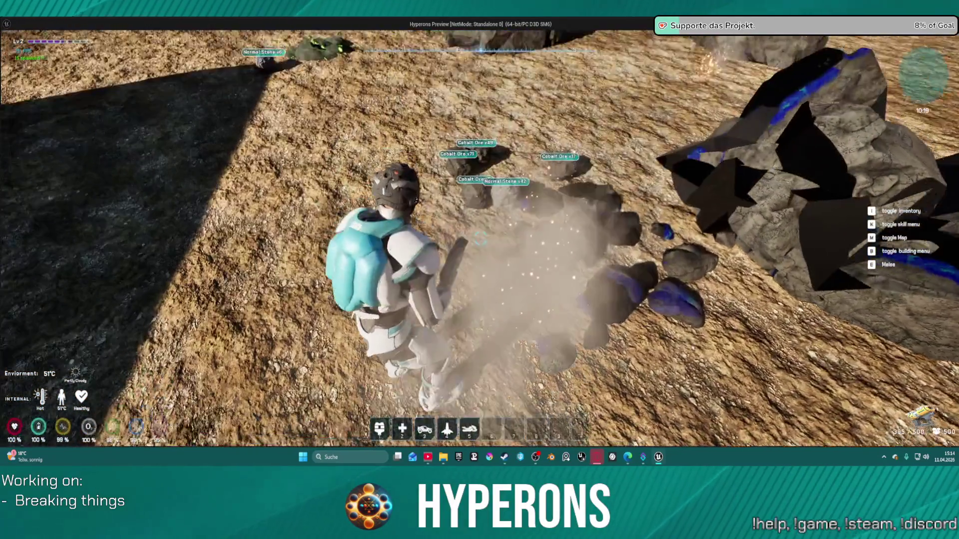
{"action": "key", "text": "w"}
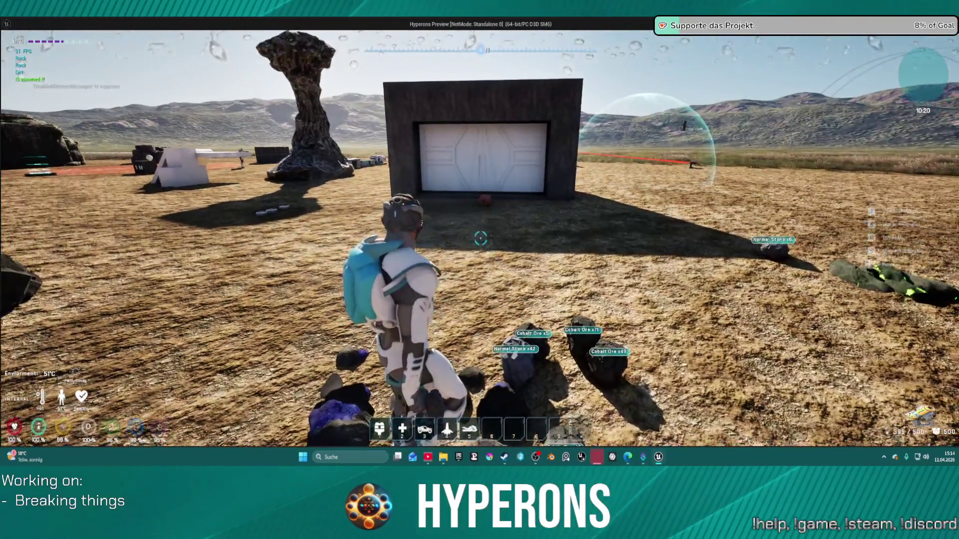
{"action": "key", "text": "Escape"}
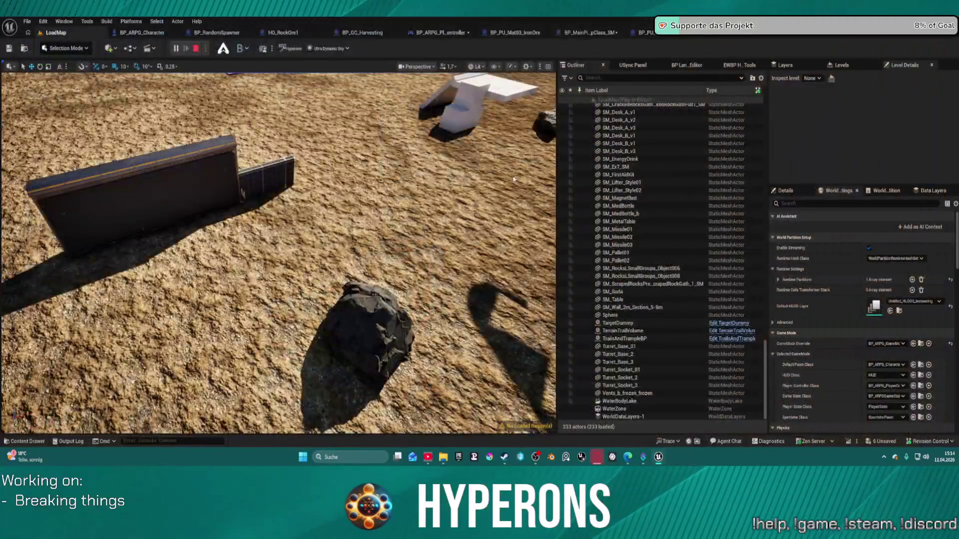
Delete the Draw Debug Point, Make Debug Drawer and point style nodes from the pickup's event graph.
{"action": "left_click", "coordinate": [588, 33]}
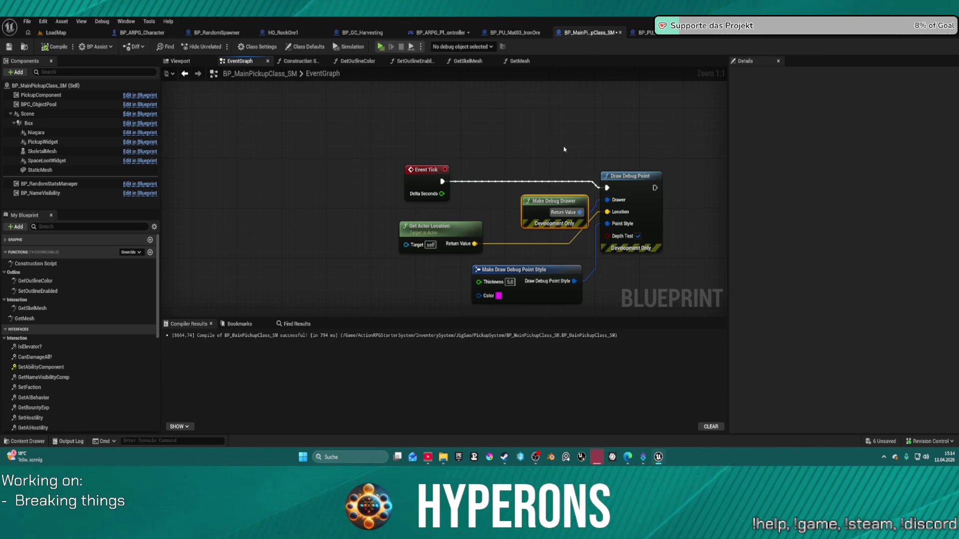
{"action": "left_click_drag", "start_coordinate": [560, 203], "coordinate": [532, 191]}
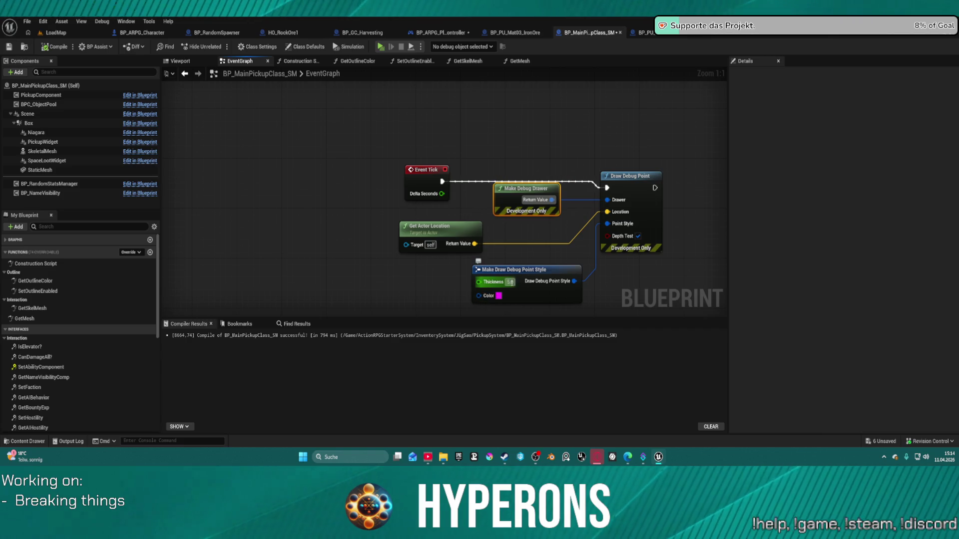
{"action": "left_click", "coordinate": [523, 281]}
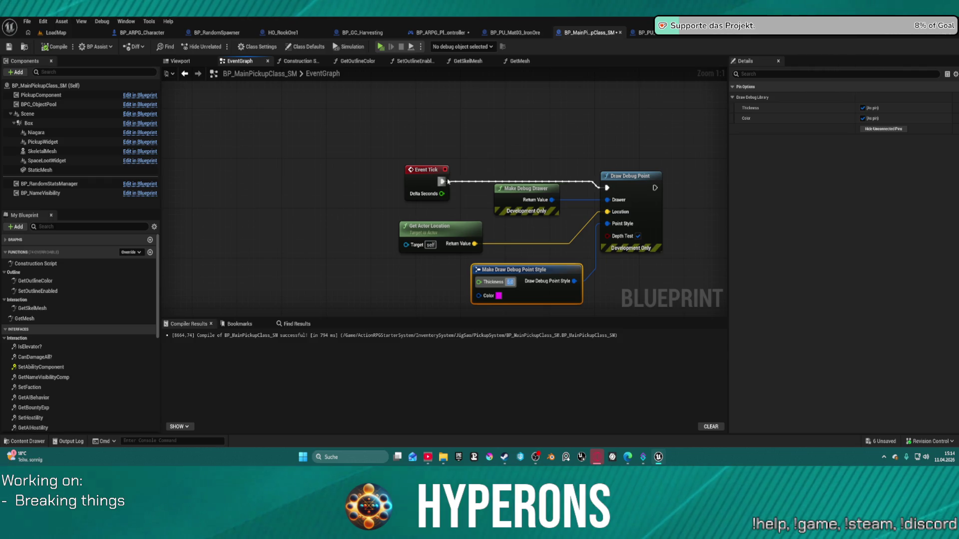
{"action": "left_click", "coordinate": [630, 176]}
{"action": "key", "text": "Delete"}
{"action": "left_click_drag", "start_coordinate": [515, 161], "coordinate": [544, 307]}
{"action": "key", "text": "Delete"}
Add a Draw Debug Sphere off Event Tick, centred on Get Actor Location.
{"action": "left_click_drag", "start_coordinate": [441, 168], "coordinate": [557, 169]}
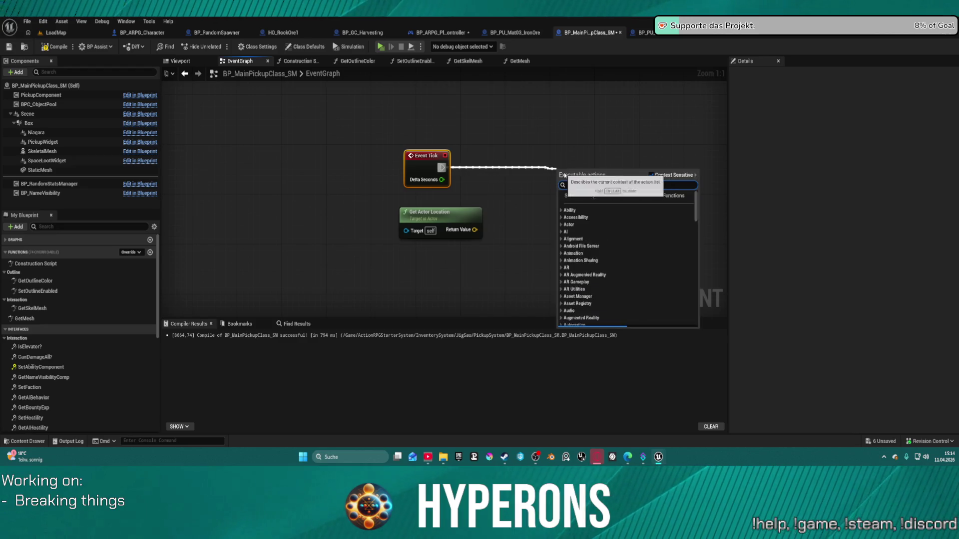
{"action": "type", "text": "sphere"}
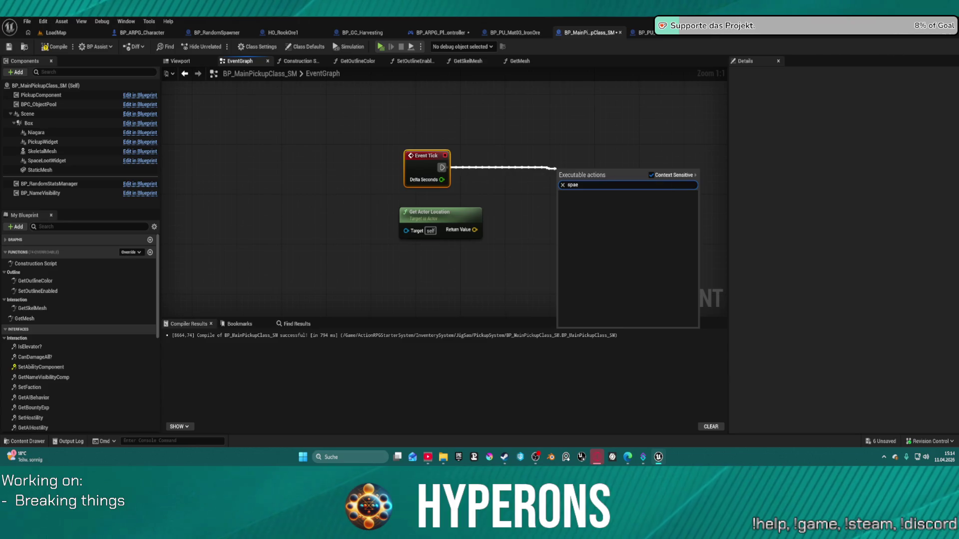
{"action": "key", "text": "BackSpace"}
{"action": "key", "text": "BackSpace"}
{"action": "key", "text": "BackSpace"}
{"action": "type", "text": "deb"}
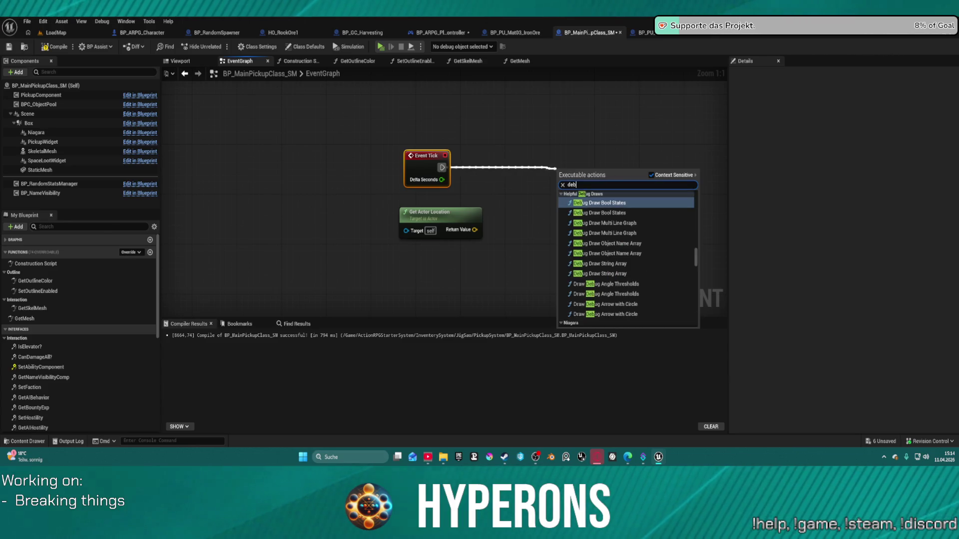
{"action": "type", "text": "ug sp"}
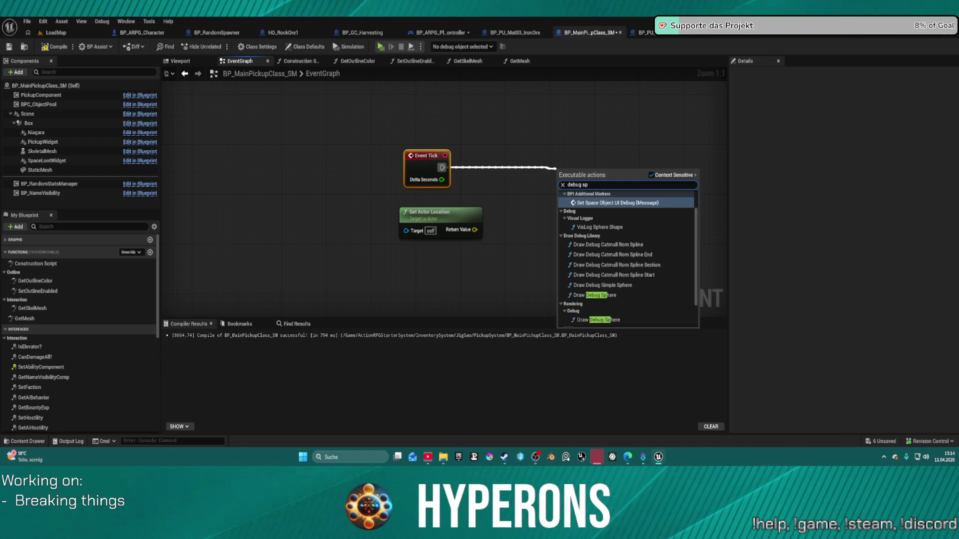
{"action": "type", "text": "here"}
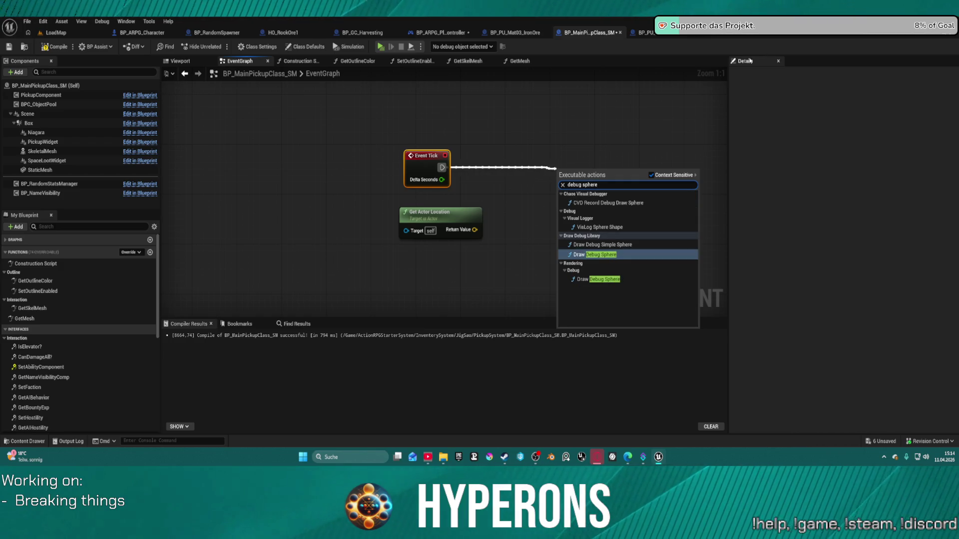
{"action": "left_click", "coordinate": [606, 254]}
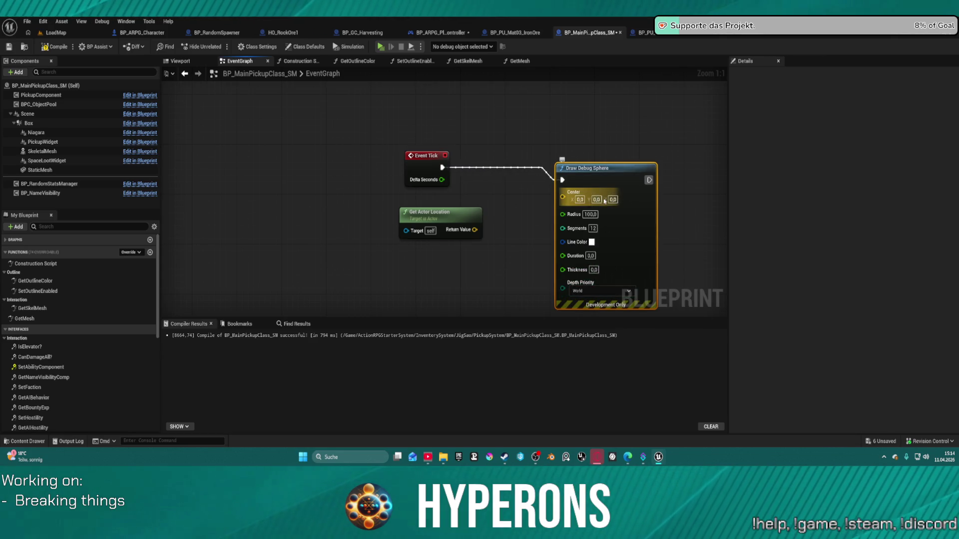
{"action": "mouse_move", "coordinate": [563, 197]}
{"action": "left_mouse_down"}
{"action": "mouse_move", "coordinate": [547, 214]}
{"action": "mouse_move", "coordinate": [479, 232]}
{"action": "left_mouse_up"}
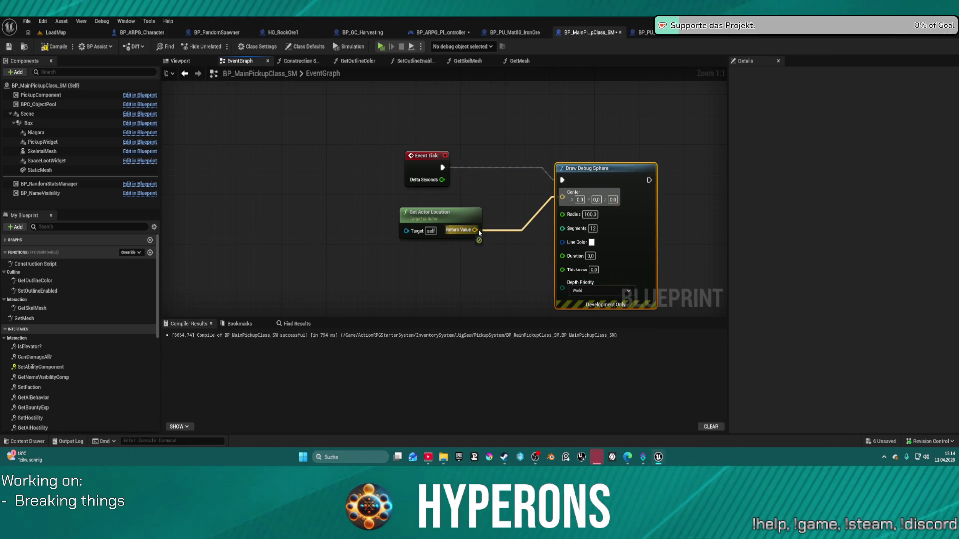
Give the debug sphere a pink line colour, Duration 1 and Thickness 5.
{"action": "left_click", "coordinate": [591, 232]}
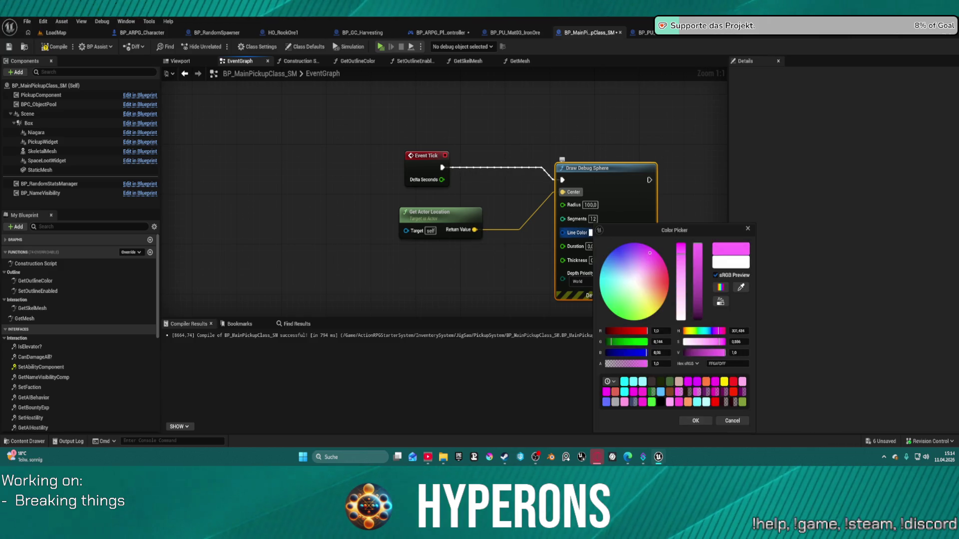
{"action": "left_click", "coordinate": [713, 397]}
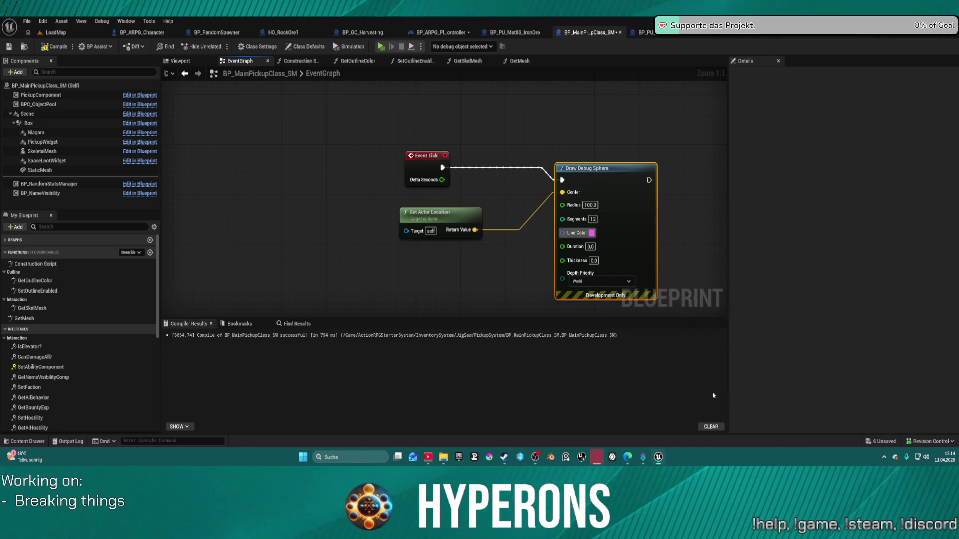
{"action": "left_click", "coordinate": [590, 221]}
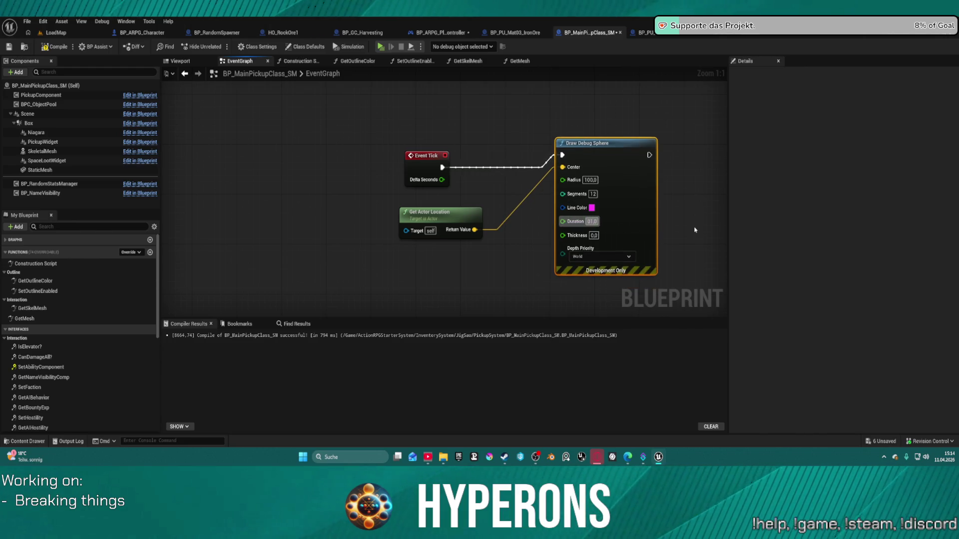
{"action": "type", "text": "1"}
{"action": "key", "text": "Tab"}
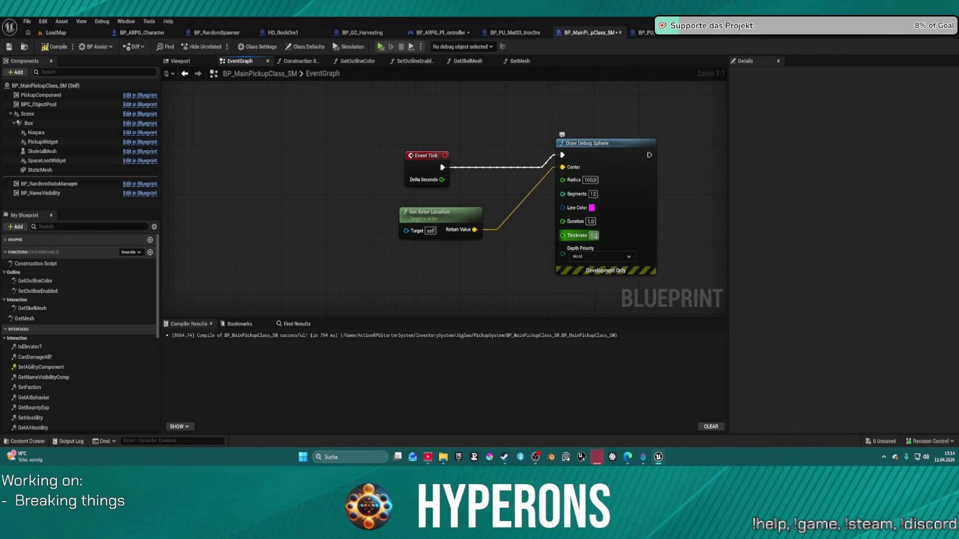
{"action": "type", "text": "2"}
{"action": "key", "text": "Return"}
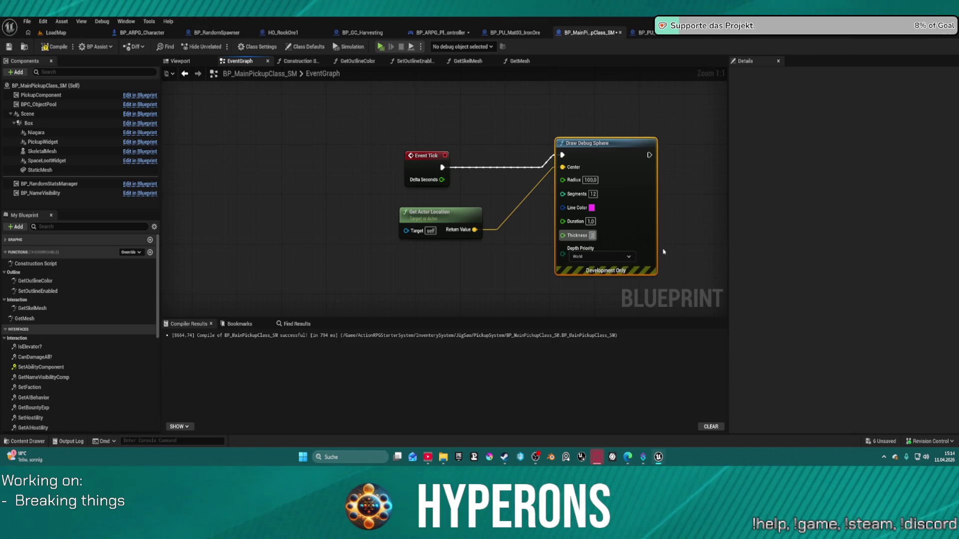
{"action": "type", "text": "5"}
{"action": "left_click", "coordinate": [409, 84]}
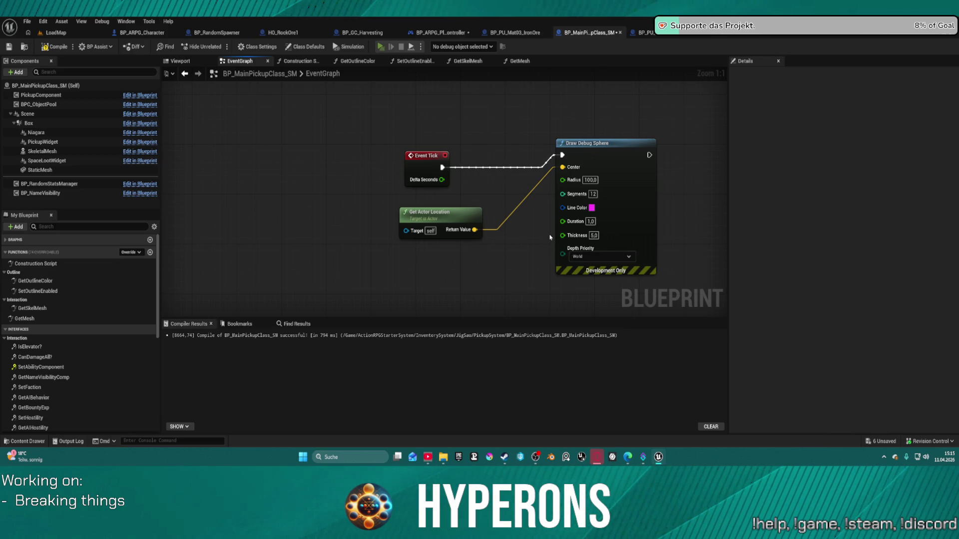
{"action": "key", "text": "alt+p"}
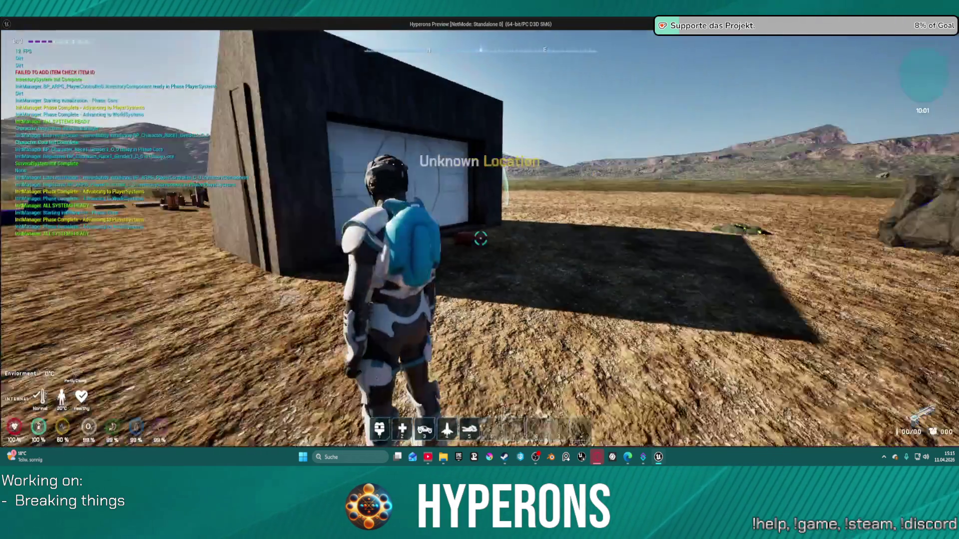
{"action": "key", "text": "i"}
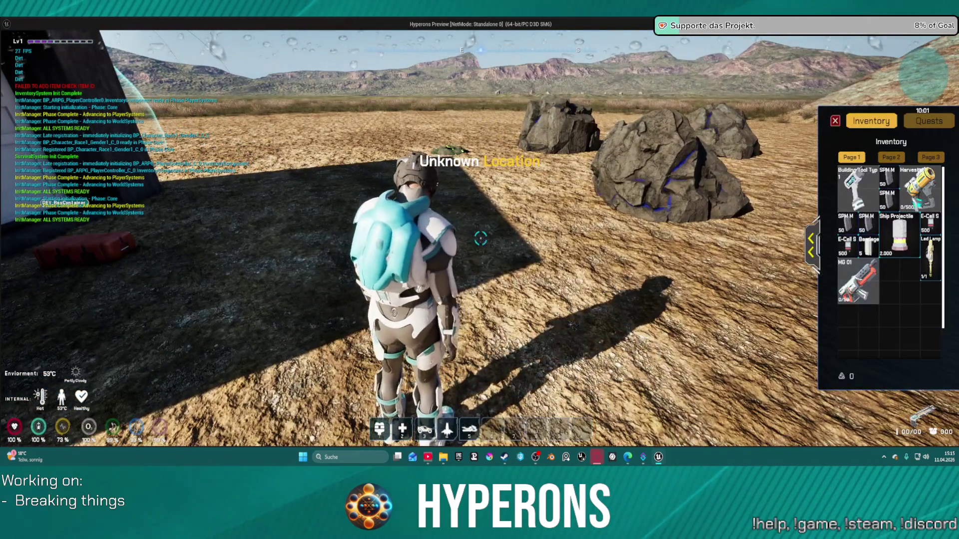
{"action": "key", "text": "i"}
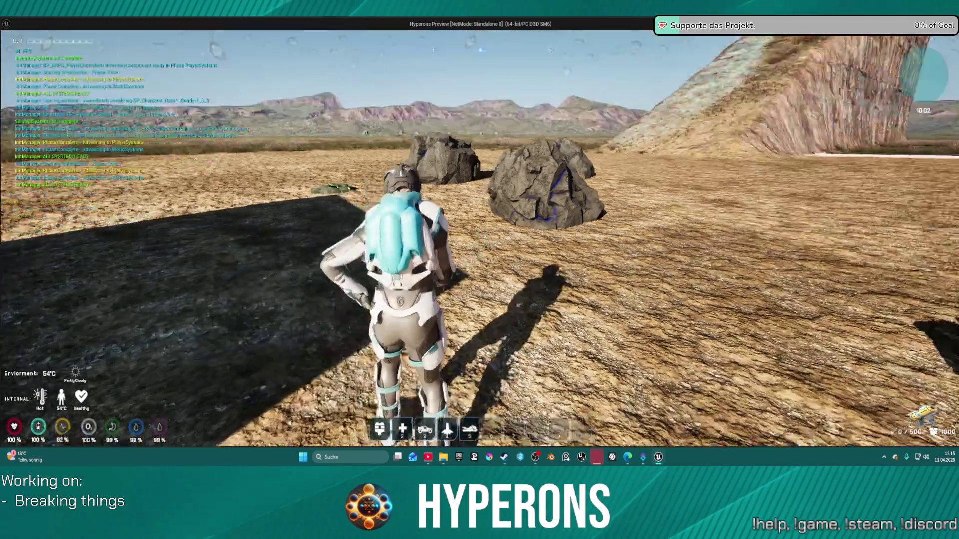
{"action": "key", "text": "w"}
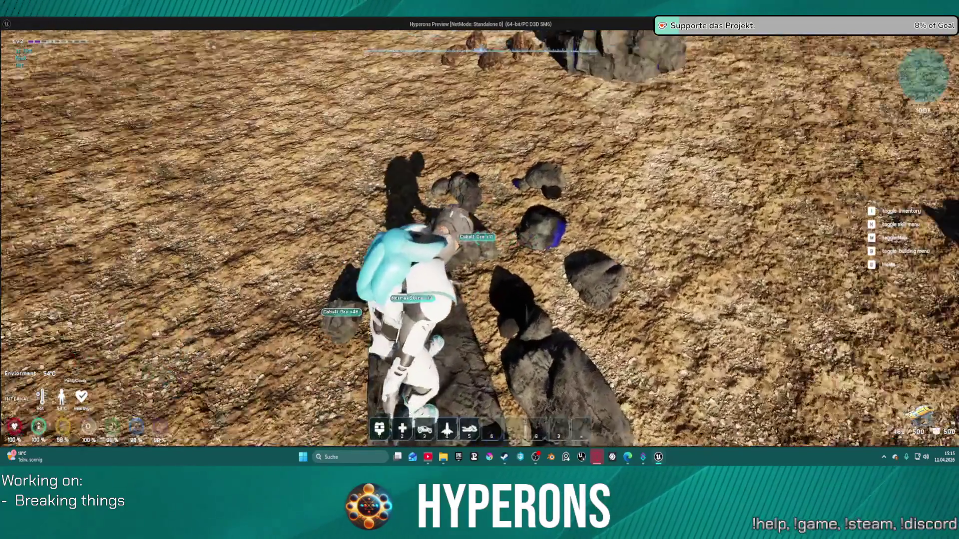
{"action": "key", "text": "w"}
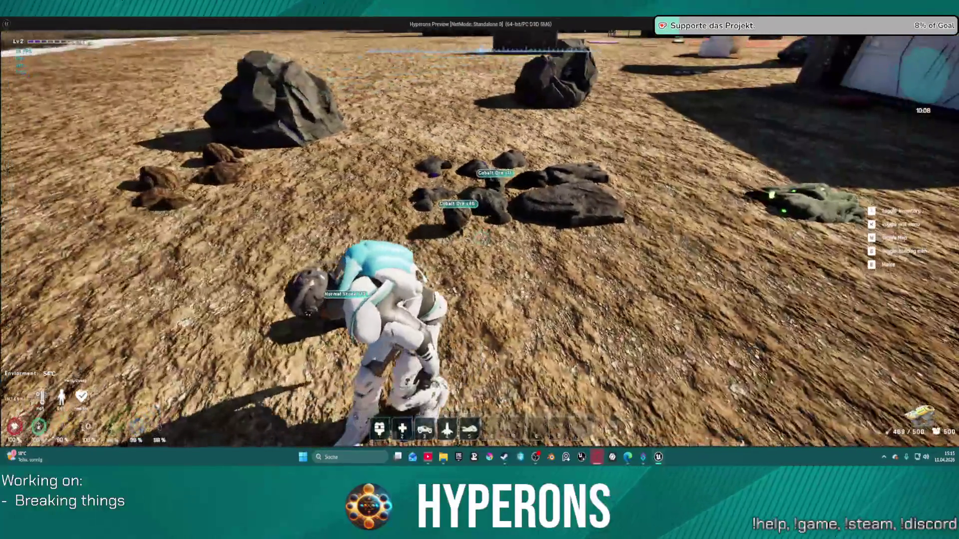
{"action": "key", "text": "w"}
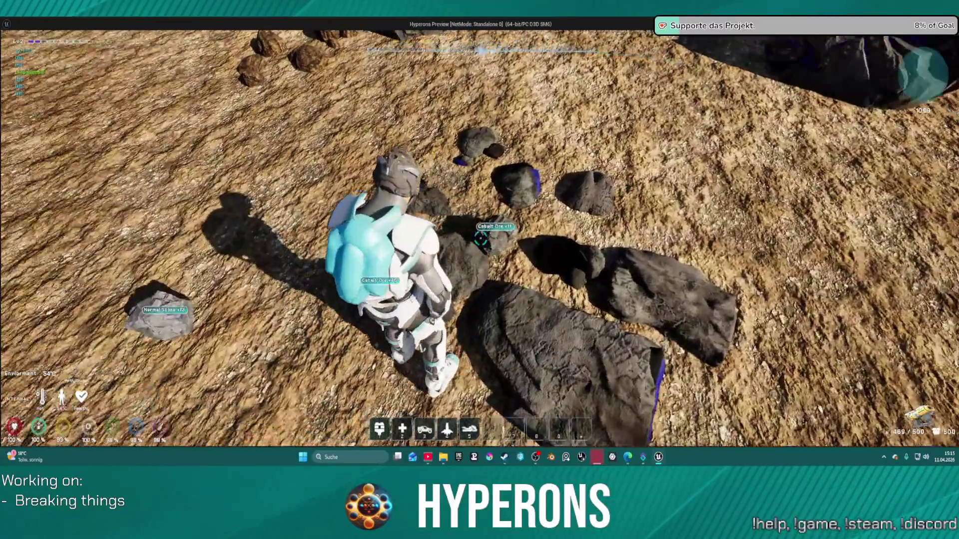
{"action": "key", "text": "w"}
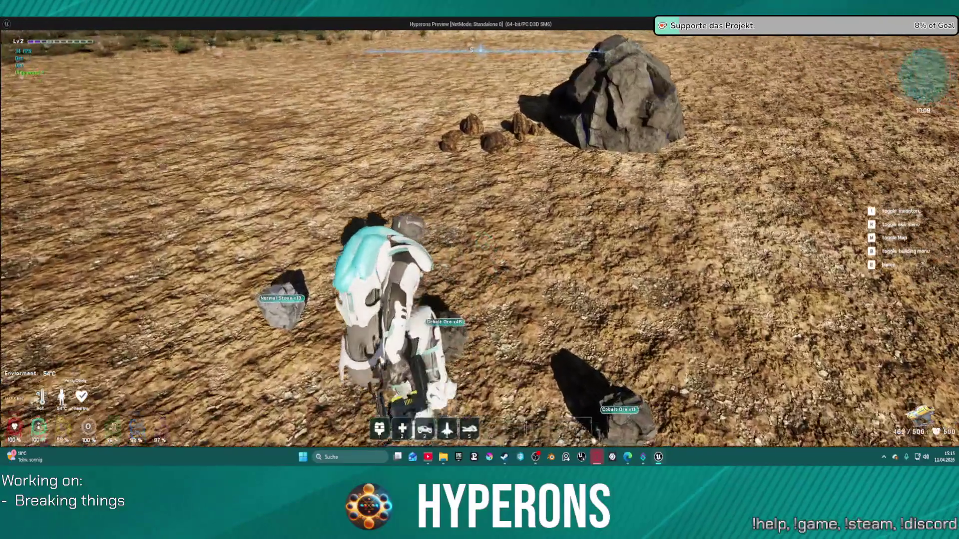
{"action": "key", "text": "s"}
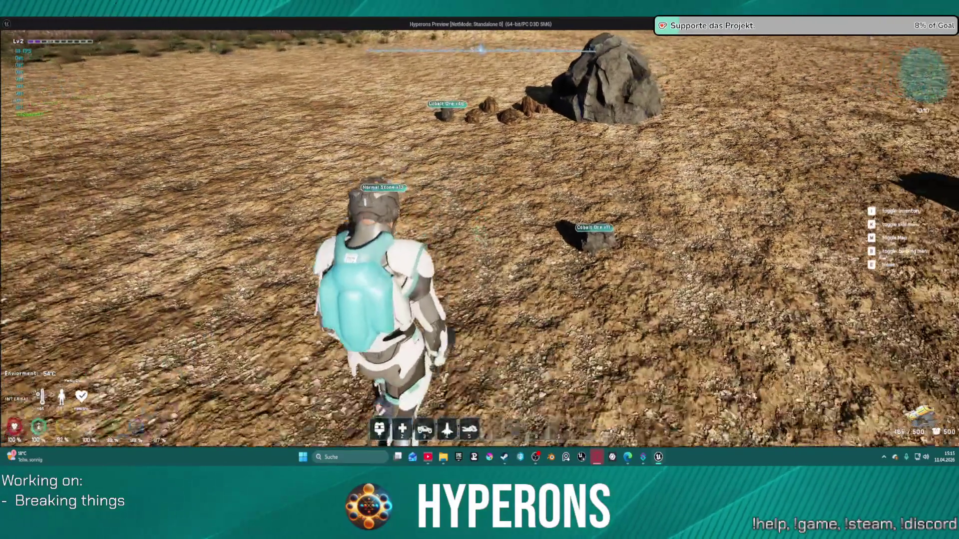
{"action": "key", "text": "Escape"}
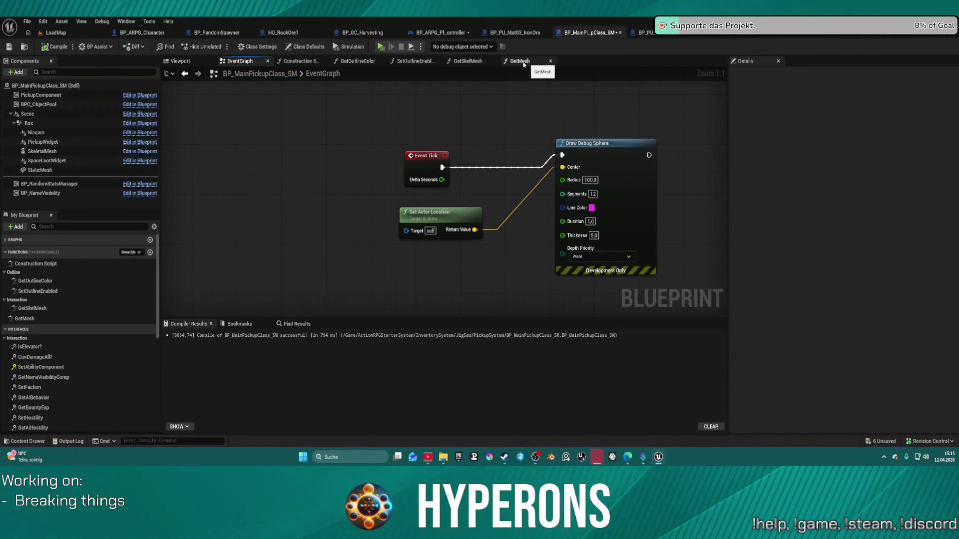
Review BP_MainPickupClass_SM's Class Defaults, then launch a Play session.
{"action": "left_click", "coordinate": [302, 48]}
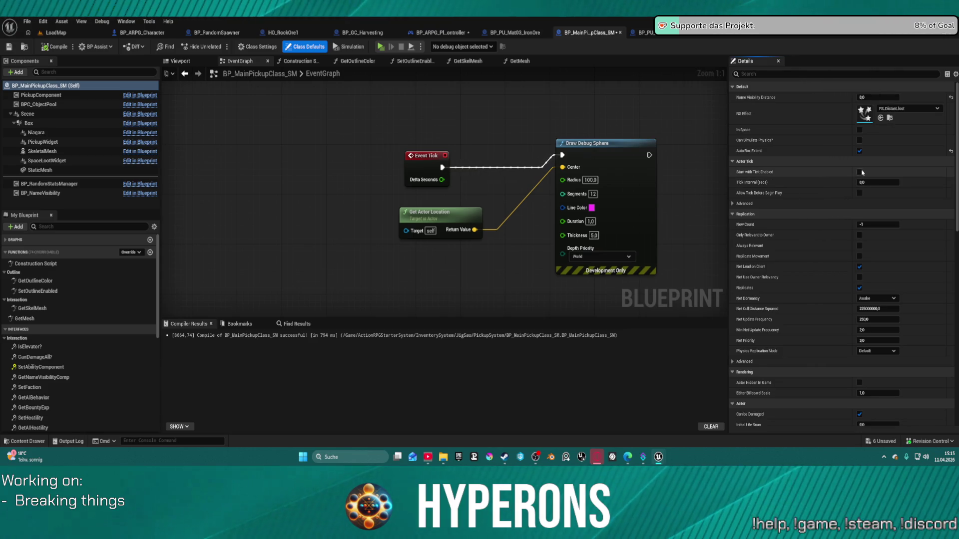
{"action": "left_click", "coordinate": [383, 49]}
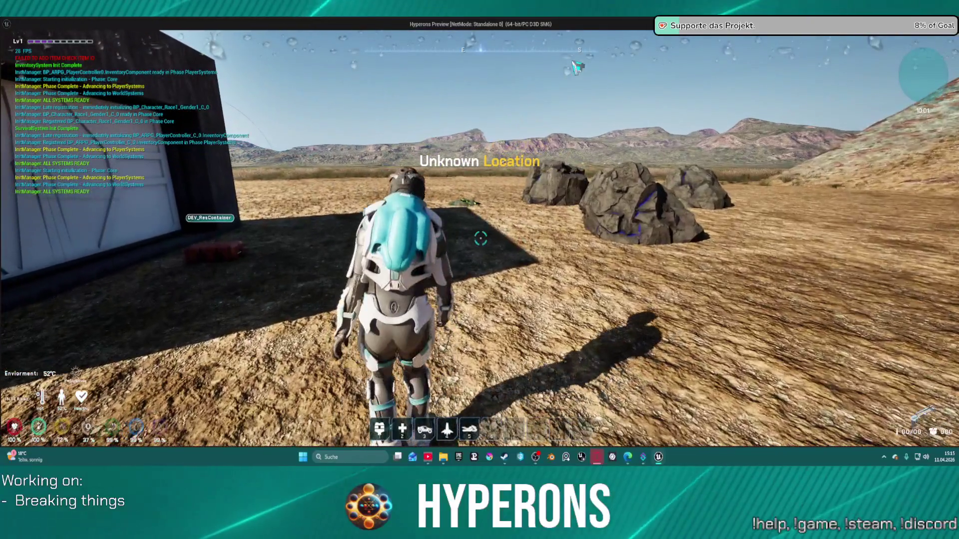
Equip the MG 01 from the inventory and close it.
{"action": "key", "text": "i"}
{"action": "double_click", "coordinate": [858, 282]}
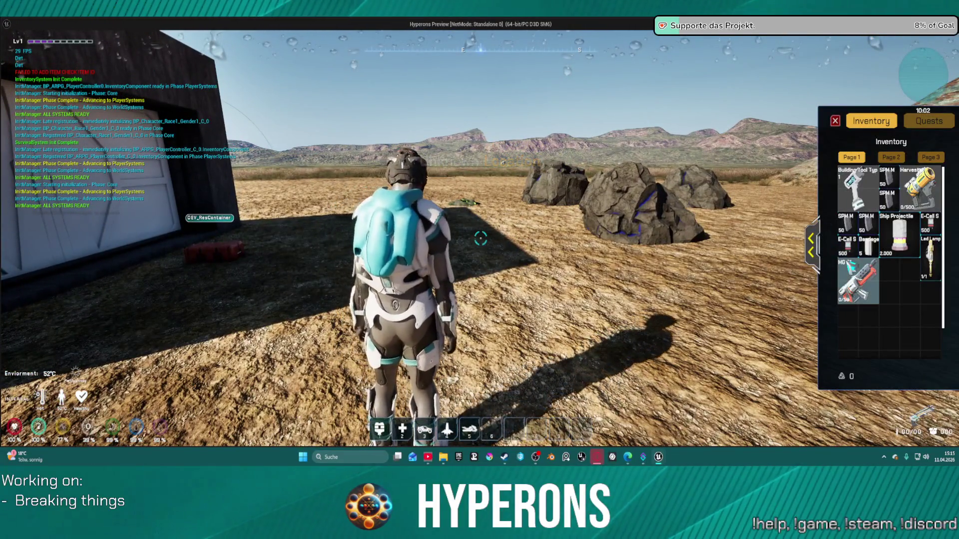
{"action": "key", "text": "w"}
{"action": "key", "text": "w"}
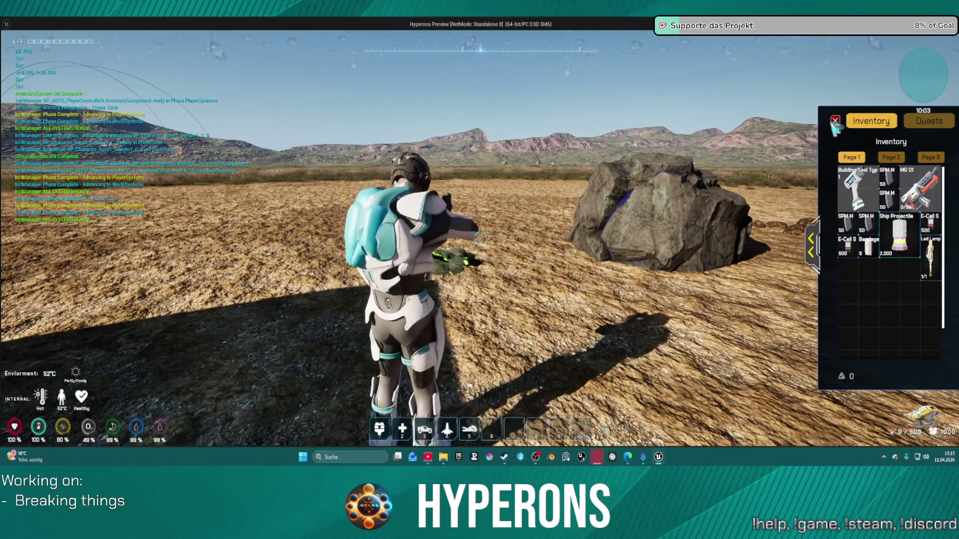
{"action": "left_click", "coordinate": [835, 122]}
Mine the Cobalt Ore rock with the harvester beam, then stop the test play.
{"action": "key", "text": "w"}
{"action": "key", "text": "w"}
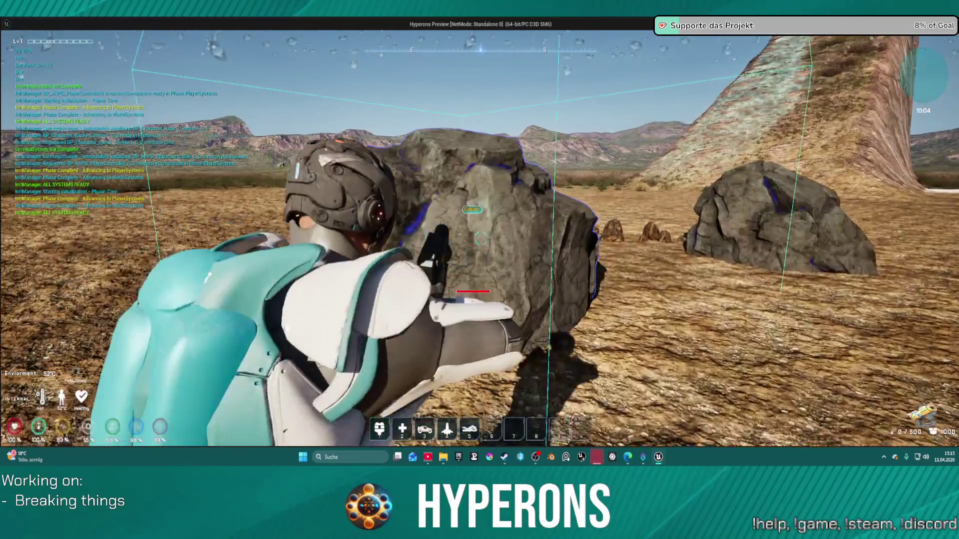
{"action": "left_click", "coordinate": [480, 239]}
{"action": "left_click_drag", "start_coordinate": [481, 239], "coordinate": [480, 239]}
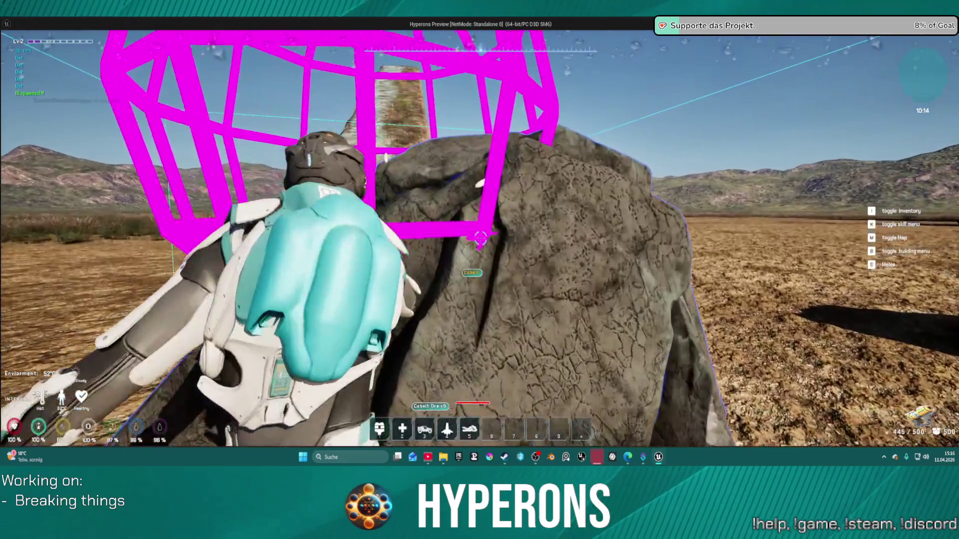
{"action": "left_click", "coordinate": [479, 238]}
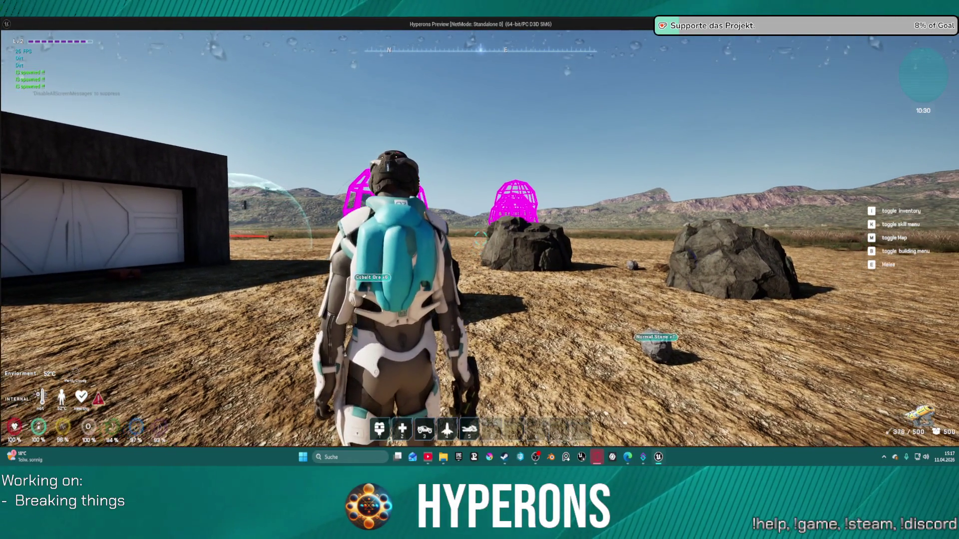
{"action": "key", "text": "Escape"}
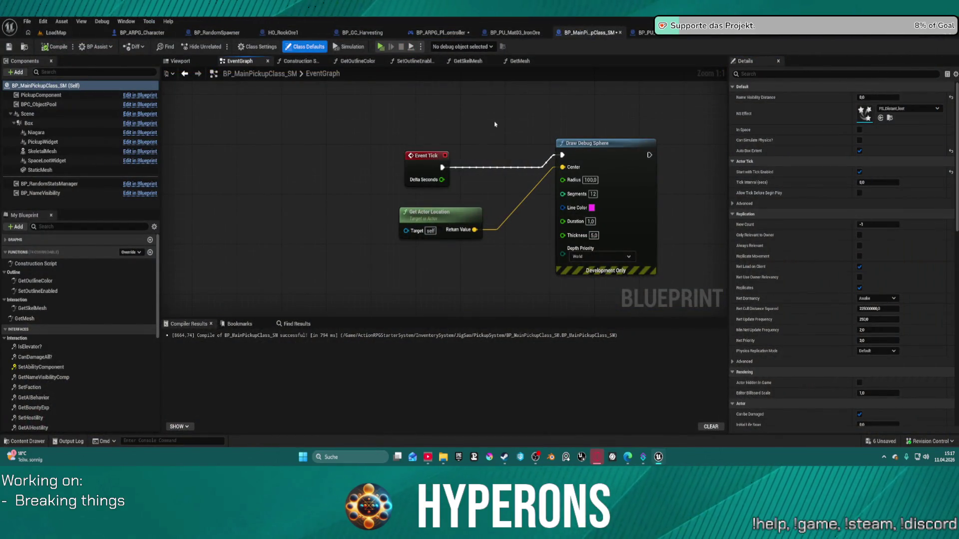
Delete all event graph nodes, uncheck Start with Tick Enabled, then go to BP_RandomSpawner.
{"action": "key", "text": "ctrl+a"}
{"action": "key", "text": "Delete"}
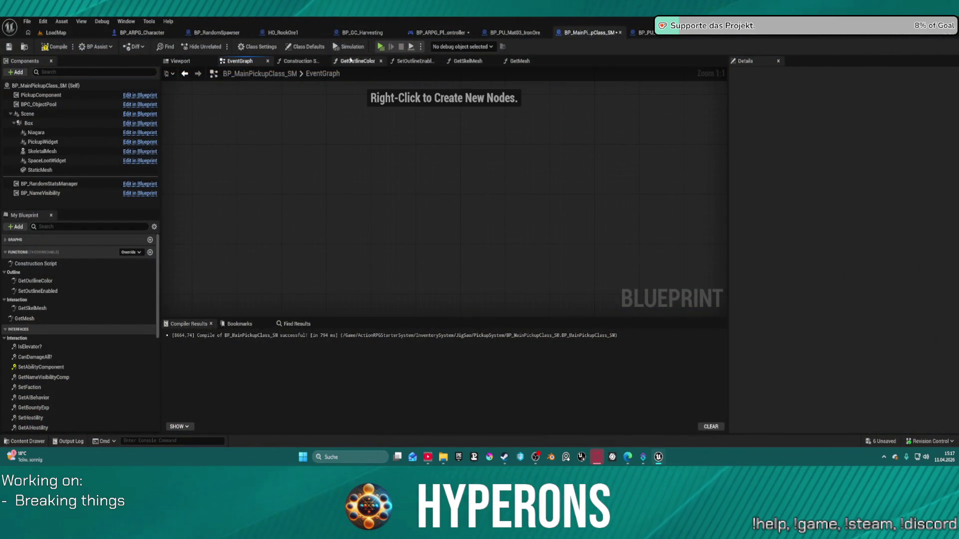
{"action": "left_click", "coordinate": [296, 46]}
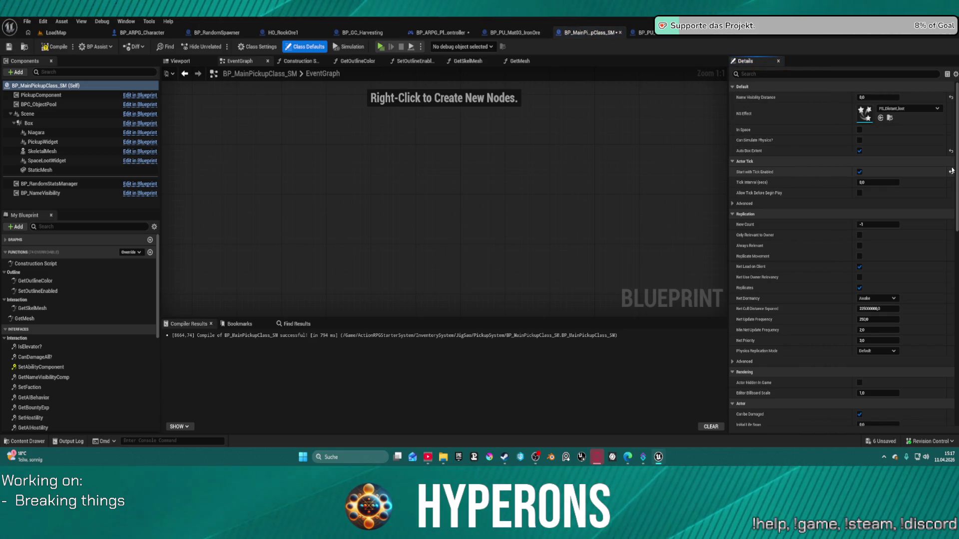
{"action": "left_click", "coordinate": [952, 171]}
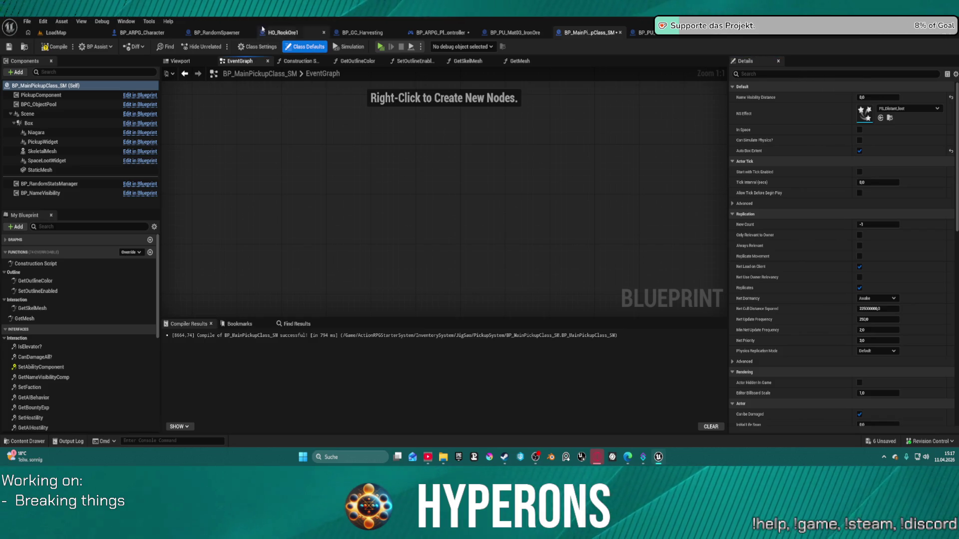
{"action": "left_click", "coordinate": [216, 32]}
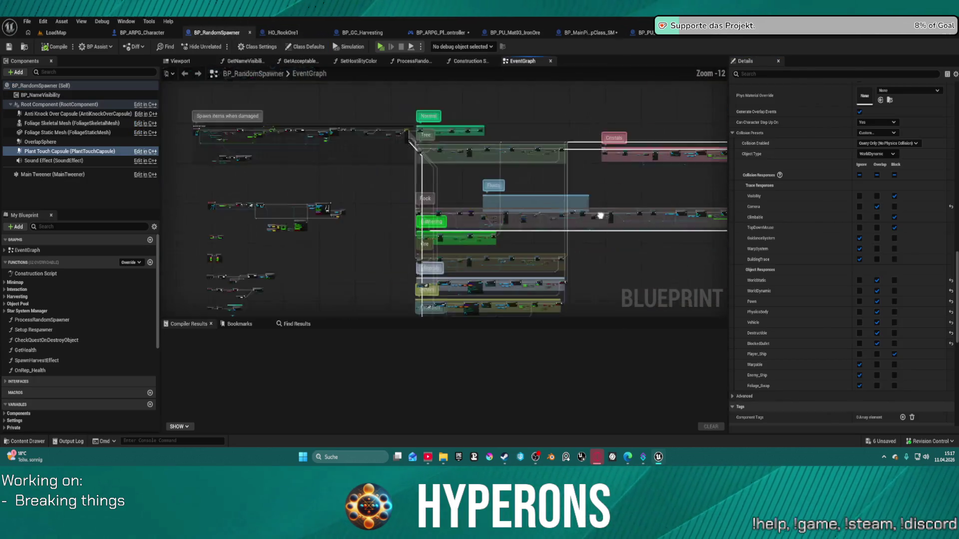
Find the Process Random Spawner node in the EventGraph and open its function graph.
{"action": "scroll", "coordinate": [601, 216], "scroll_direction": "up", "scroll_amount": 6}
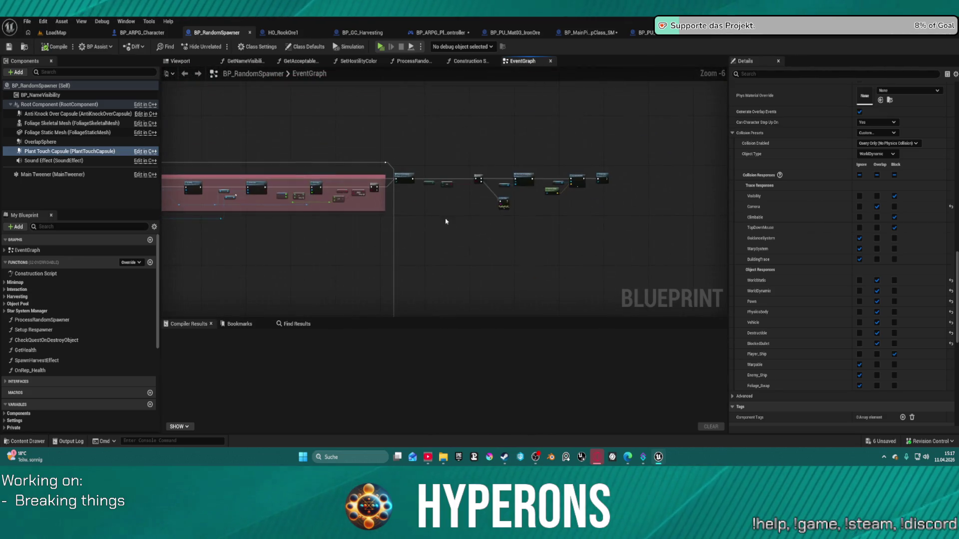
{"action": "scroll", "coordinate": [517, 188], "scroll_direction": "up", "scroll_amount": 3}
{"action": "left_click_drag", "start_coordinate": [581, 208], "coordinate": [679, 187]}
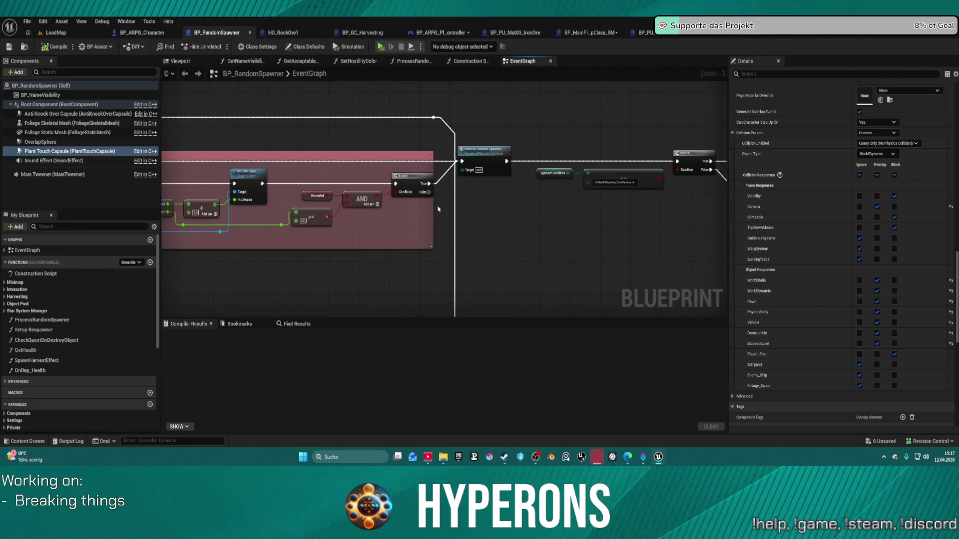
{"action": "left_click", "coordinate": [481, 157]}
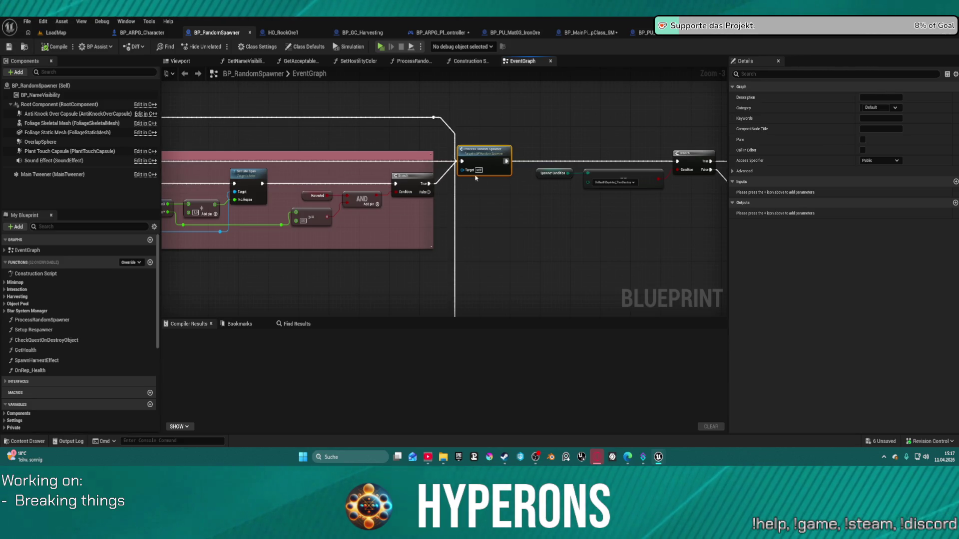
{"action": "double_click", "coordinate": [486, 161]}
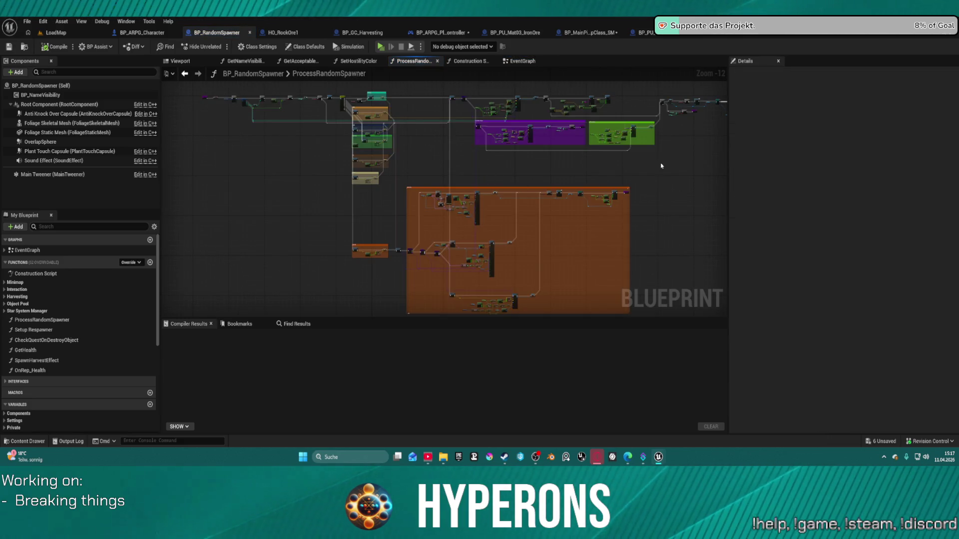
{"action": "scroll", "coordinate": [496, 171], "scroll_direction": "up", "scroll_amount": 13}
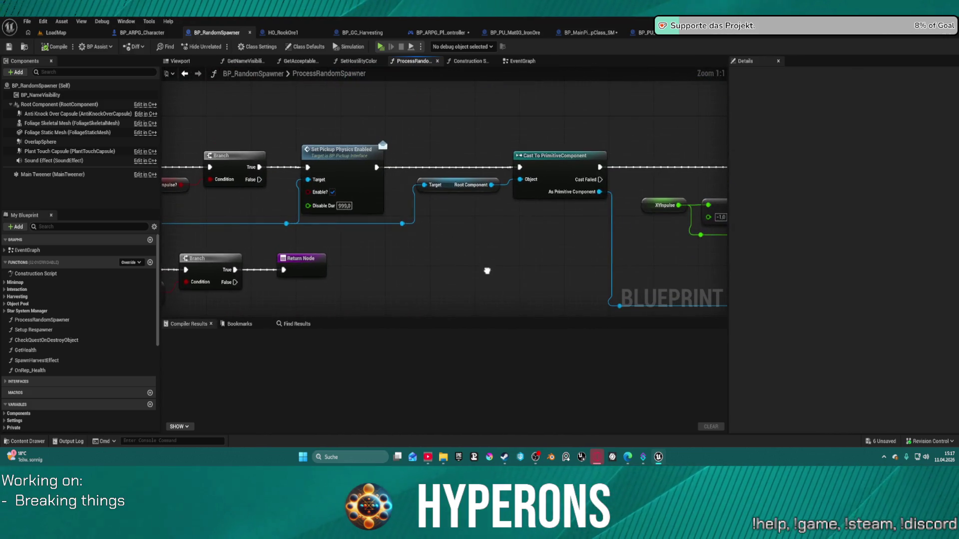
{"action": "scroll", "coordinate": [487, 271], "scroll_direction": "down", "scroll_amount": 1}
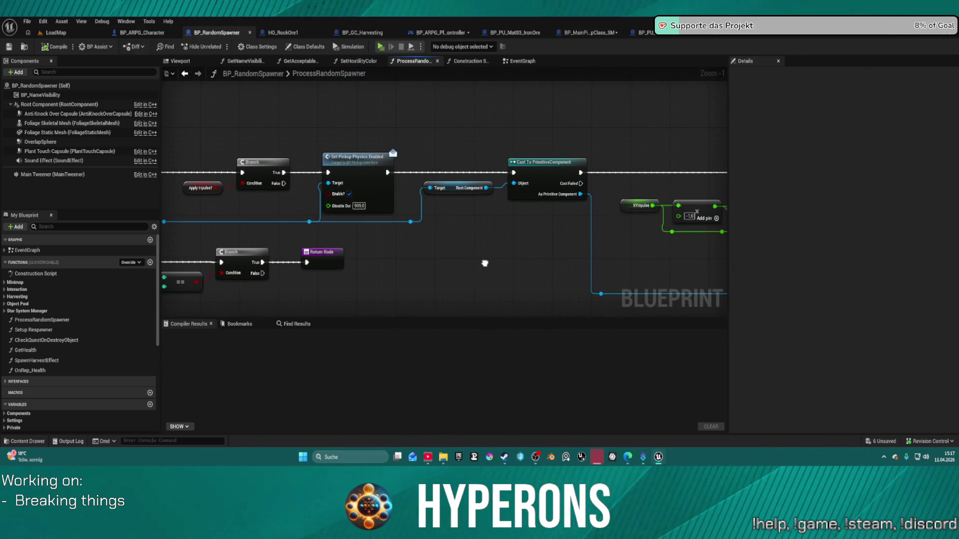
{"action": "mouse_move", "coordinate": [485, 263]}
{"action": "left_mouse_down"}
{"action": "mouse_move", "coordinate": [236, 259]}
{"action": "mouse_move", "coordinate": [571, 204]}
{"action": "mouse_move", "coordinate": [470, 180]}
{"action": "mouse_move", "coordinate": [460, 167]}
{"action": "mouse_move", "coordinate": [242, 285]}
{"action": "mouse_move", "coordinate": [220, 313]}
{"action": "mouse_move", "coordinate": [380, 112]}
{"action": "mouse_move", "coordinate": [524, 111]}
{"action": "mouse_move", "coordinate": [433, 167]}
{"action": "mouse_move", "coordinate": [446, 162]}
{"action": "left_mouse_up"}
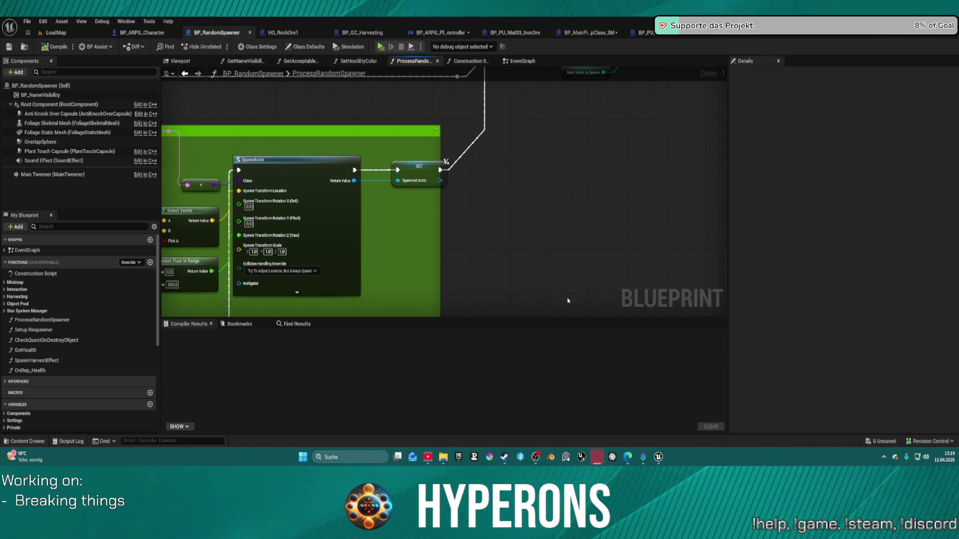
{"action": "scroll", "coordinate": [558, 216], "scroll_direction": "up", "scroll_amount": 1}
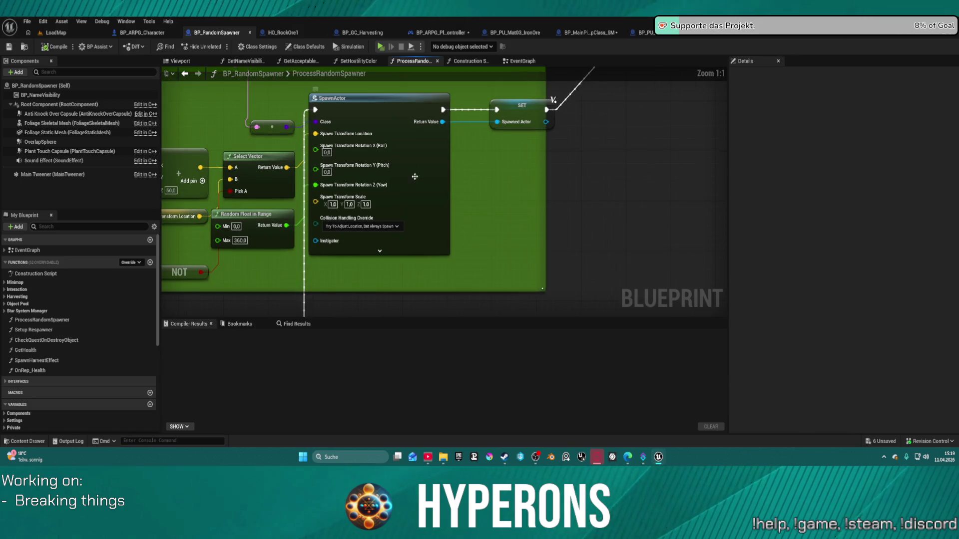
{"action": "scroll", "coordinate": [414, 176], "scroll_direction": "down", "scroll_amount": 5}
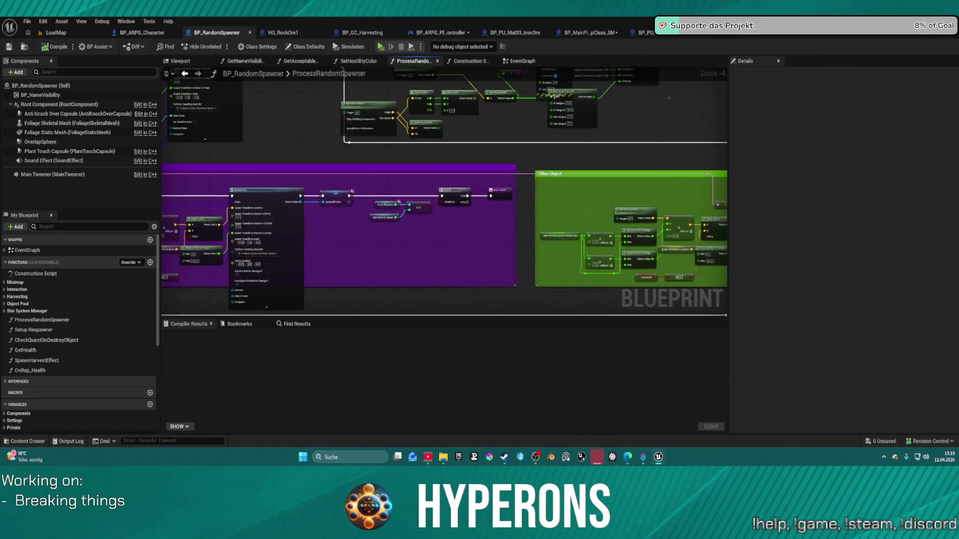
{"action": "scroll", "coordinate": [638, 195], "scroll_direction": "down", "scroll_amount": 7}
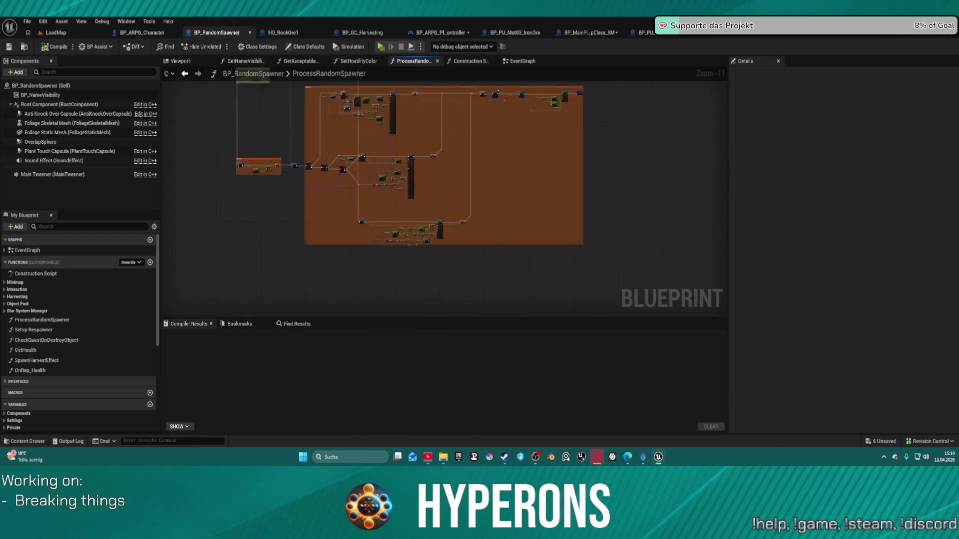
{"action": "scroll", "coordinate": [432, 154], "scroll_direction": "up", "scroll_amount": 3}
{"action": "scroll", "coordinate": [506, 203], "scroll_direction": "up", "scroll_amount": 3}
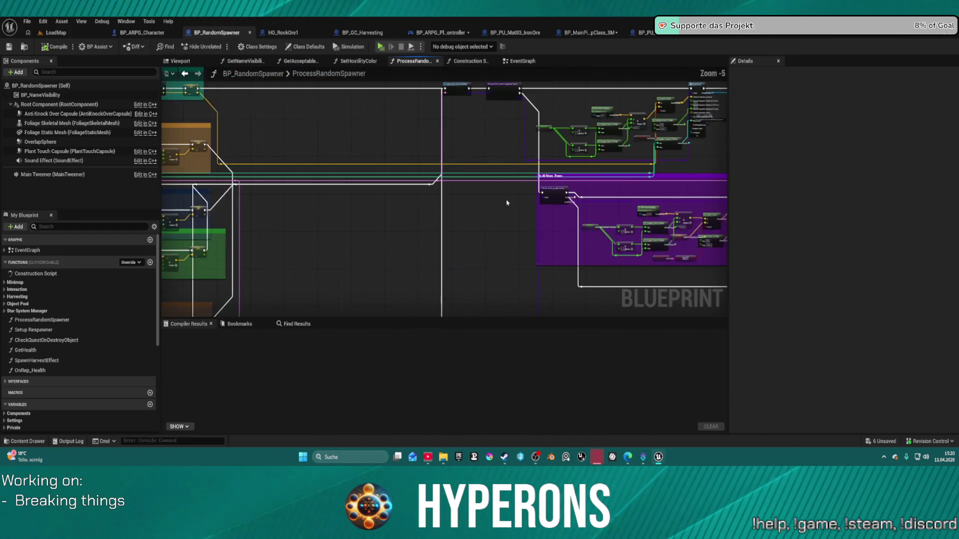
{"action": "scroll", "coordinate": [507, 203], "scroll_direction": "up", "scroll_amount": 4}
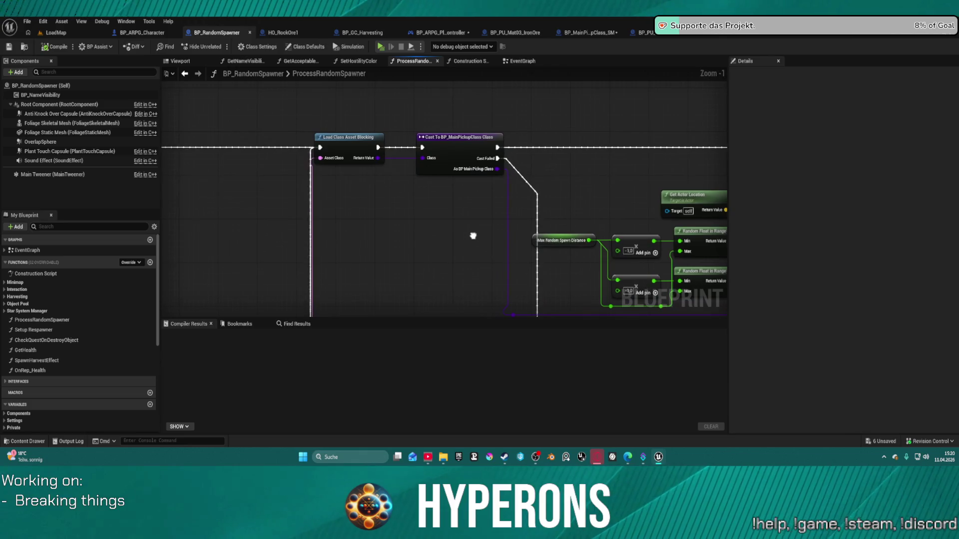
{"action": "mouse_move", "coordinate": [472, 235]}
{"action": "left_mouse_down"}
{"action": "mouse_move", "coordinate": [398, 103]}
{"action": "mouse_move", "coordinate": [383, 198]}
{"action": "left_mouse_up"}
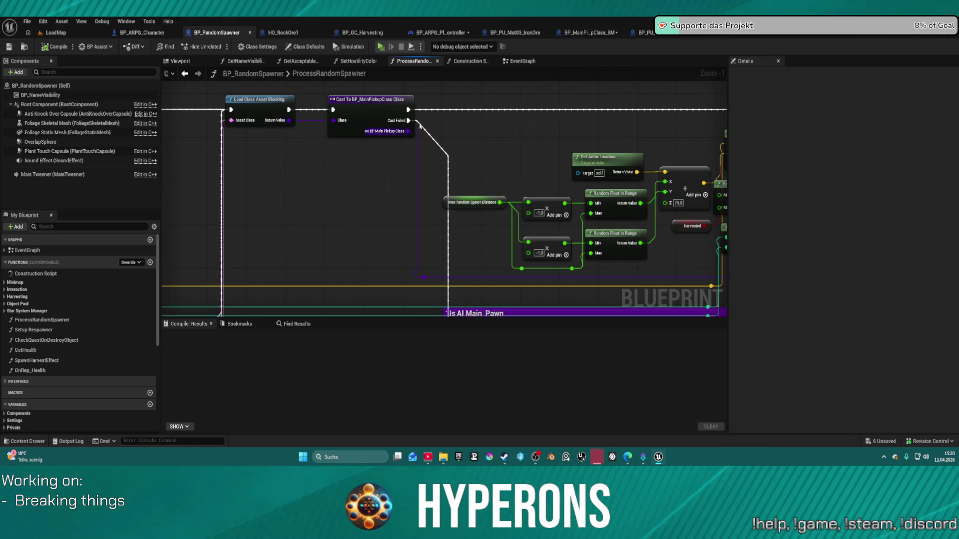
{"action": "mouse_move", "coordinate": [420, 127]}
{"action": "left_mouse_down"}
{"action": "mouse_move", "coordinate": [420, 134]}
{"action": "mouse_move", "coordinate": [169, 148]}
{"action": "left_mouse_up"}
{"action": "scroll", "coordinate": [447, 255], "scroll_direction": "up", "scroll_amount": 1}
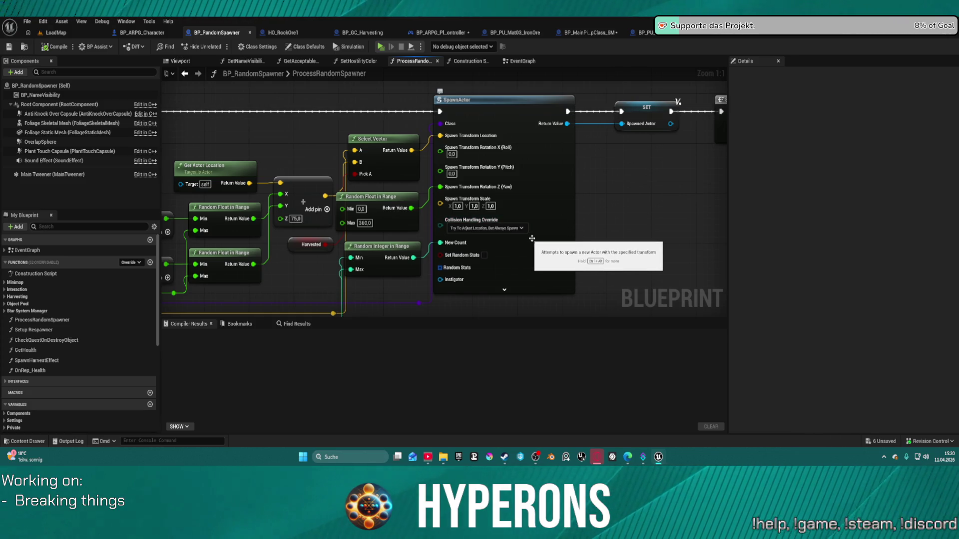
{"action": "mouse_move", "coordinate": [676, 171]}
{"action": "left_mouse_down"}
{"action": "mouse_move", "coordinate": [624, 169]}
{"action": "mouse_move", "coordinate": [595, 150]}
{"action": "mouse_move", "coordinate": [579, 120]}
{"action": "left_mouse_up"}
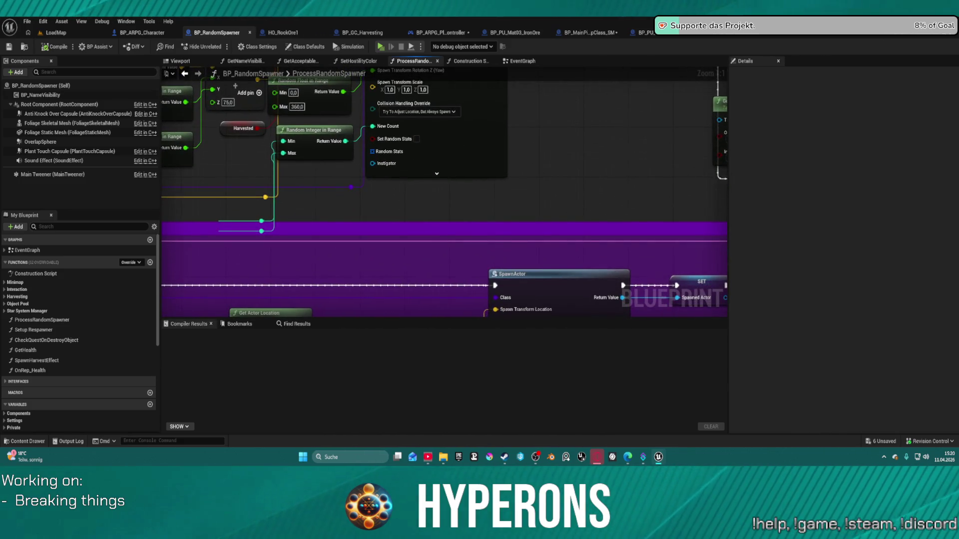
{"action": "mouse_move", "coordinate": [600, 280]}
{"action": "left_mouse_down"}
{"action": "mouse_move", "coordinate": [490, 160]}
{"action": "mouse_move", "coordinate": [422, 172]}
{"action": "mouse_move", "coordinate": [64, 172]}
{"action": "left_mouse_up"}
{"action": "scroll", "coordinate": [180, 164], "scroll_direction": "down", "scroll_amount": 3}
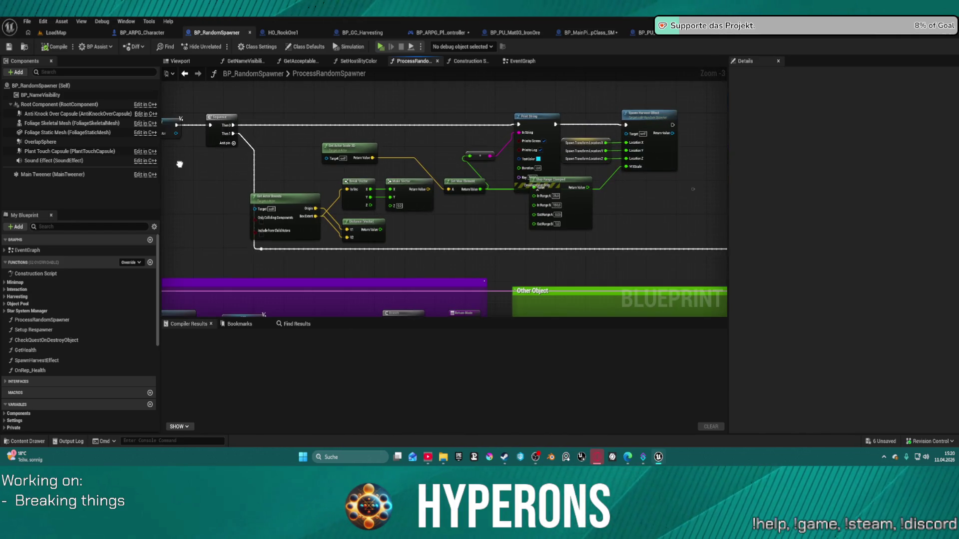
Wire Sequence's Then 0 through Print String into Spawn Harvest Effect.
{"action": "left_click_drag", "start_coordinate": [179, 164], "coordinate": [157, 159]}
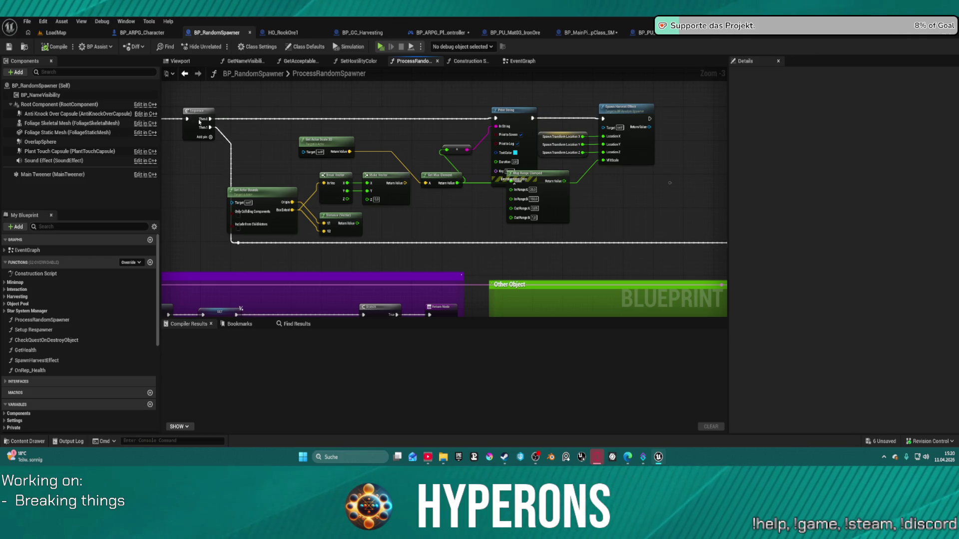
{"action": "mouse_move", "coordinate": [199, 122]}
{"action": "left_mouse_down"}
{"action": "mouse_move", "coordinate": [503, 114]}
{"action": "mouse_move", "coordinate": [495, 119]}
{"action": "left_mouse_up"}
{"action": "mouse_move", "coordinate": [532, 118]}
{"action": "left_mouse_down"}
{"action": "mouse_move", "coordinate": [649, 125]}
{"action": "mouse_move", "coordinate": [605, 122]}
{"action": "left_mouse_up"}
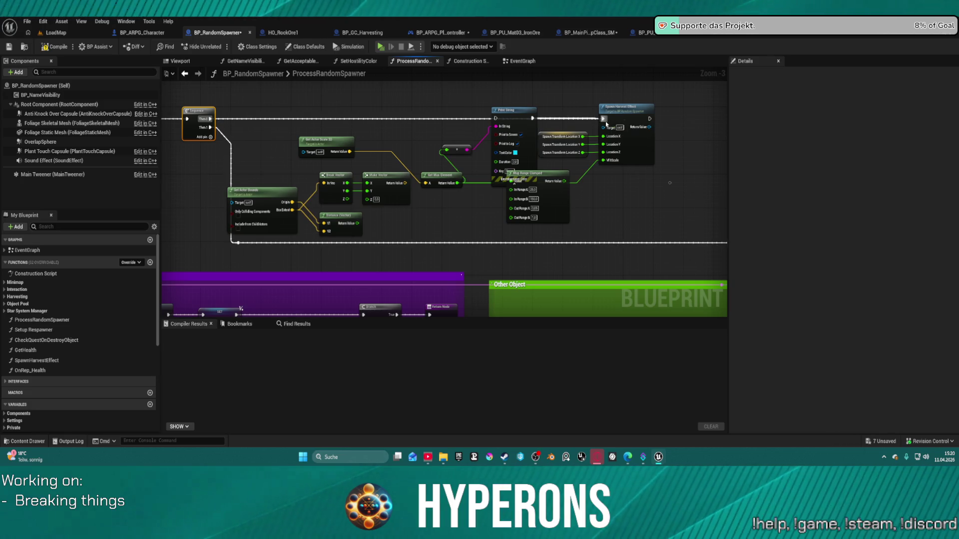
Pan through the Is AI Main Pawn, SpawnActor, SET, Sequence and Branch areas of the graph.
{"action": "mouse_move", "coordinate": [568, 164]}
{"action": "left_mouse_down"}
{"action": "mouse_move", "coordinate": [569, 214]}
{"action": "mouse_move", "coordinate": [582, 181]}
{"action": "mouse_move", "coordinate": [338, 167]}
{"action": "mouse_move", "coordinate": [537, 234]}
{"action": "mouse_move", "coordinate": [182, 238]}
{"action": "mouse_move", "coordinate": [168, 183]}
{"action": "mouse_move", "coordinate": [711, 100]}
{"action": "mouse_move", "coordinate": [856, 98]}
{"action": "left_mouse_up"}
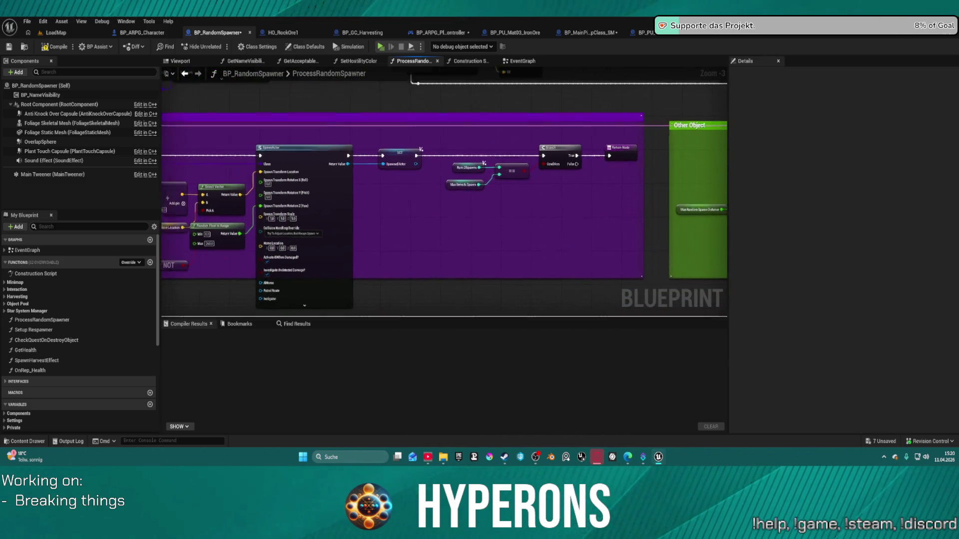
{"action": "mouse_move", "coordinate": [299, 175]}
{"action": "left_mouse_down"}
{"action": "mouse_move", "coordinate": [424, 168]}
{"action": "mouse_move", "coordinate": [657, 197]}
{"action": "mouse_move", "coordinate": [512, 132]}
{"action": "mouse_move", "coordinate": [456, 76]}
{"action": "left_mouse_up"}
{"action": "mouse_move", "coordinate": [723, 80]}
{"action": "left_mouse_down"}
{"action": "mouse_move", "coordinate": [298, 105]}
{"action": "mouse_move", "coordinate": [238, 104]}
{"action": "mouse_move", "coordinate": [310, 90]}
{"action": "mouse_move", "coordinate": [576, 85]}
{"action": "mouse_move", "coordinate": [172, 75]}
{"action": "left_mouse_up"}
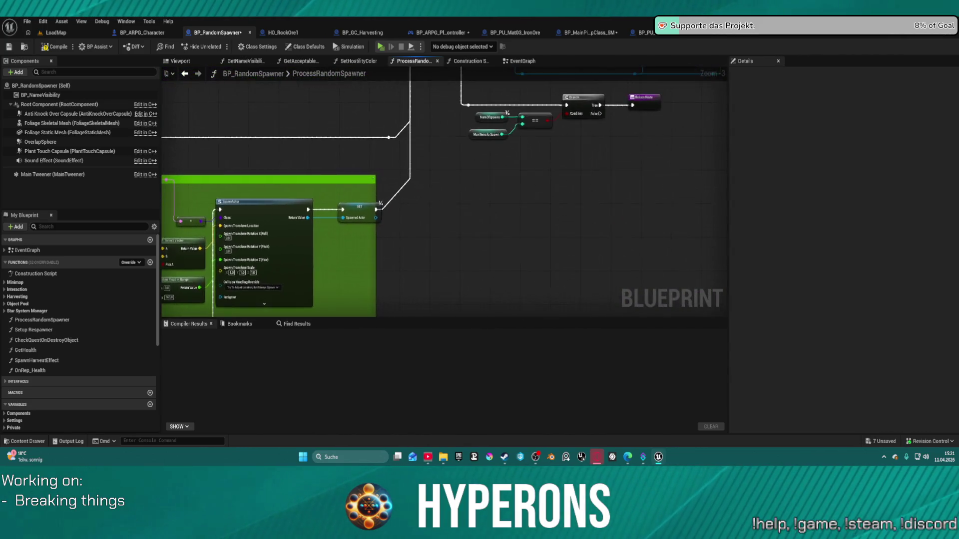
{"action": "mouse_move", "coordinate": [299, 215]}
{"action": "left_mouse_down"}
{"action": "mouse_move", "coordinate": [263, 205]}
{"action": "mouse_move", "coordinate": [507, 230]}
{"action": "mouse_move", "coordinate": [599, 220]}
{"action": "mouse_move", "coordinate": [574, 260]}
{"action": "mouse_move", "coordinate": [624, 257]}
{"action": "mouse_move", "coordinate": [554, 180]}
{"action": "mouse_move", "coordinate": [539, 114]}
{"action": "mouse_move", "coordinate": [500, 90]}
{"action": "mouse_move", "coordinate": [449, 84]}
{"action": "mouse_move", "coordinate": [225, 124]}
{"action": "left_mouse_up"}
{"action": "left_click_drag", "start_coordinate": [539, 173], "coordinate": [387, 181]}
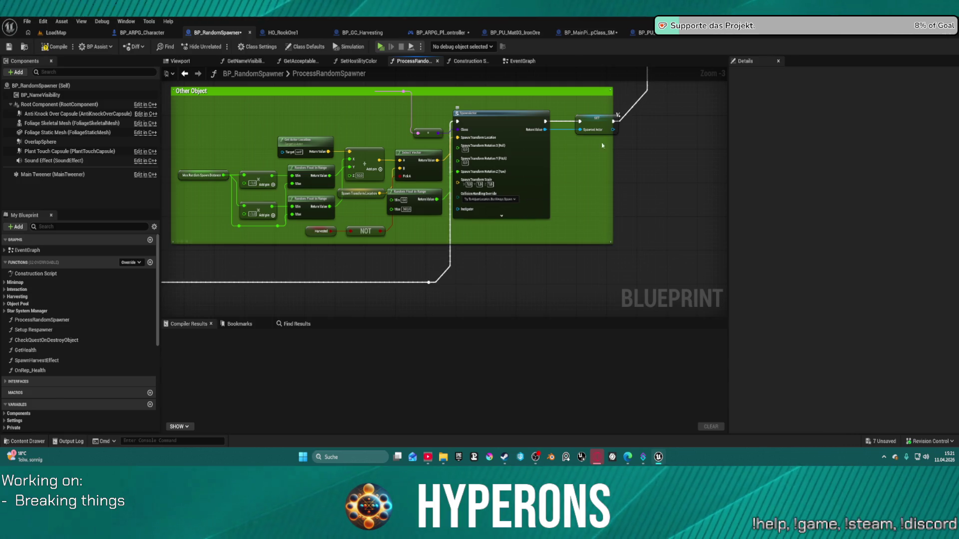
{"action": "left_click_drag", "start_coordinate": [656, 129], "coordinate": [376, 285]}
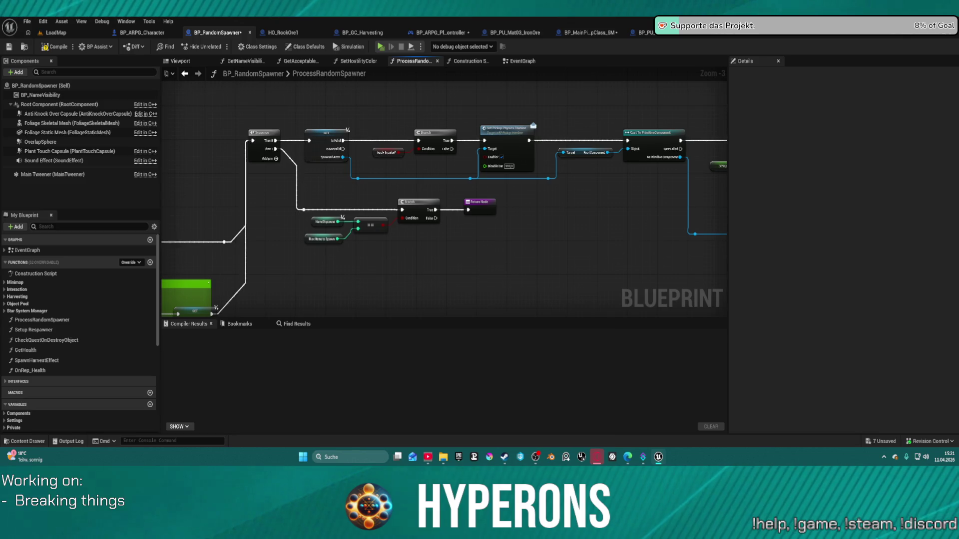
Pan around the Add Impulse, Other Object SpawnActor, Sequence and Branch nodes.
{"action": "left_click_drag", "start_coordinate": [634, 236], "coordinate": [434, 226]}
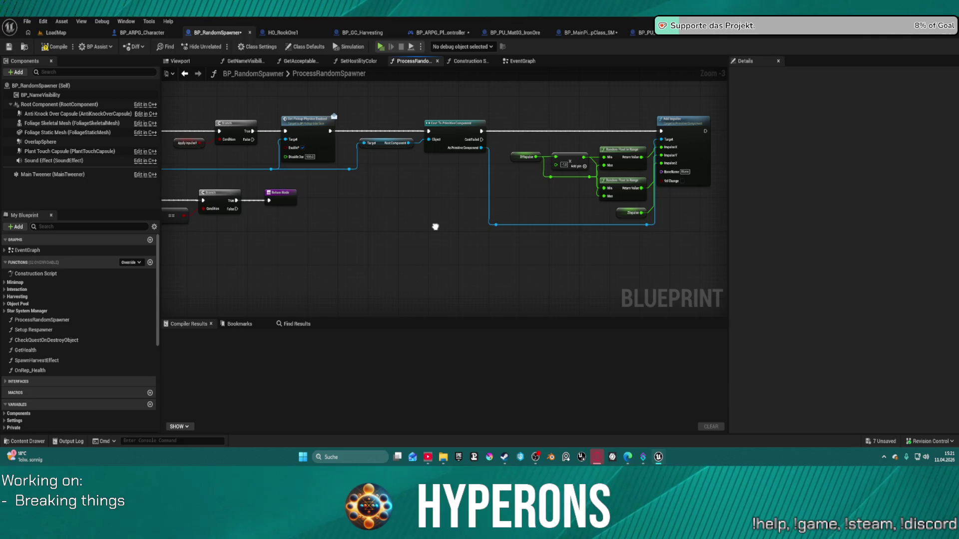
{"action": "mouse_move", "coordinate": [435, 226]}
{"action": "left_mouse_down"}
{"action": "mouse_move", "coordinate": [643, 217]}
{"action": "mouse_move", "coordinate": [522, 224]}
{"action": "mouse_move", "coordinate": [463, 202]}
{"action": "left_mouse_up"}
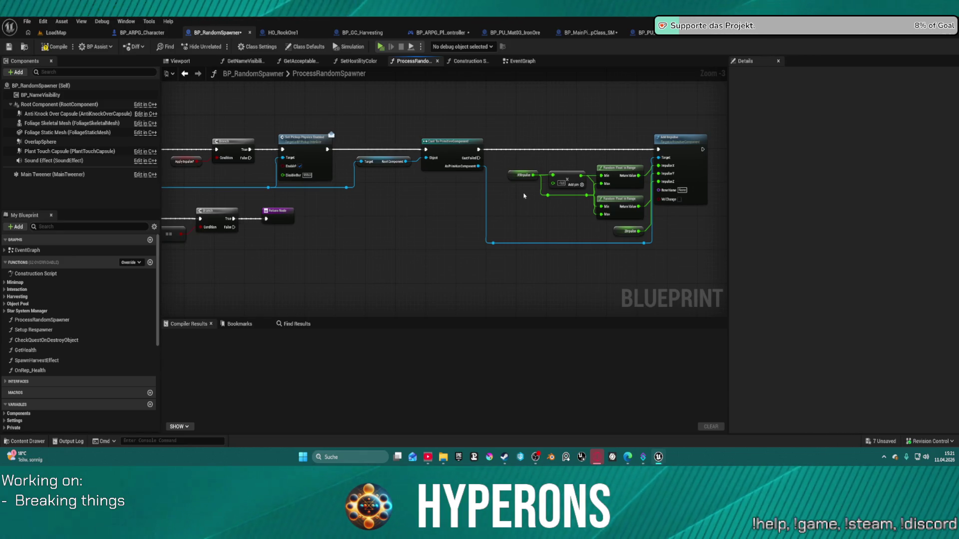
{"action": "mouse_move", "coordinate": [407, 198]}
{"action": "left_mouse_down"}
{"action": "mouse_move", "coordinate": [715, 195]}
{"action": "mouse_move", "coordinate": [657, 189]}
{"action": "left_mouse_up"}
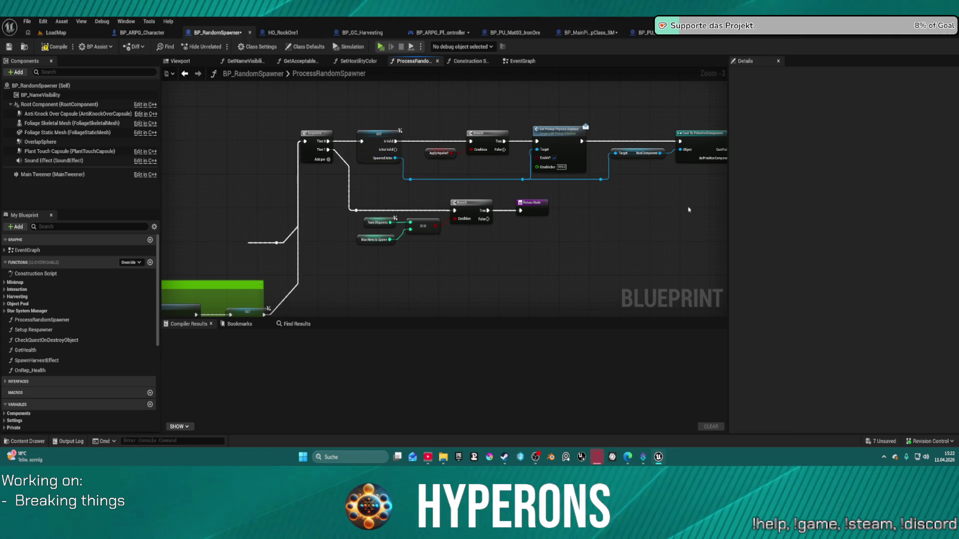
{"action": "mouse_move", "coordinate": [689, 209]}
{"action": "left_mouse_down"}
{"action": "mouse_move", "coordinate": [584, 209]}
{"action": "mouse_move", "coordinate": [655, 169]}
{"action": "left_mouse_up"}
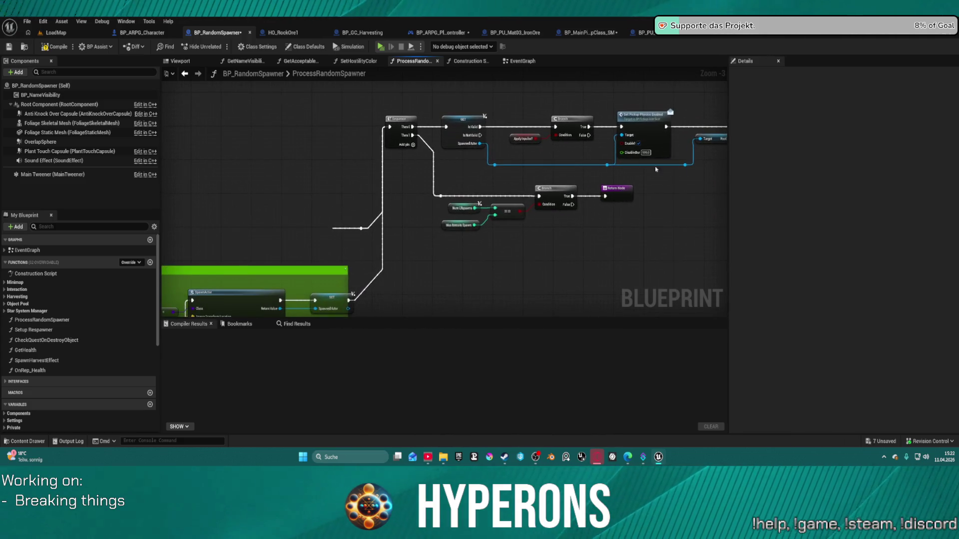
{"action": "mouse_move", "coordinate": [361, 196]}
{"action": "left_mouse_down"}
{"action": "mouse_move", "coordinate": [510, 122]}
{"action": "mouse_move", "coordinate": [696, 132]}
{"action": "mouse_move", "coordinate": [414, 29]}
{"action": "left_mouse_up"}
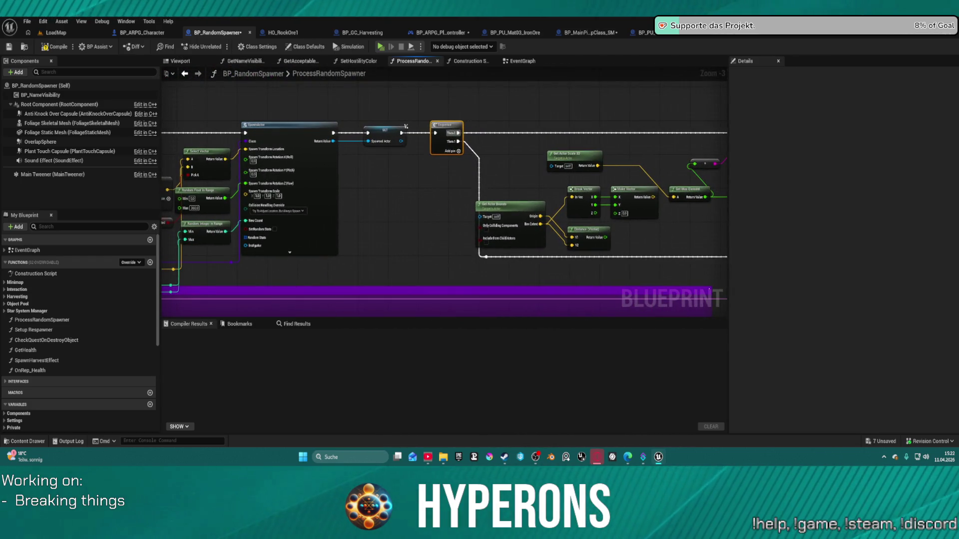
{"action": "mouse_move", "coordinate": [406, 202]}
{"action": "left_mouse_down"}
{"action": "mouse_move", "coordinate": [684, 161]}
{"action": "mouse_move", "coordinate": [427, 165]}
{"action": "mouse_move", "coordinate": [165, 224]}
{"action": "left_mouse_up"}
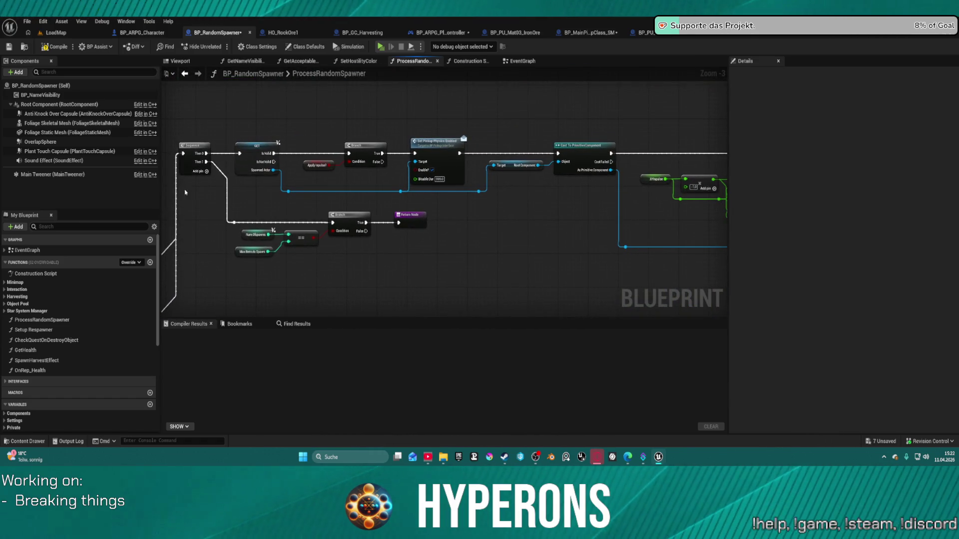
Dismiss the add-node menu without adding anything, zoom out, and return to LoadMap.
{"action": "right_click", "coordinate": [351, 109]}
{"action": "left_click", "coordinate": [322, 103]}
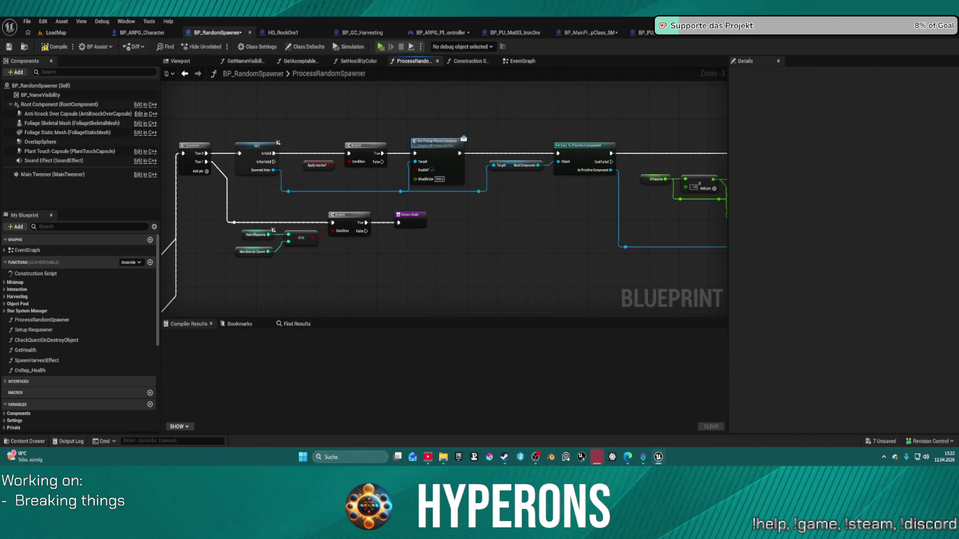
{"action": "scroll", "coordinate": [459, 174], "scroll_direction": "down", "scroll_amount": 2}
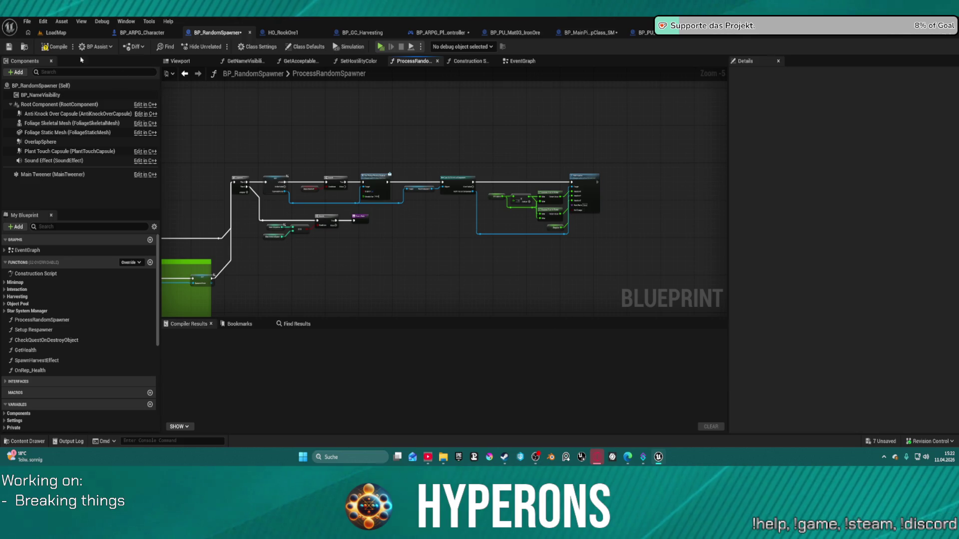
{"action": "left_click", "coordinate": [56, 32]}
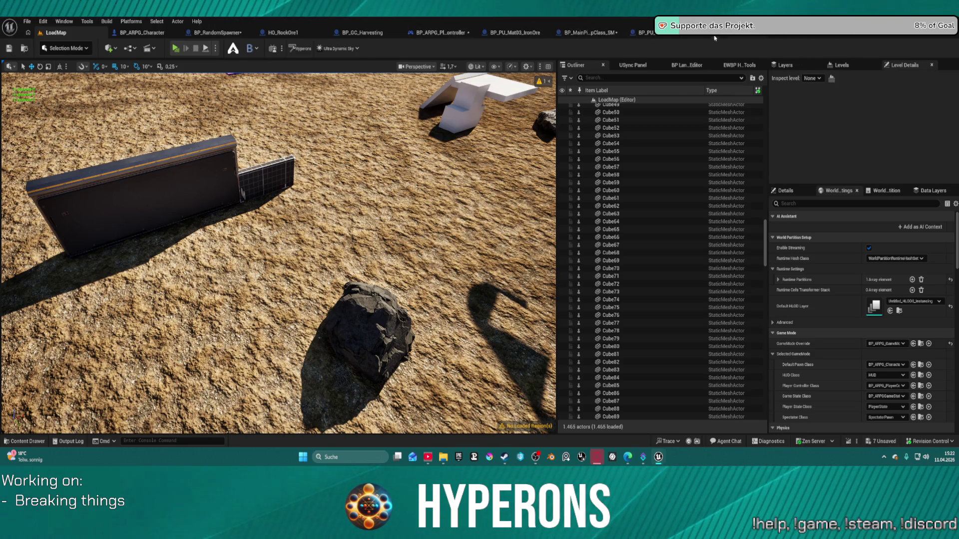
Bring up BP_MainPickupClass's GetAcceptableDistance graph returning a Distance of 200.0.
{"action": "left_click", "coordinate": [730, 38]}
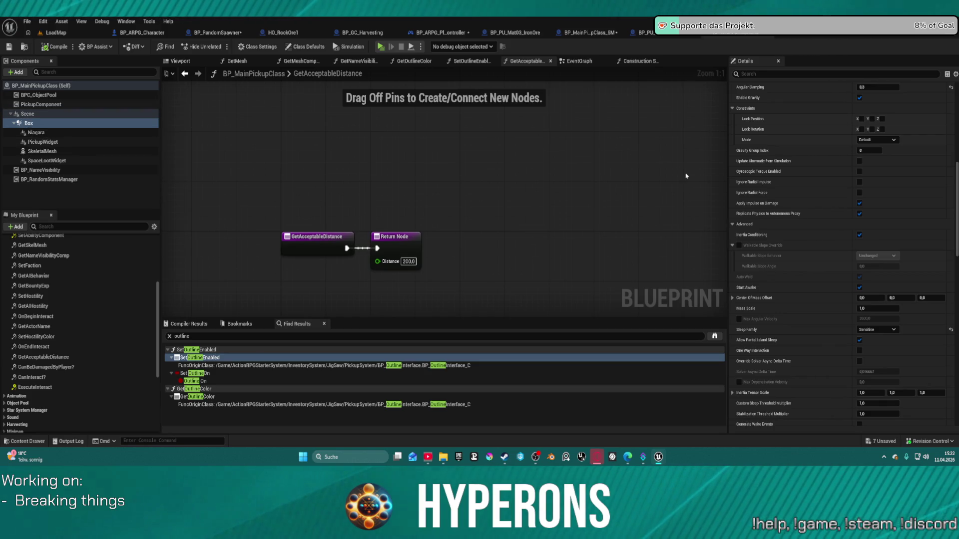
Glance at BP_MainPickupClass_SM's EventGraph, then go back to BP_RandomSpawner's ProcessRandomSpawner graph.
{"action": "scroll", "coordinate": [847, 176], "scroll_direction": "up", "scroll_amount": 10}
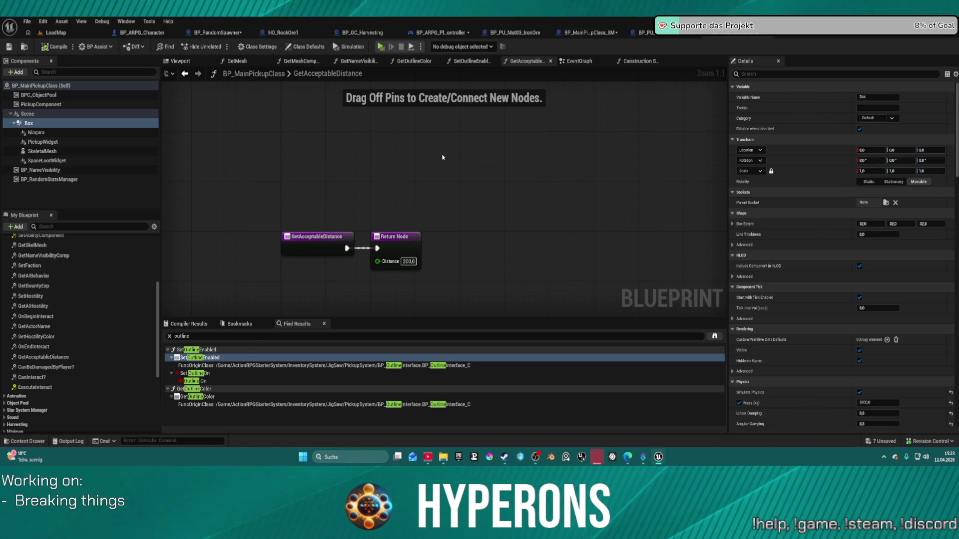
{"action": "left_click", "coordinate": [644, 33]}
{"action": "left_click", "coordinate": [594, 33]}
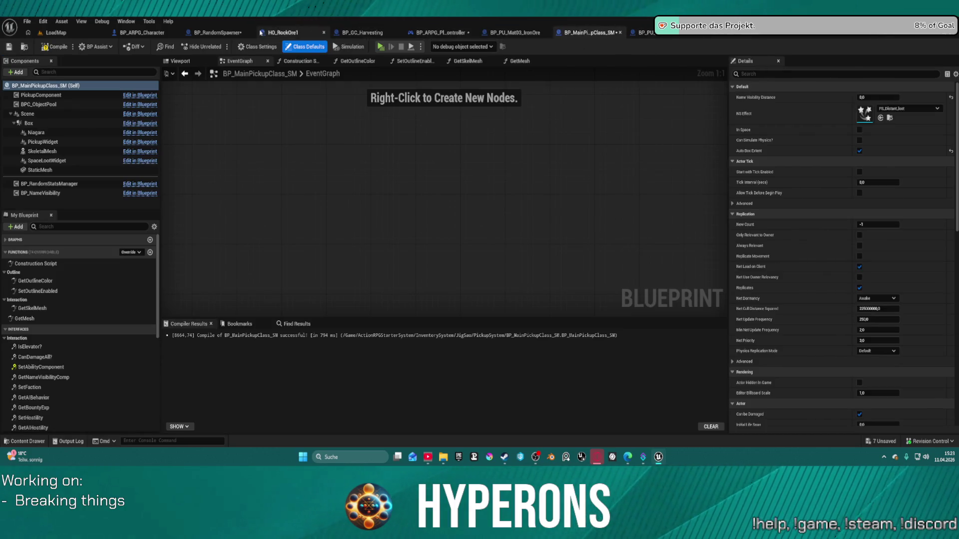
{"action": "left_click", "coordinate": [214, 32]}
Unlink Set Pickup Physics Enabled's exec output from Cast To PrimitiveComponent and compile.
{"action": "scroll", "coordinate": [406, 164], "scroll_direction": "up", "scroll_amount": 4}
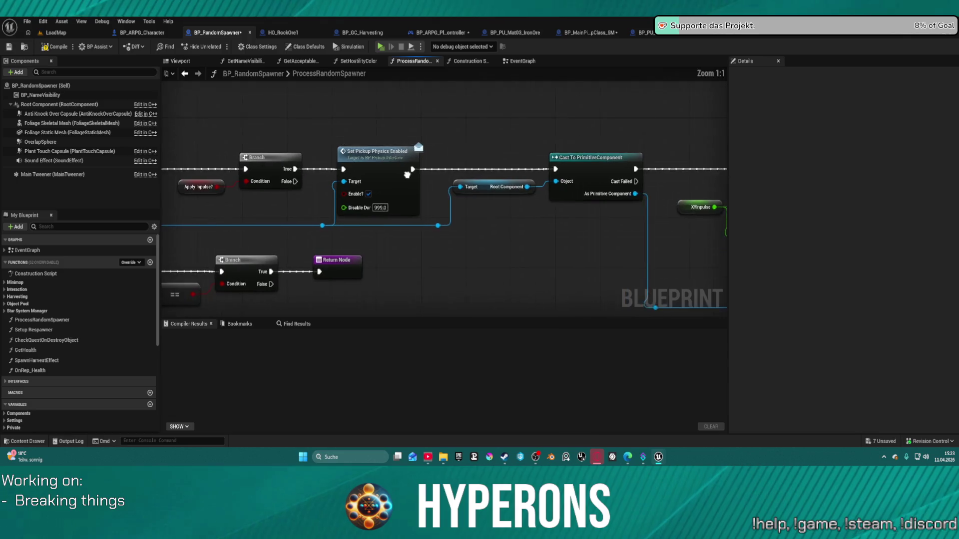
{"action": "mouse_move", "coordinate": [406, 163]}
{"action": "left_mouse_down"}
{"action": "mouse_move", "coordinate": [379, 146]}
{"action": "mouse_move", "coordinate": [432, 148]}
{"action": "mouse_move", "coordinate": [389, 115]}
{"action": "mouse_move", "coordinate": [396, 141]}
{"action": "mouse_move", "coordinate": [372, 147]}
{"action": "left_mouse_up"}
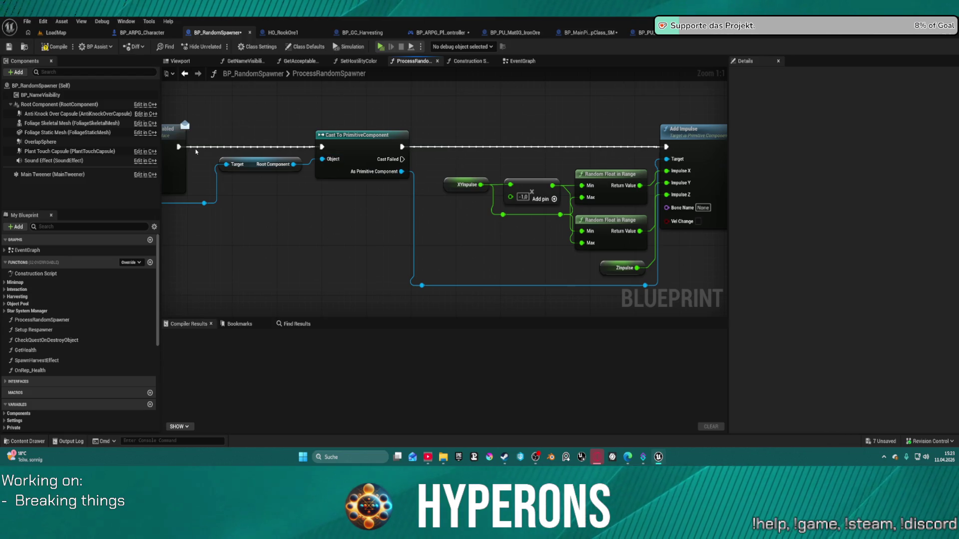
{"action": "left_click", "coordinate": [320, 143]}
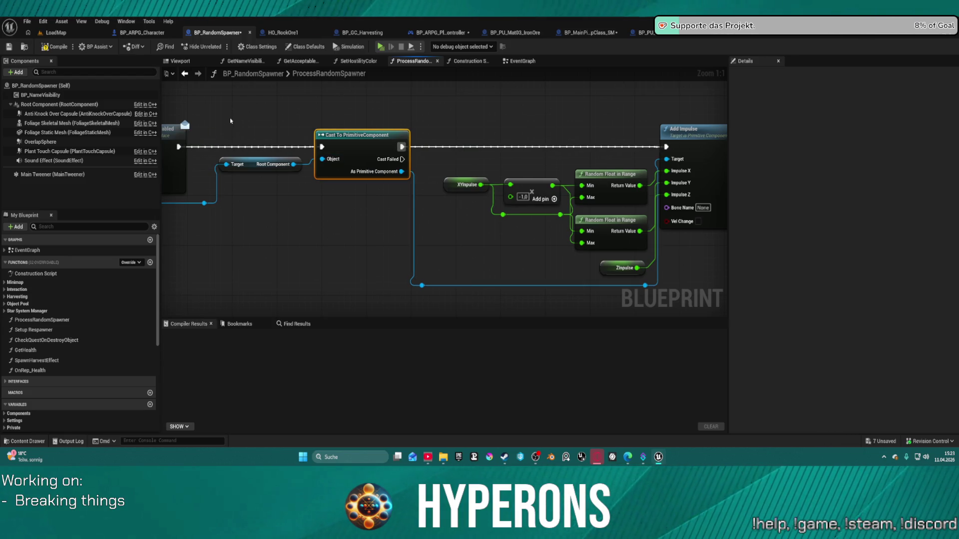
{"action": "left_click_drag", "start_coordinate": [234, 102], "coordinate": [531, 95]}
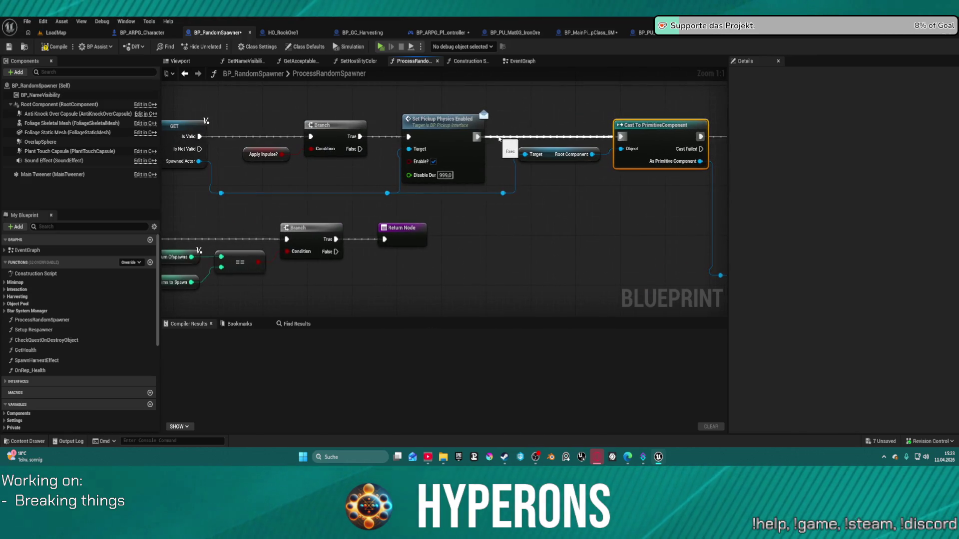
{"action": "left_click", "coordinate": [620, 136], "text": "alt"}
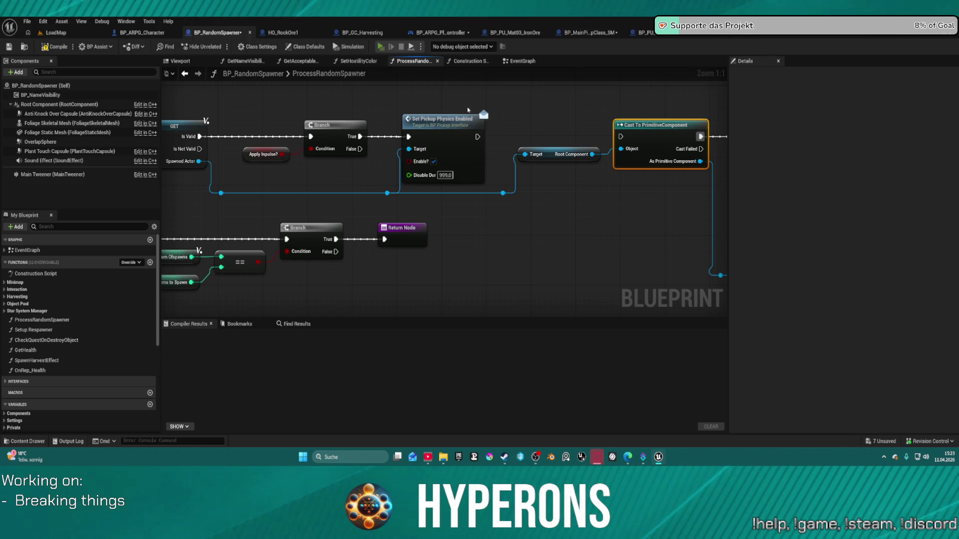
{"action": "key", "text": "F7"}
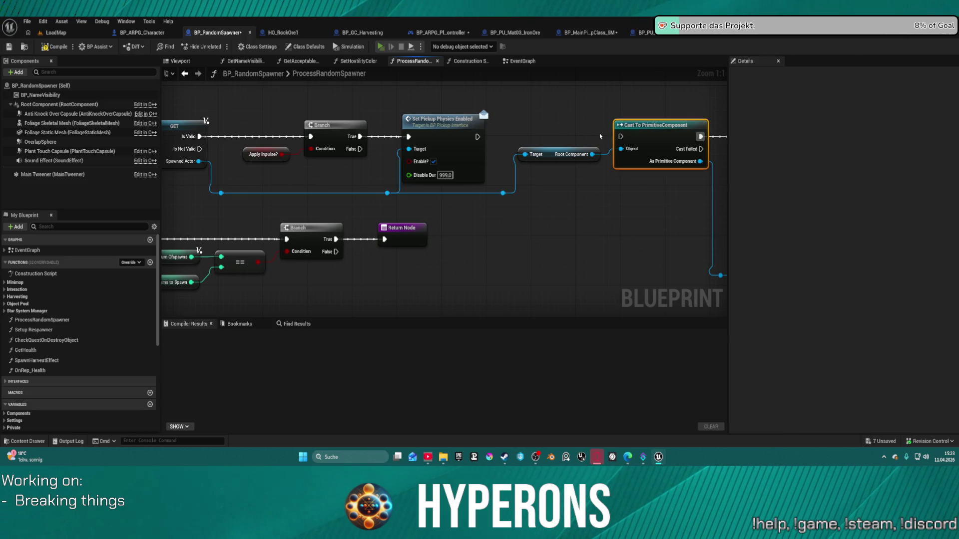
{"action": "key", "text": "alt+p"}
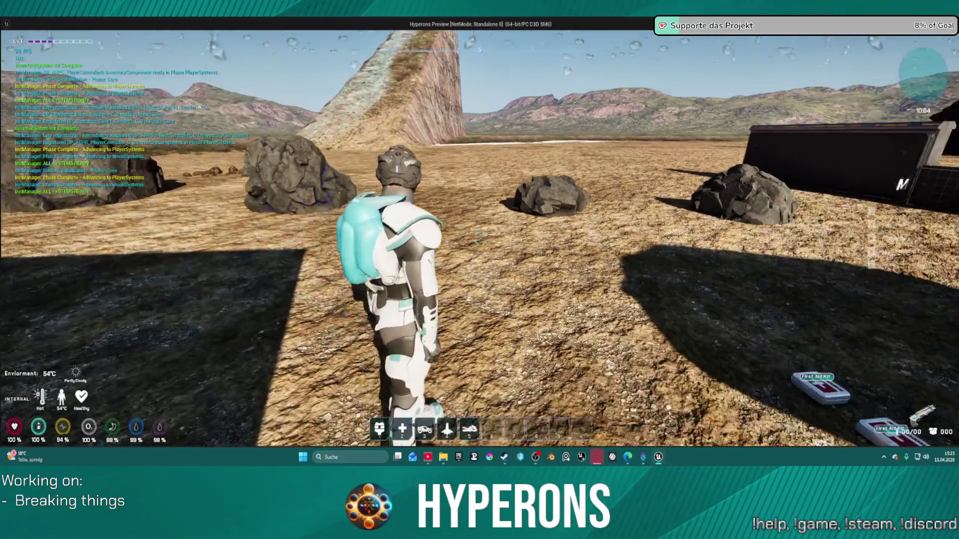
{"action": "key", "text": "i"}
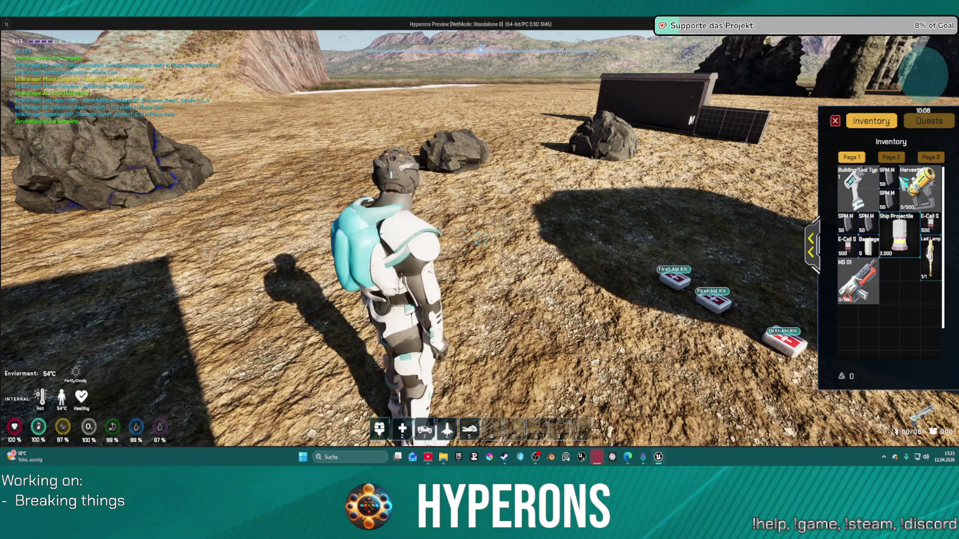
{"action": "right_click", "coordinate": [919, 187]}
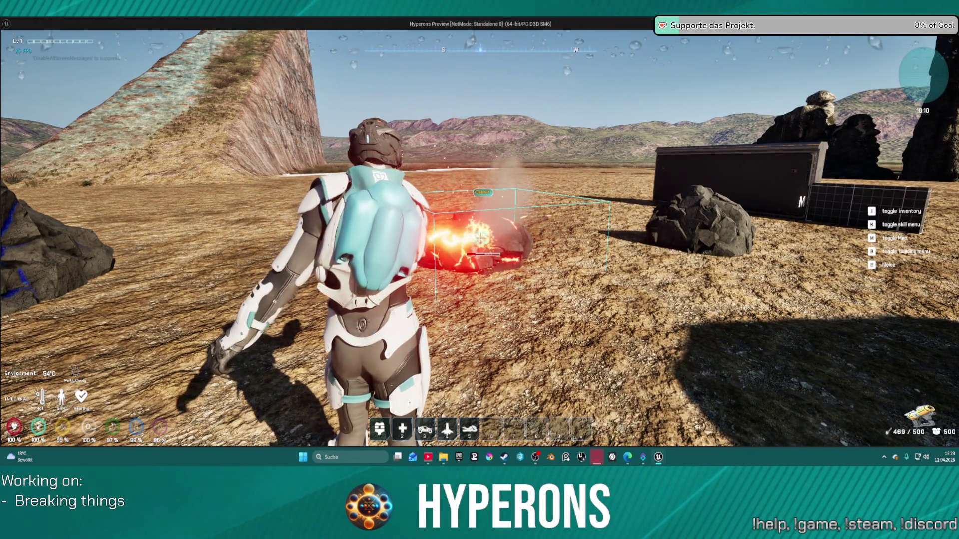
{"action": "left_click_drag", "start_coordinate": [479, 237], "coordinate": [479, 237]}
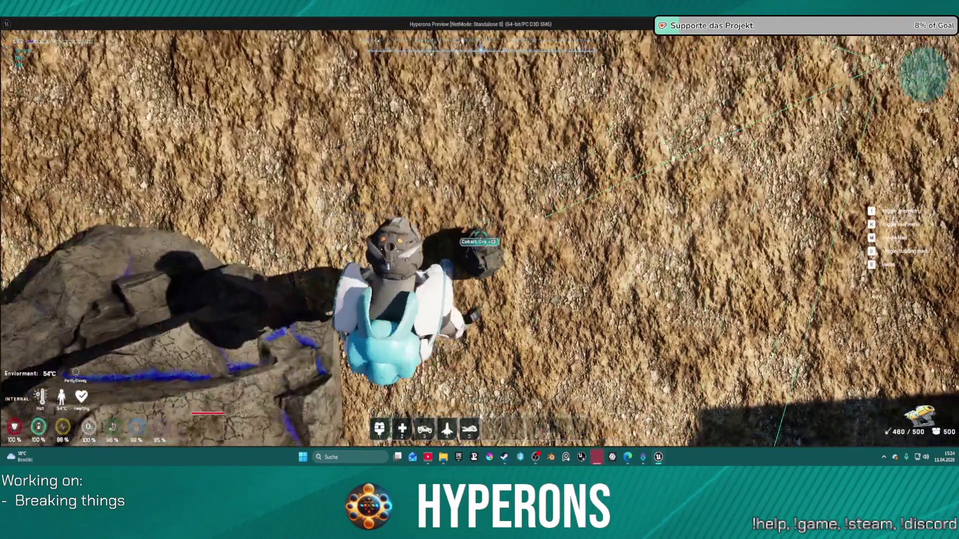
{"action": "key", "text": "Escape"}
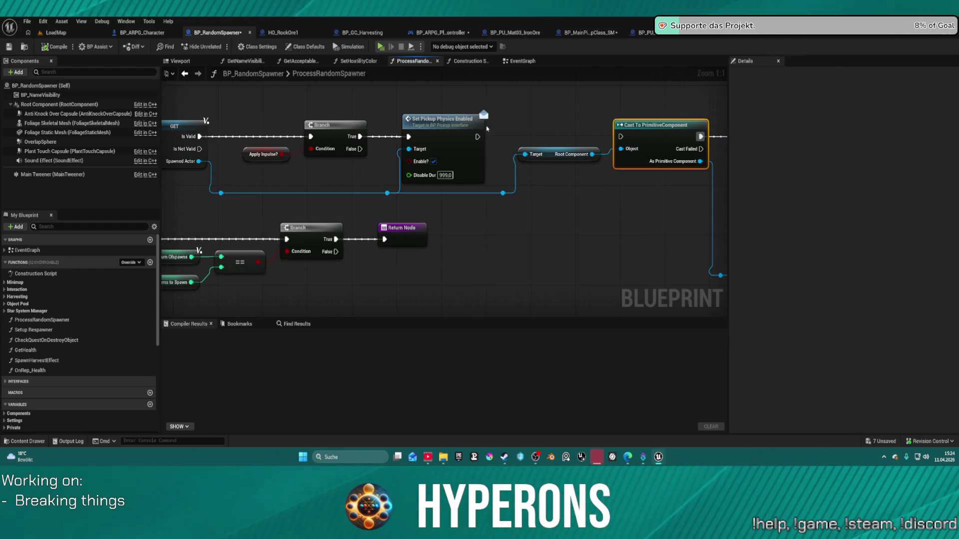
Rewire Set Pickup Physics Enabled's exec into Cast To PrimitiveComponent, then switch to BP_MainPickupClass_SM.
{"action": "left_click_drag", "start_coordinate": [476, 137], "coordinate": [621, 138]}
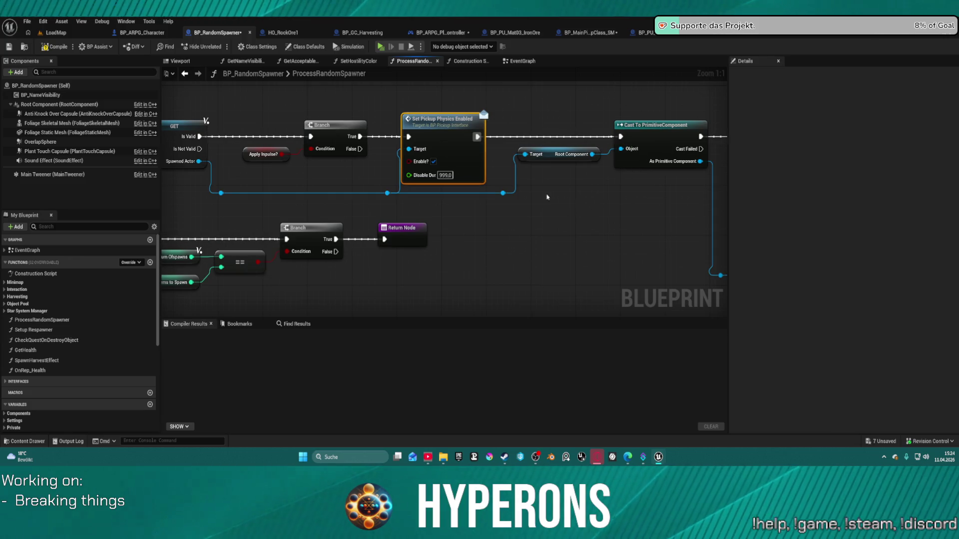
{"action": "left_click", "coordinate": [605, 34]}
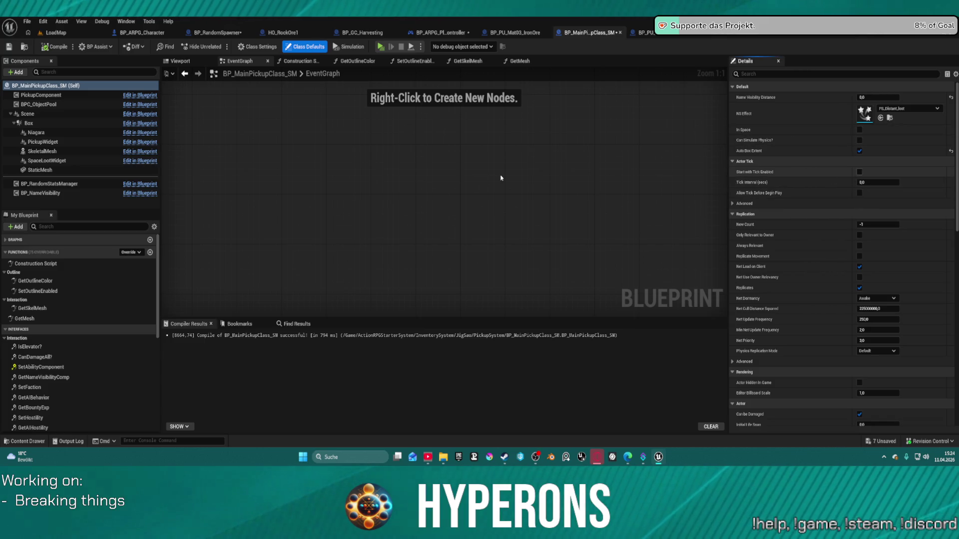
Enable Start with Tick Enabled and add a Draw Debug Point node to the graph.
{"action": "left_click", "coordinate": [859, 172]}
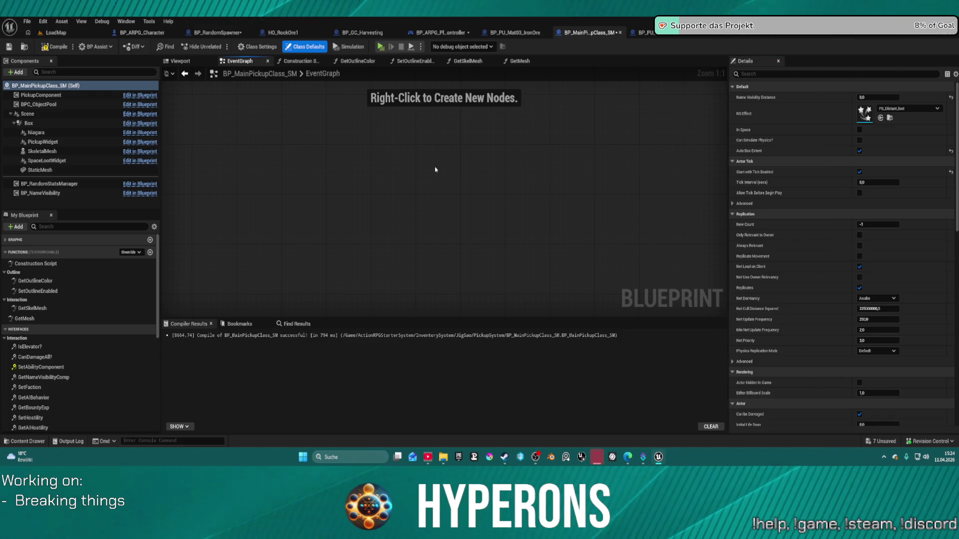
{"action": "right_click", "coordinate": [435, 169]}
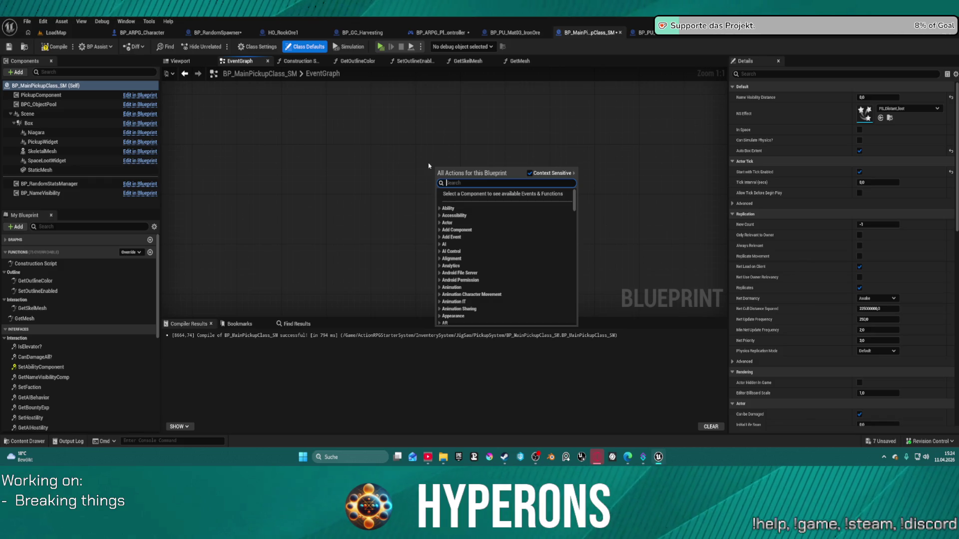
{"action": "type", "text": "draw"}
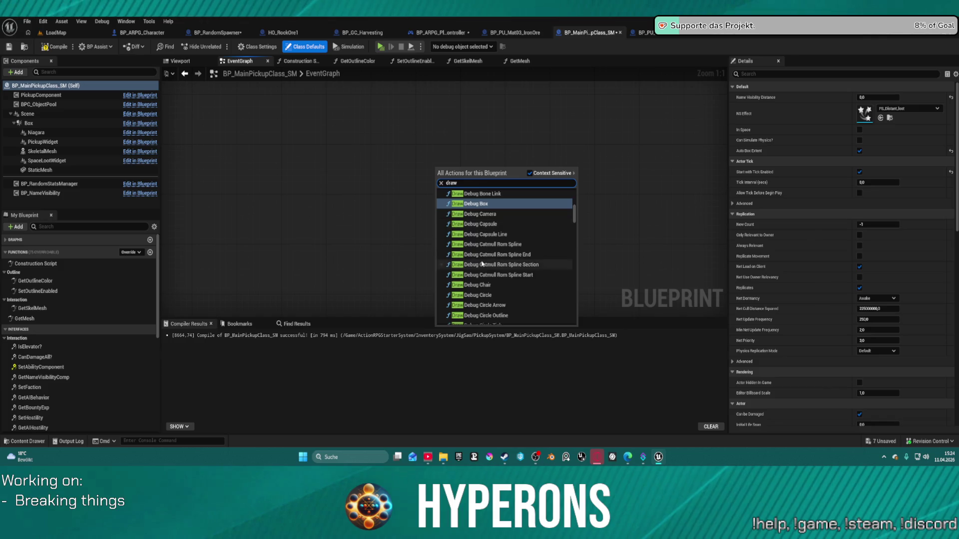
{"action": "scroll", "coordinate": [481, 264], "scroll_direction": "up", "scroll_amount": 3}
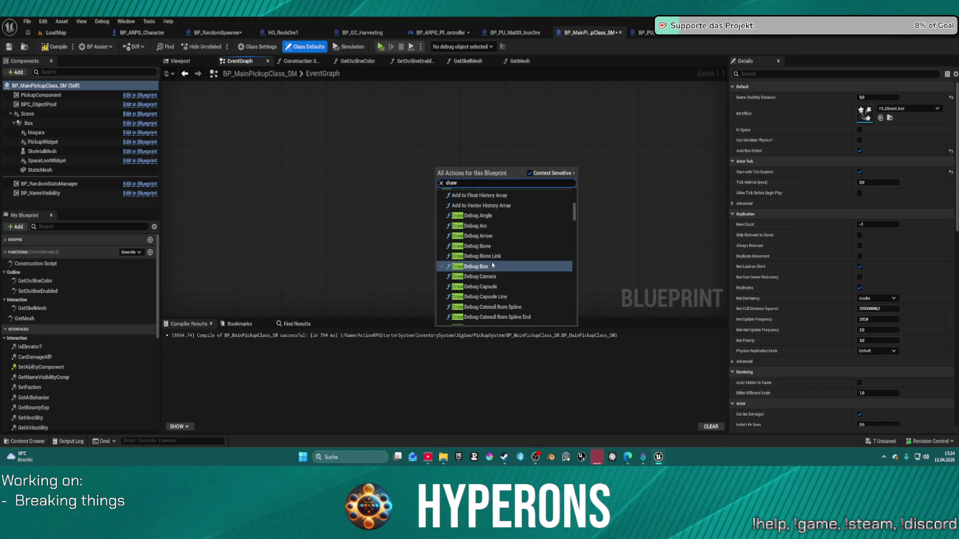
{"action": "scroll", "coordinate": [493, 265], "scroll_direction": "down", "scroll_amount": 3}
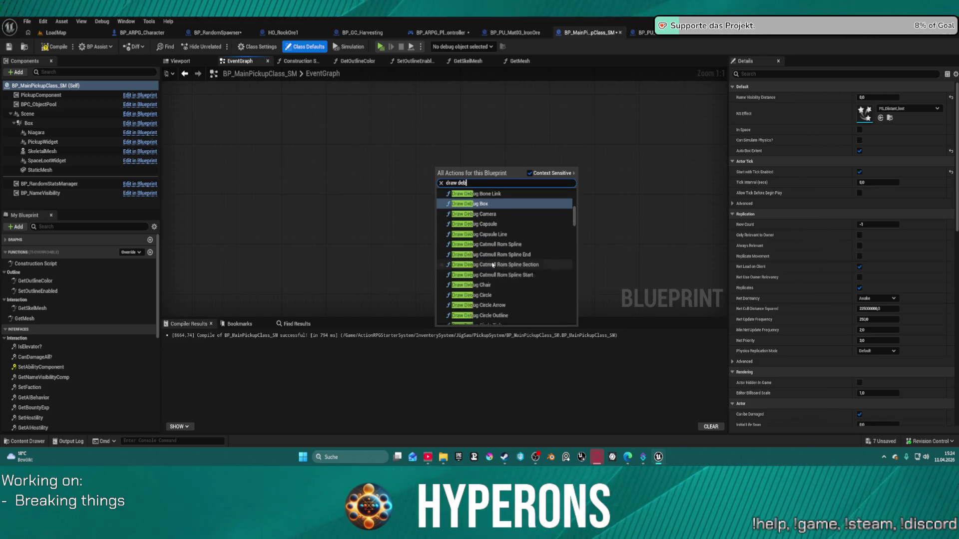
{"action": "type", "text": "debu poin"}
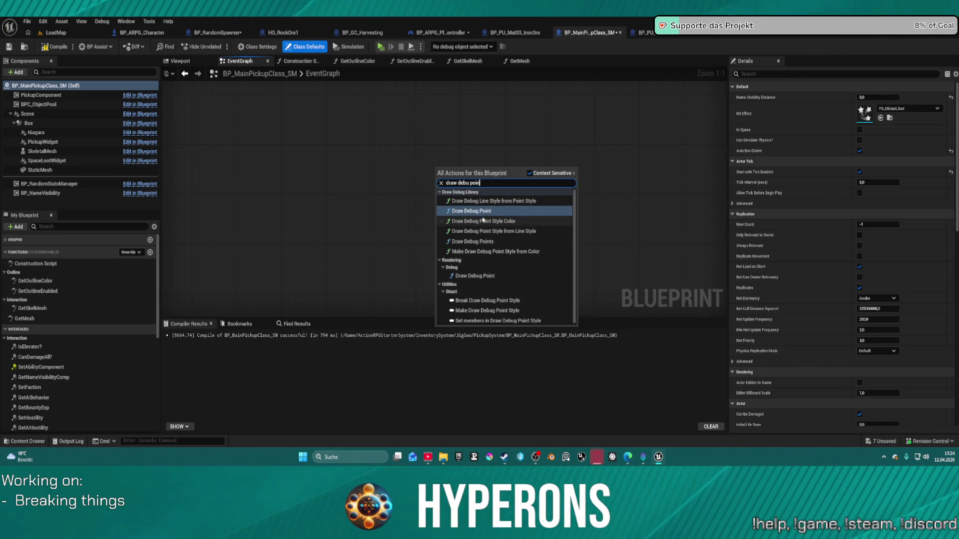
{"action": "left_click", "coordinate": [469, 277]}
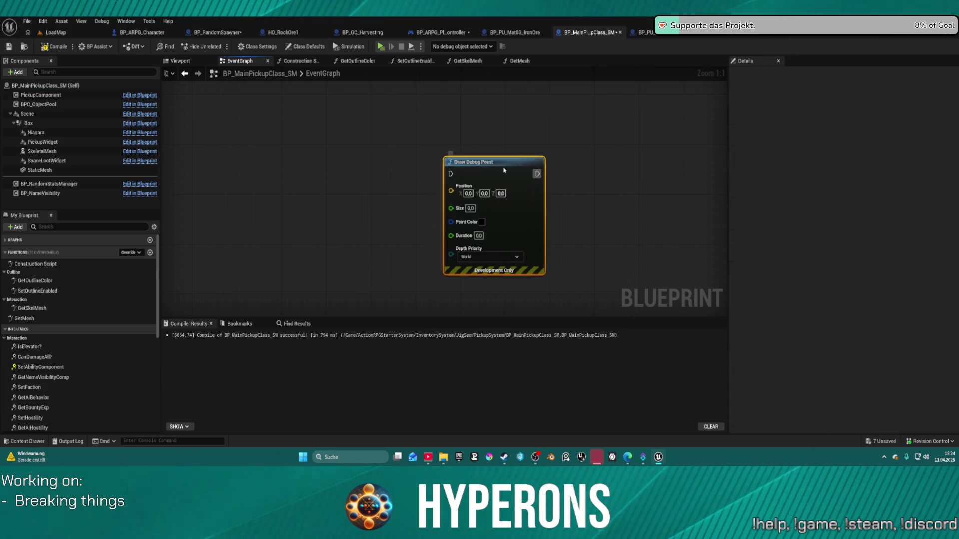
{"action": "left_click_drag", "start_coordinate": [503, 170], "coordinate": [549, 139]}
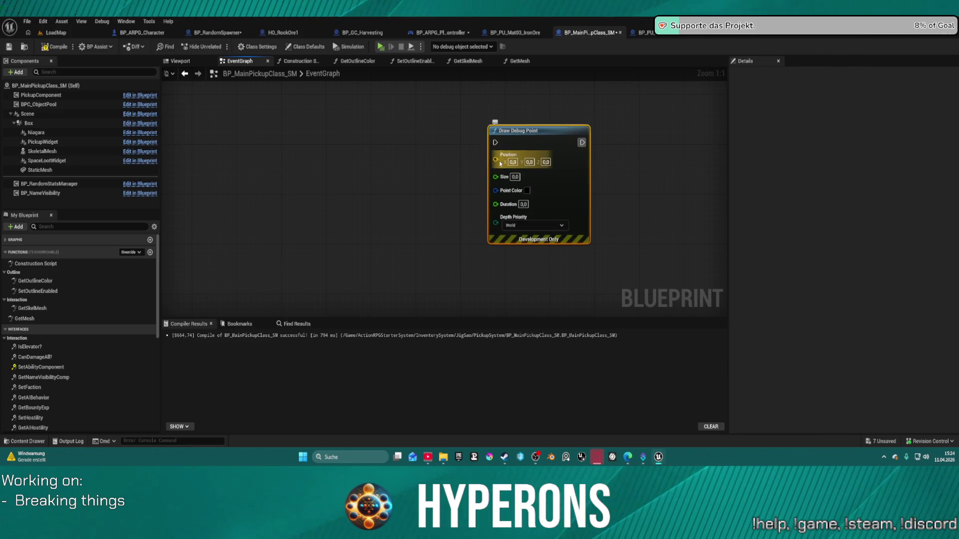
Drive the Draw Debug Point node from Event Tick.
{"action": "left_click_drag", "start_coordinate": [495, 144], "coordinate": [354, 123]}
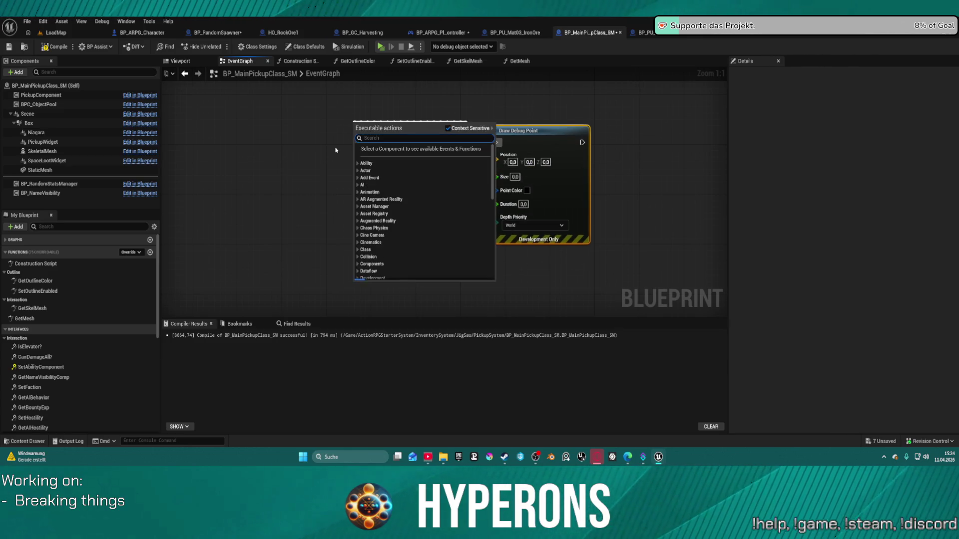
{"action": "type", "text": "ev"}
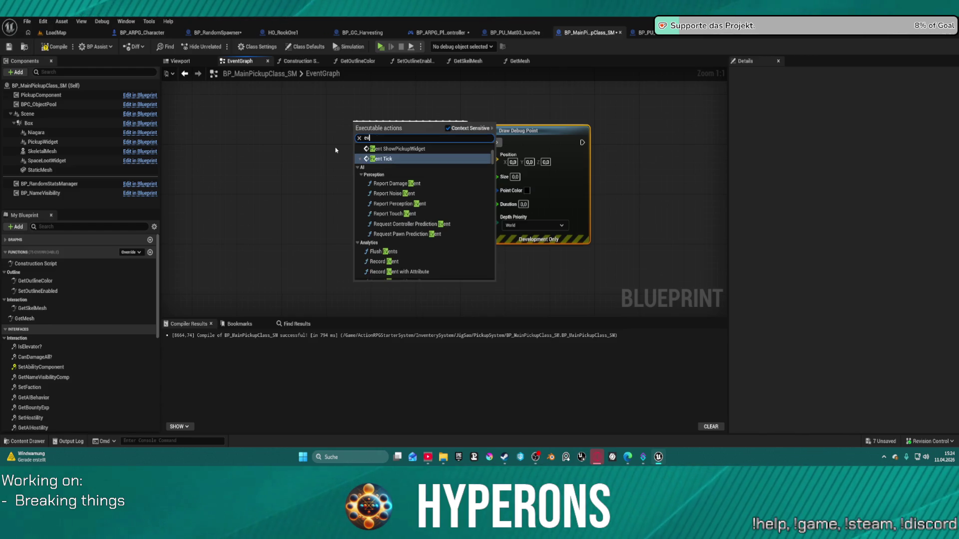
{"action": "left_click", "coordinate": [393, 158]}
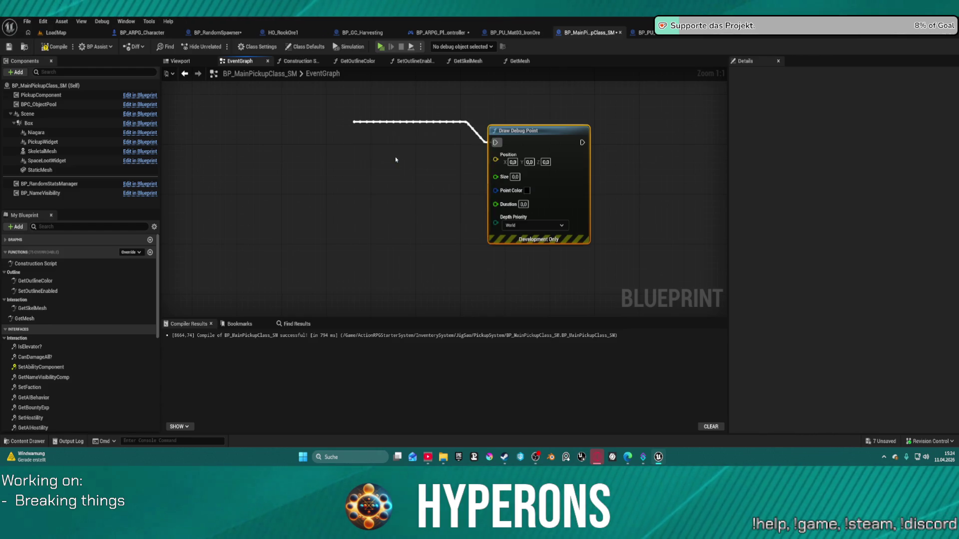
{"action": "mouse_move", "coordinate": [385, 149]}
{"action": "left_mouse_down"}
{"action": "mouse_move", "coordinate": [457, 187]}
{"action": "mouse_move", "coordinate": [419, 169]}
{"action": "left_mouse_up"}
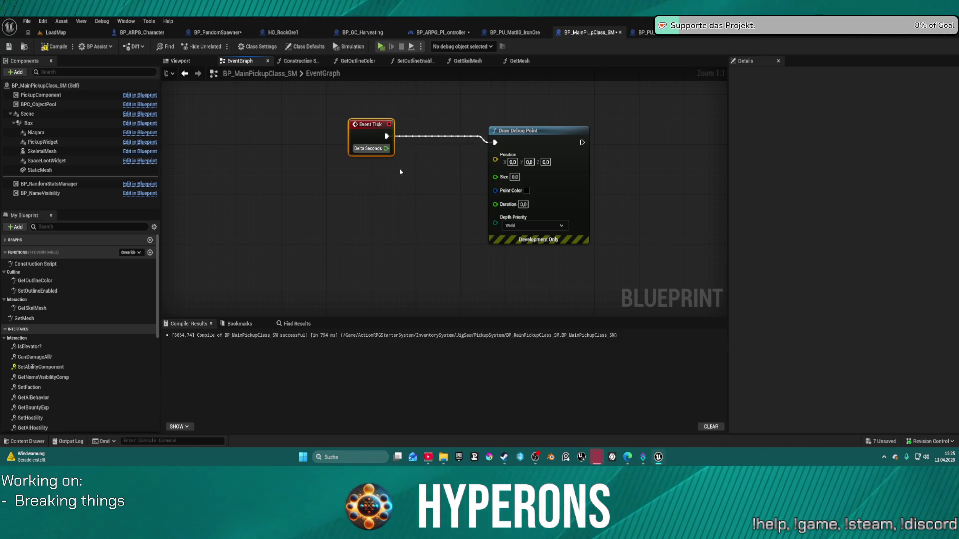
Feed Get Actor Location into the point position, with Size 3 and magenta Point Color.
{"action": "right_click", "coordinate": [398, 172]}
{"action": "type", "text": "actor loa"}
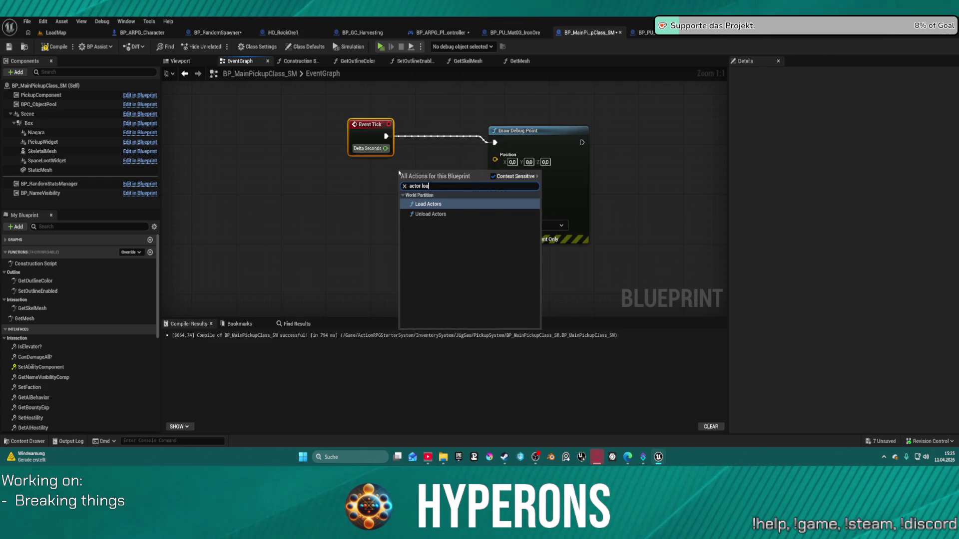
{"action": "key", "text": "BackSpace"}
{"action": "type", "text": "cation"}
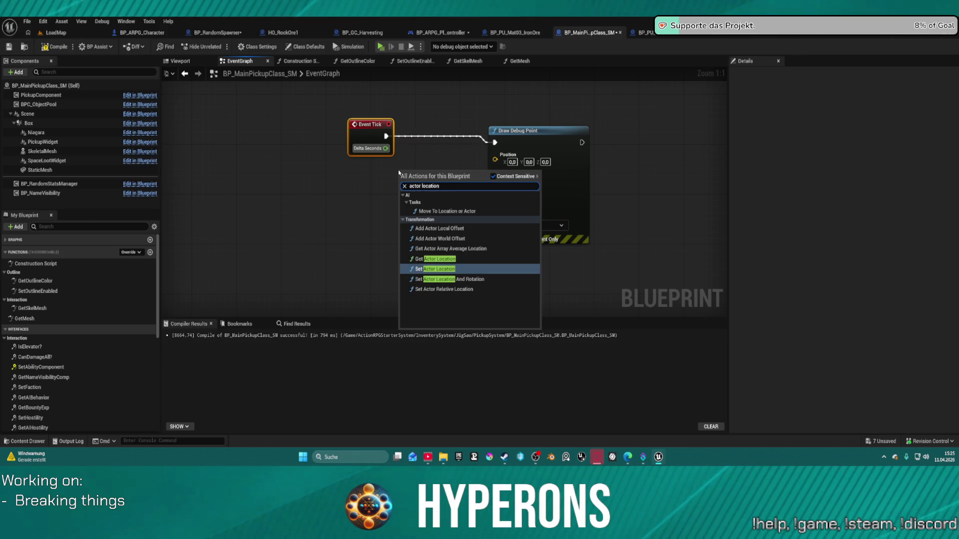
{"action": "left_click", "coordinate": [427, 259]}
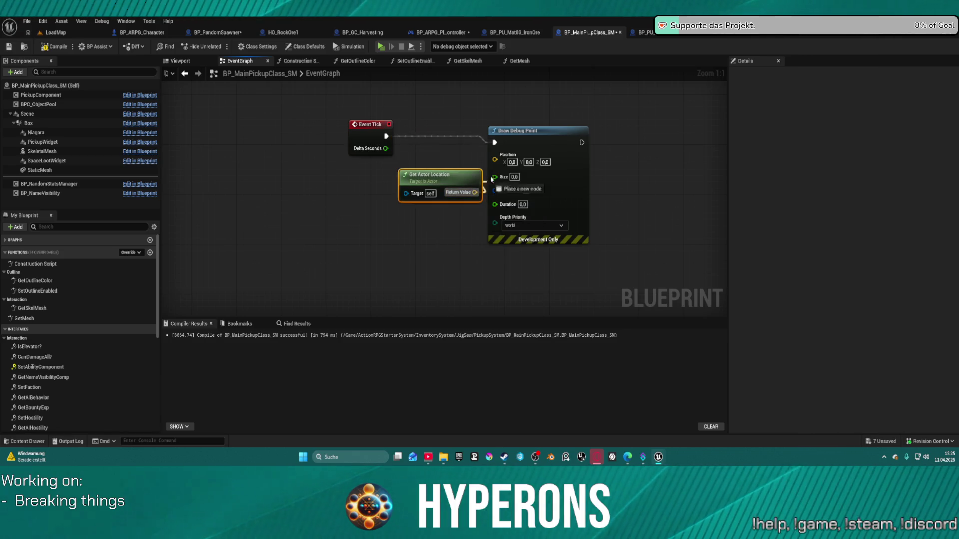
{"action": "left_click", "coordinate": [513, 168]}
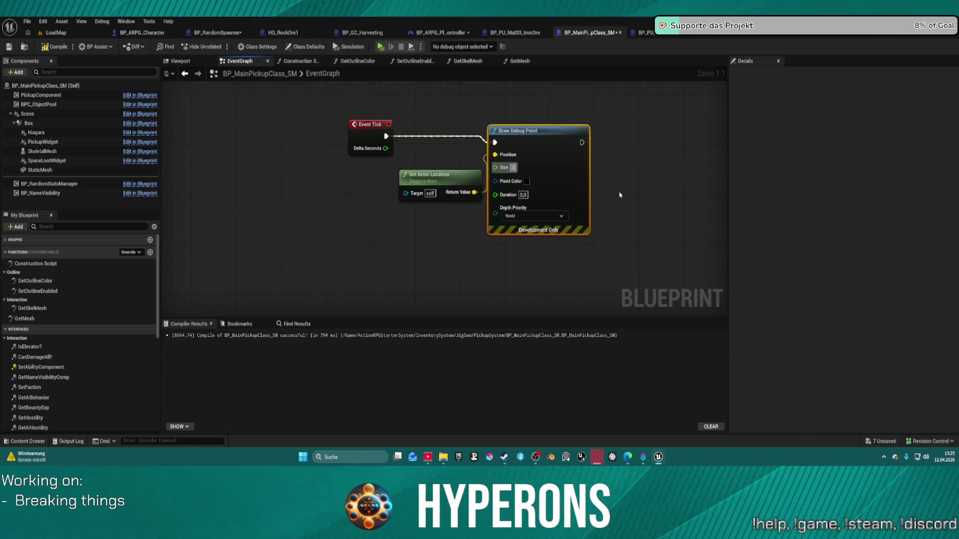
{"action": "left_click", "coordinate": [527, 181]}
{"action": "left_click_drag", "start_coordinate": [580, 218], "coordinate": [587, 206]}
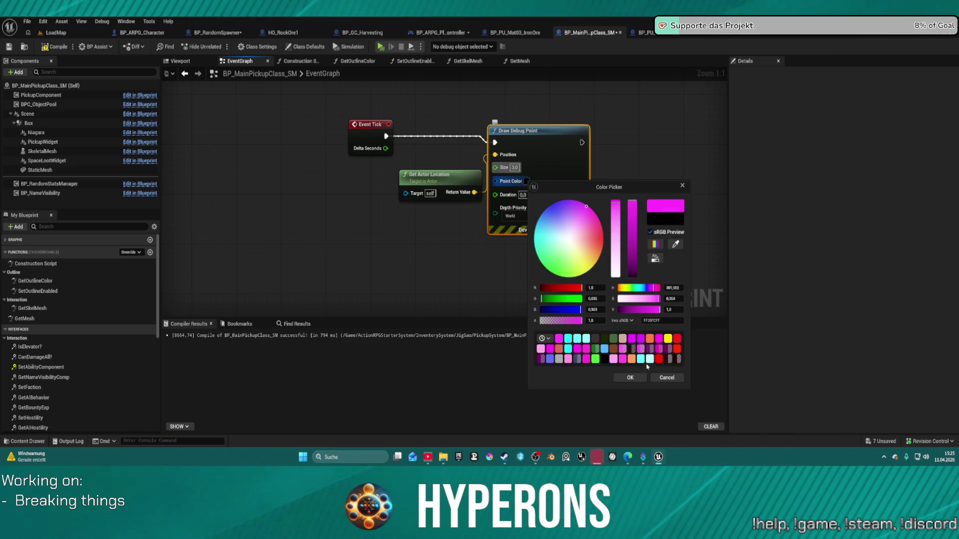
{"action": "left_click", "coordinate": [630, 378]}
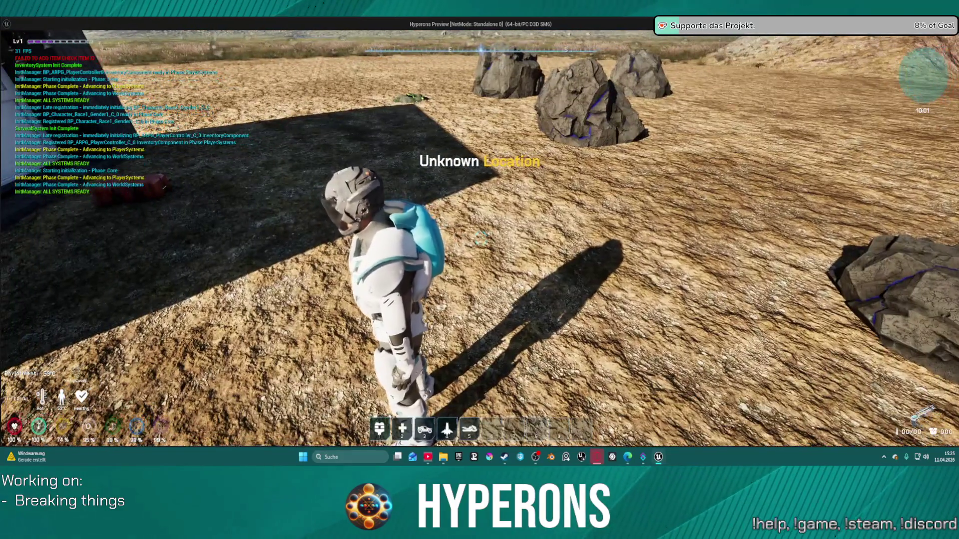
{"action": "key", "text": "Escape"}
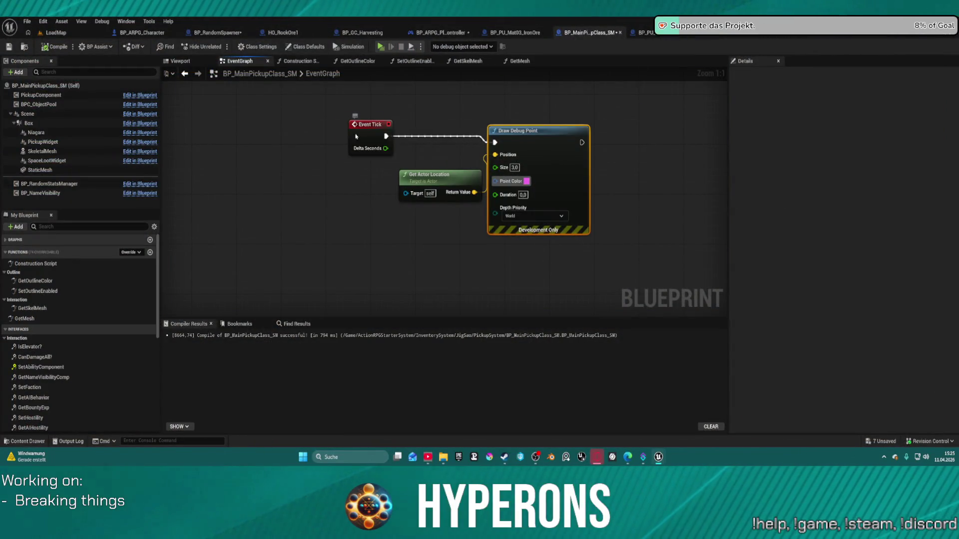
Move the Event Tick node further left and bring up its node options.
{"action": "mouse_move", "coordinate": [370, 137]}
{"action": "left_mouse_down"}
{"action": "mouse_move", "coordinate": [264, 137]}
{"action": "mouse_move", "coordinate": [314, 149]}
{"action": "left_mouse_up"}
{"action": "type", "text": "parten"}
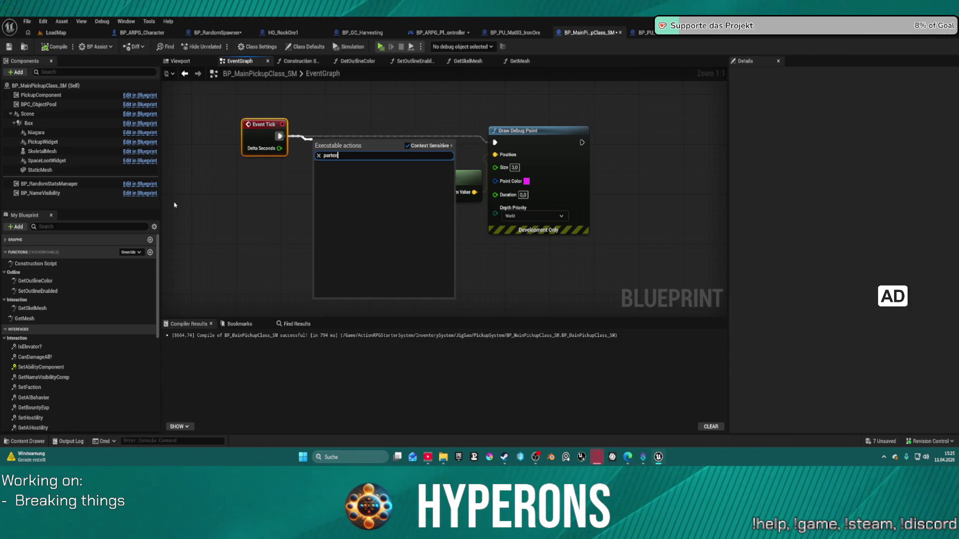
{"action": "left_click", "coordinate": [196, 162]}
{"action": "right_click", "coordinate": [257, 143]}
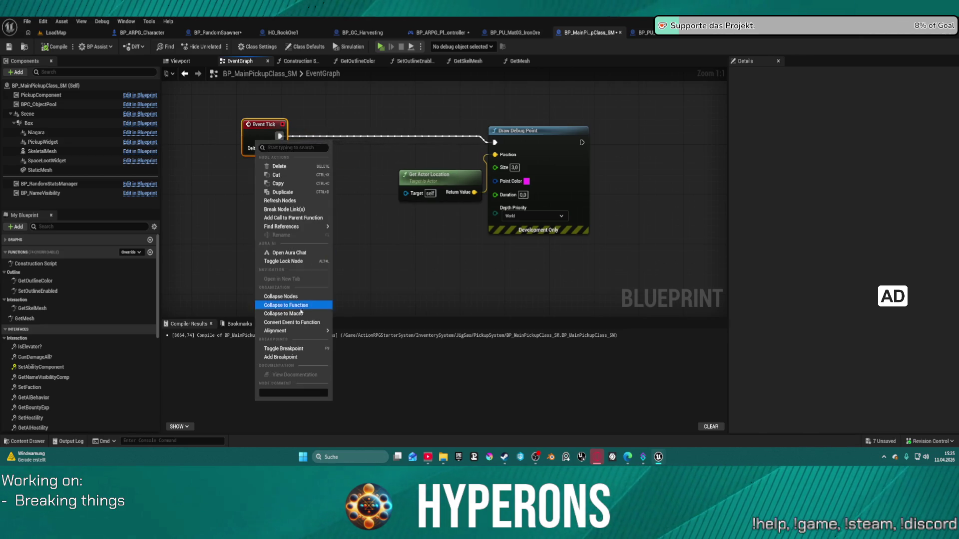
{"action": "mouse_move", "coordinate": [299, 331]}
Review the StaticMesh component's collision settings in the Viewport, then select the Box component.
{"action": "left_click", "coordinate": [58, 135]}
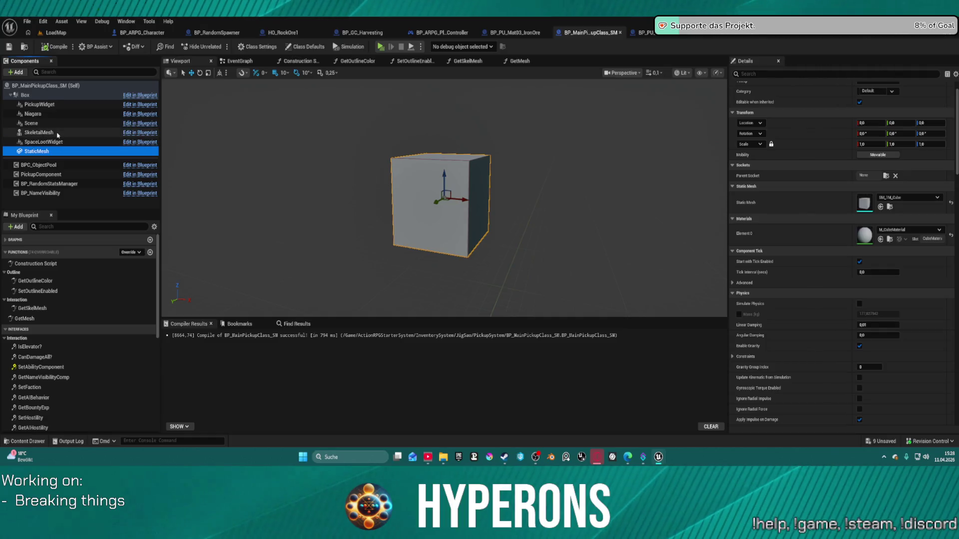
{"action": "left_click", "coordinate": [40, 151]}
{"action": "scroll", "coordinate": [920, 275], "scroll_direction": "down", "scroll_amount": 10}
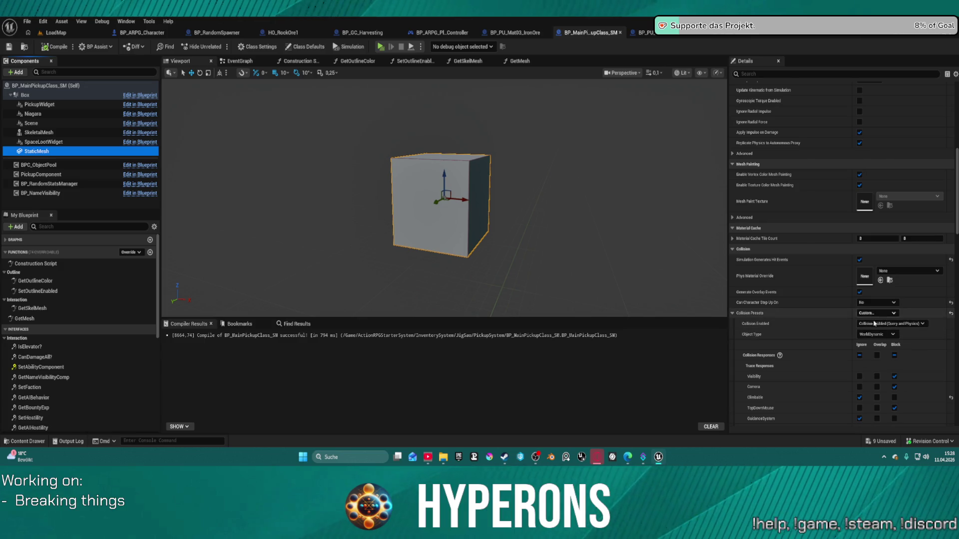
{"action": "scroll", "coordinate": [886, 342], "scroll_direction": "down", "scroll_amount": 5}
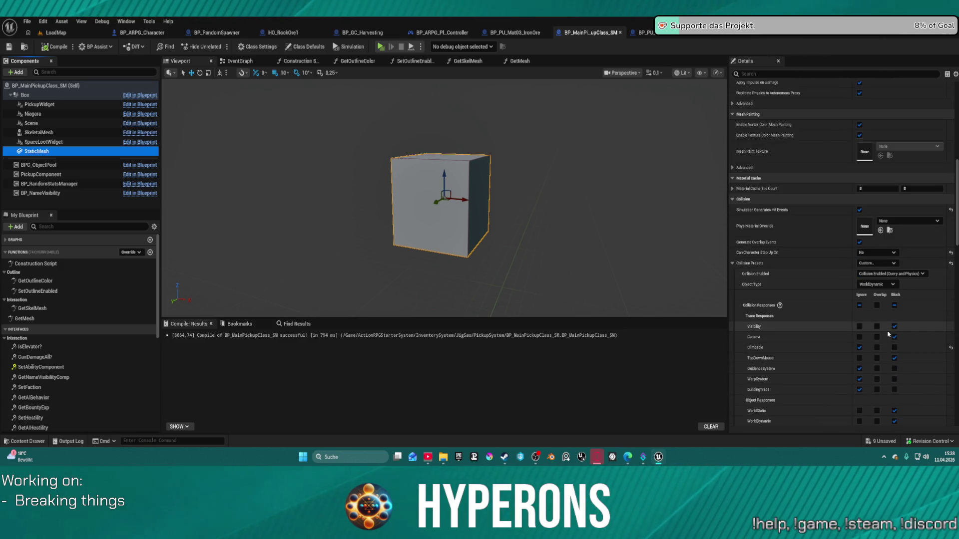
{"action": "scroll", "coordinate": [887, 344], "scroll_direction": "down", "scroll_amount": 2}
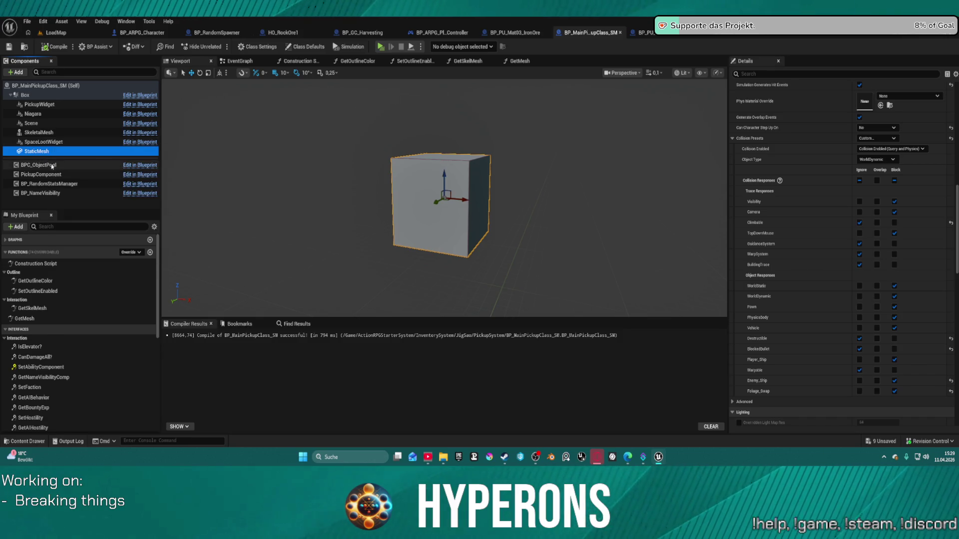
{"action": "scroll", "coordinate": [855, 139], "scroll_direction": "up", "scroll_amount": 3}
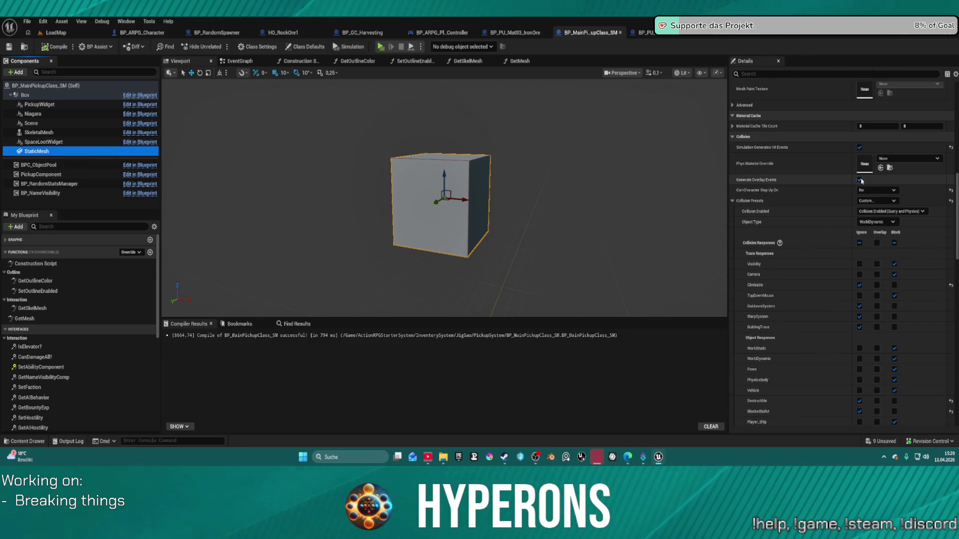
{"action": "scroll", "coordinate": [856, 142], "scroll_direction": "up", "scroll_amount": 4}
{"action": "scroll", "coordinate": [664, 149], "scroll_direction": "up", "scroll_amount": 2}
{"action": "scroll", "coordinate": [664, 150], "scroll_direction": "up", "scroll_amount": 2}
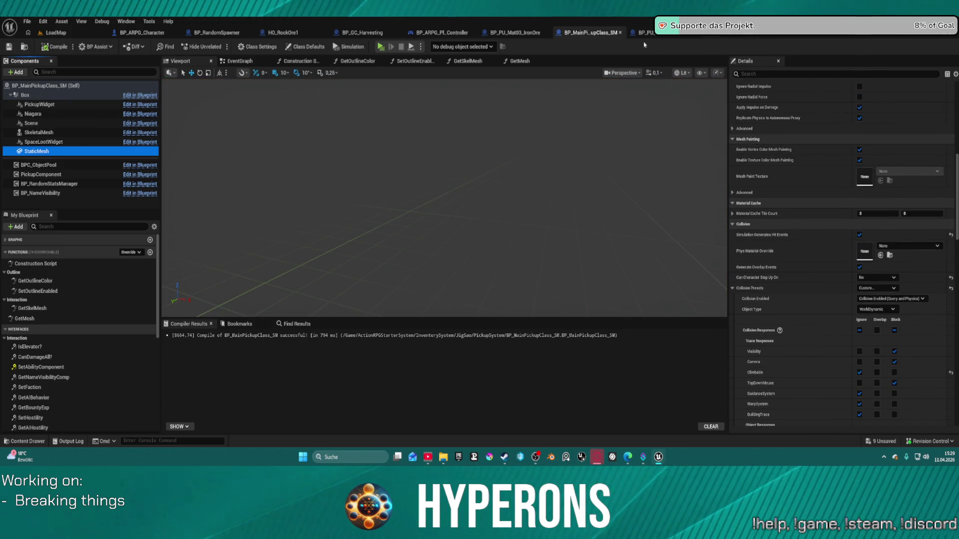
{"action": "left_click", "coordinate": [27, 95]}
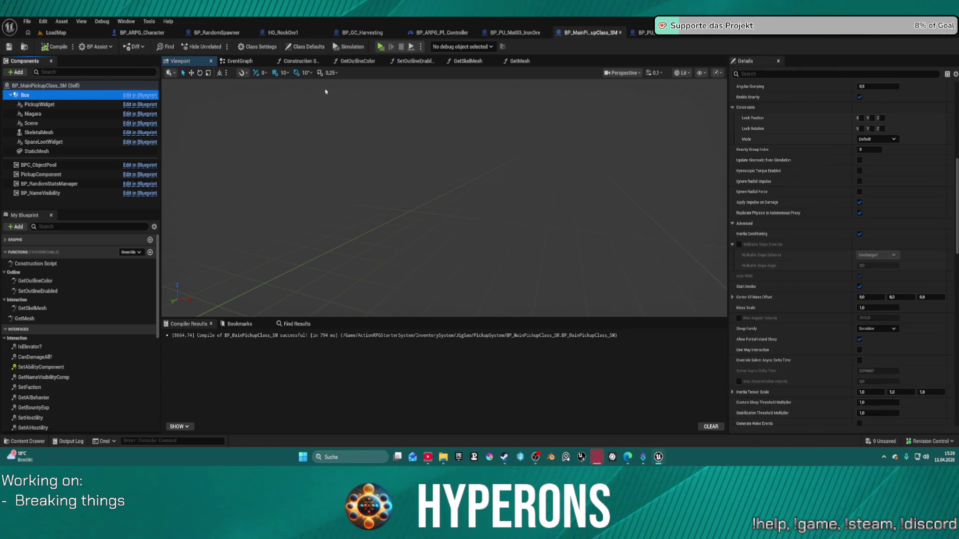
Scroll through the Box component's Physics and Collision Responses, then return to LoadMap.
{"action": "scroll", "coordinate": [758, 183], "scroll_direction": "up", "scroll_amount": 10}
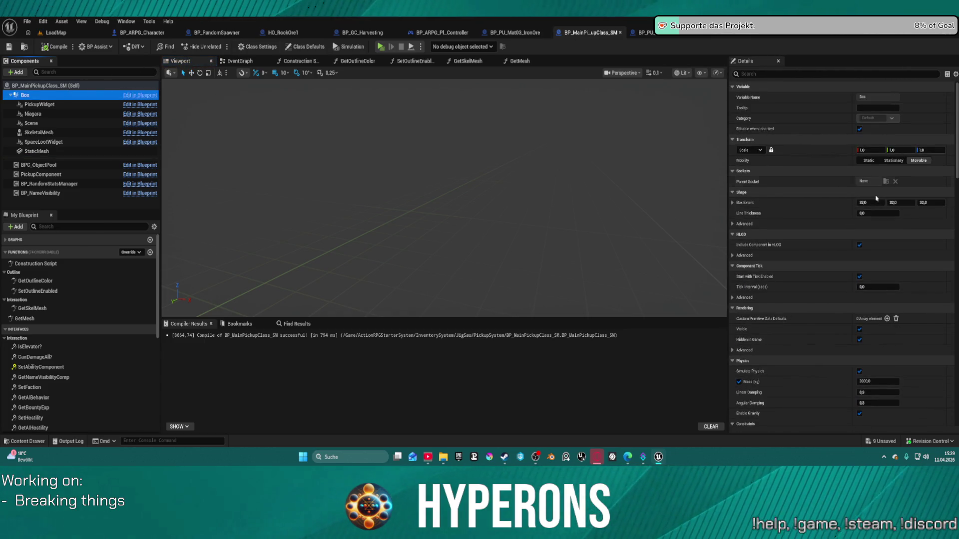
{"action": "scroll", "coordinate": [875, 198], "scroll_direction": "down", "scroll_amount": 10}
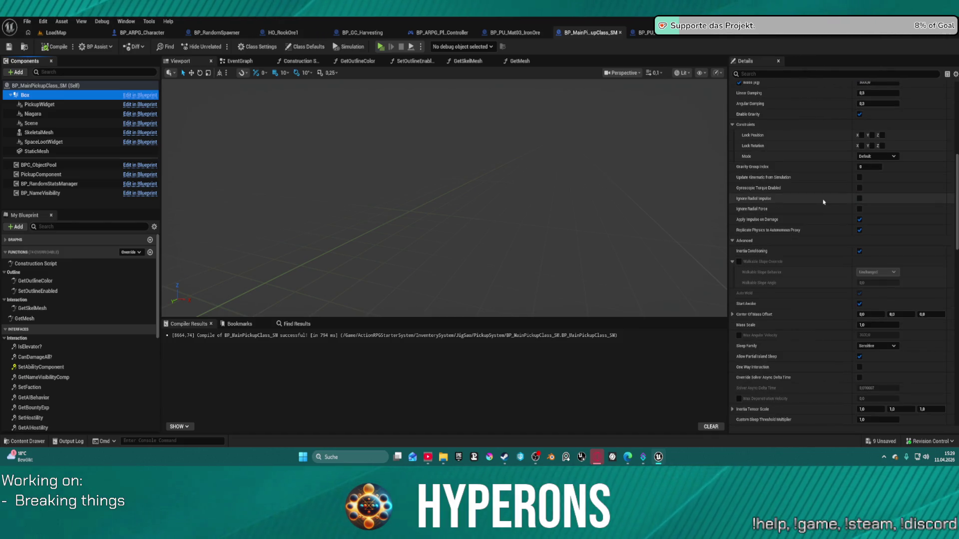
{"action": "scroll", "coordinate": [824, 202], "scroll_direction": "down", "scroll_amount": 2}
{"action": "scroll", "coordinate": [825, 201], "scroll_direction": "up", "scroll_amount": 5}
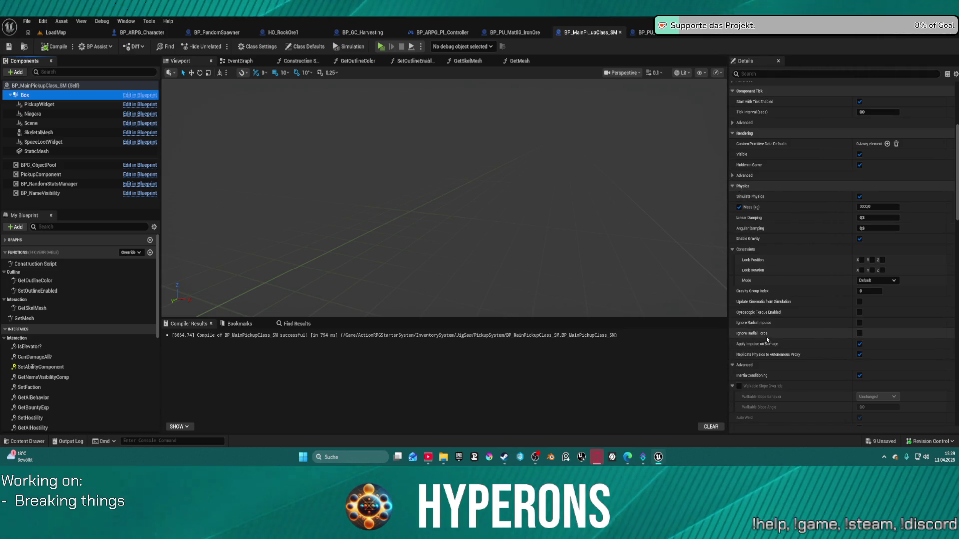
{"action": "scroll", "coordinate": [766, 337], "scroll_direction": "down", "scroll_amount": 10}
{"action": "scroll", "coordinate": [771, 322], "scroll_direction": "up", "scroll_amount": 1}
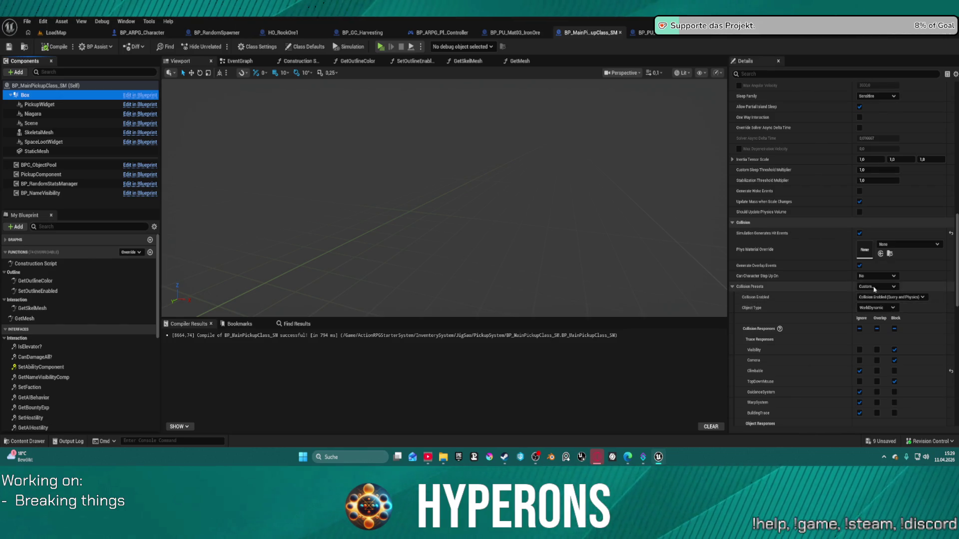
{"action": "scroll", "coordinate": [884, 341], "scroll_direction": "down", "scroll_amount": 1}
{"action": "scroll", "coordinate": [884, 341], "scroll_direction": "down", "scroll_amount": 4}
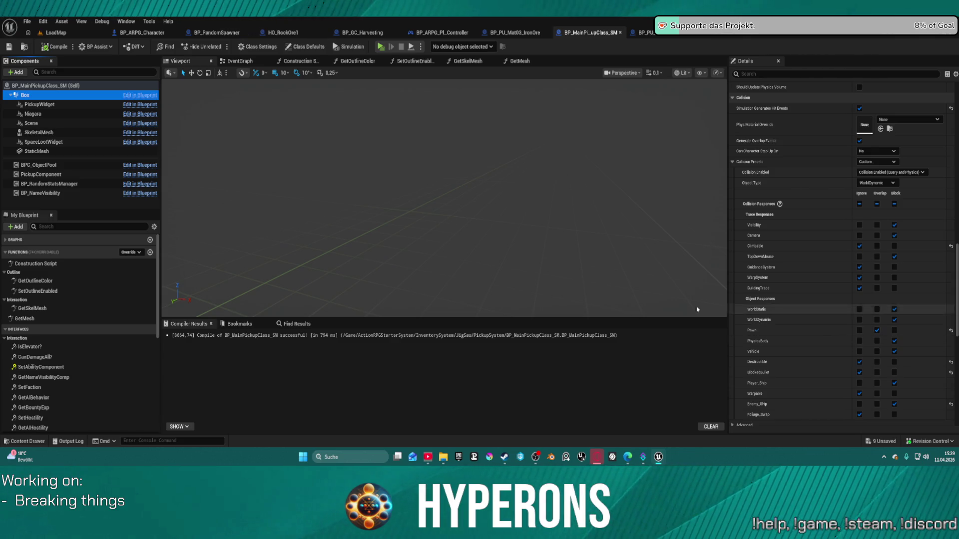
{"action": "left_click", "coordinate": [79, 35]}
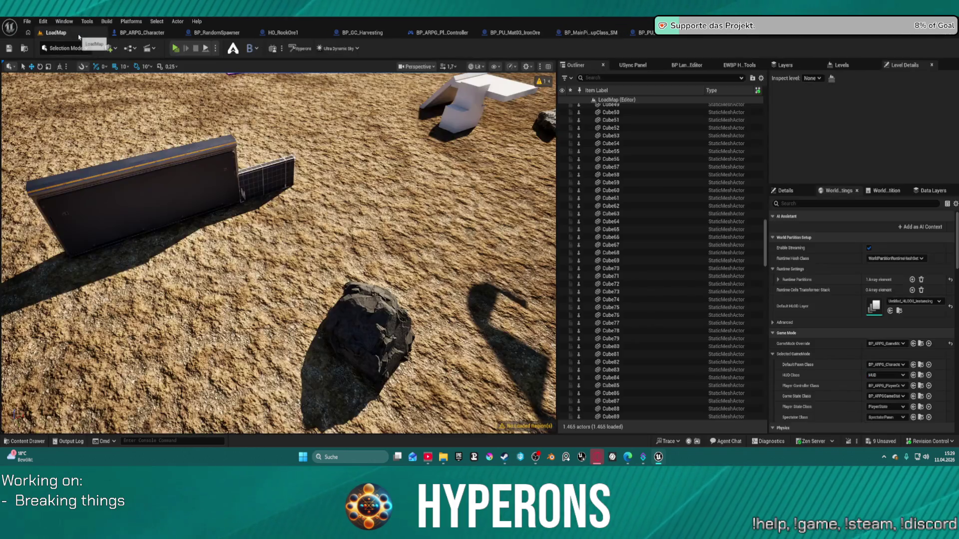
Frame the StaticMesh in BP_MainPickupClass_SM's viewport, then switch to BP_PU_Mat03_IronOre.
{"action": "scroll", "coordinate": [279, 253], "scroll_direction": "down", "scroll_amount": 2}
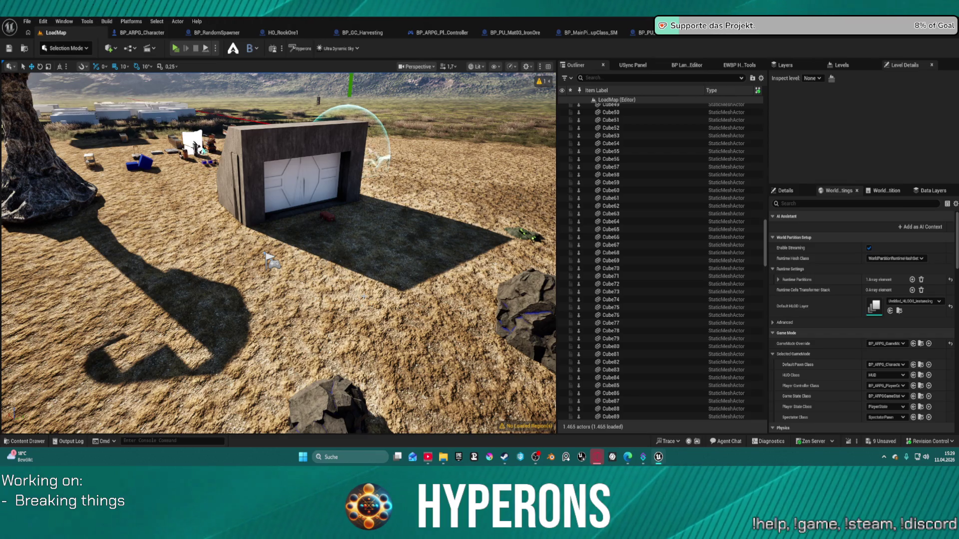
{"action": "left_click", "coordinate": [593, 35]}
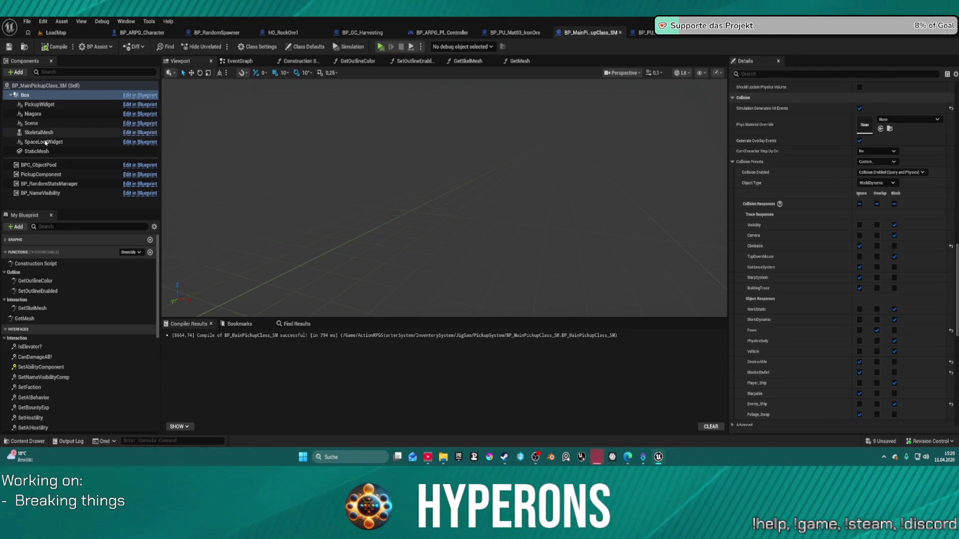
{"action": "left_click", "coordinate": [33, 152]}
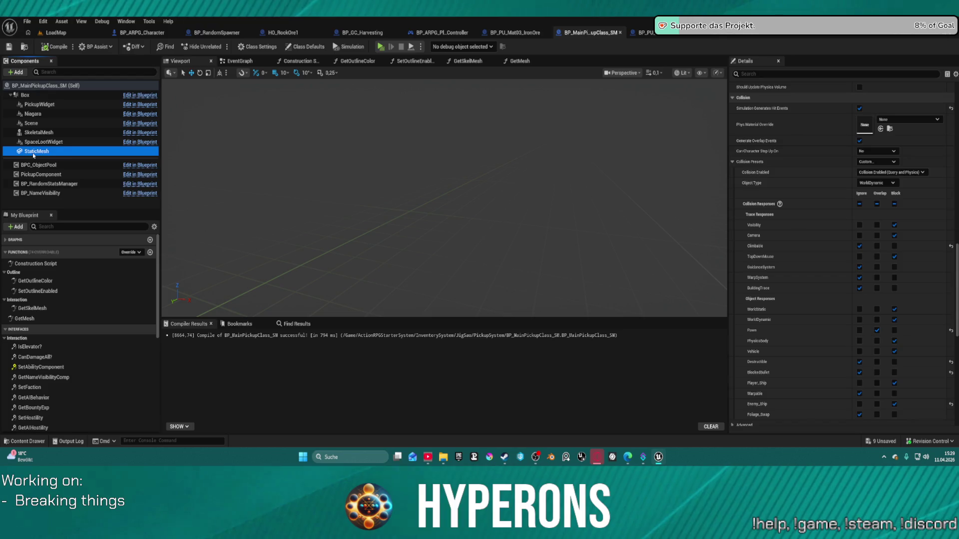
{"action": "scroll", "coordinate": [828, 76], "scroll_direction": "up", "scroll_amount": 5}
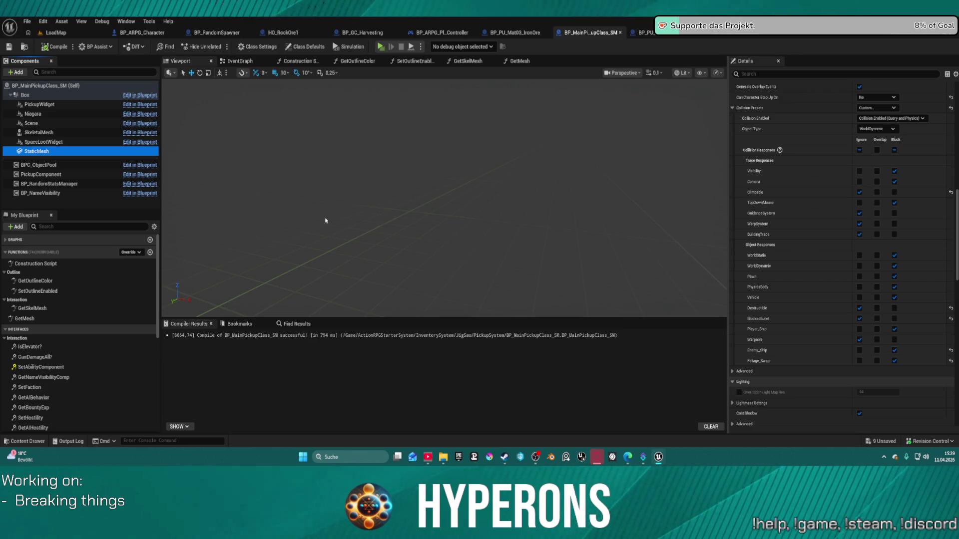
{"action": "key", "text": "f"}
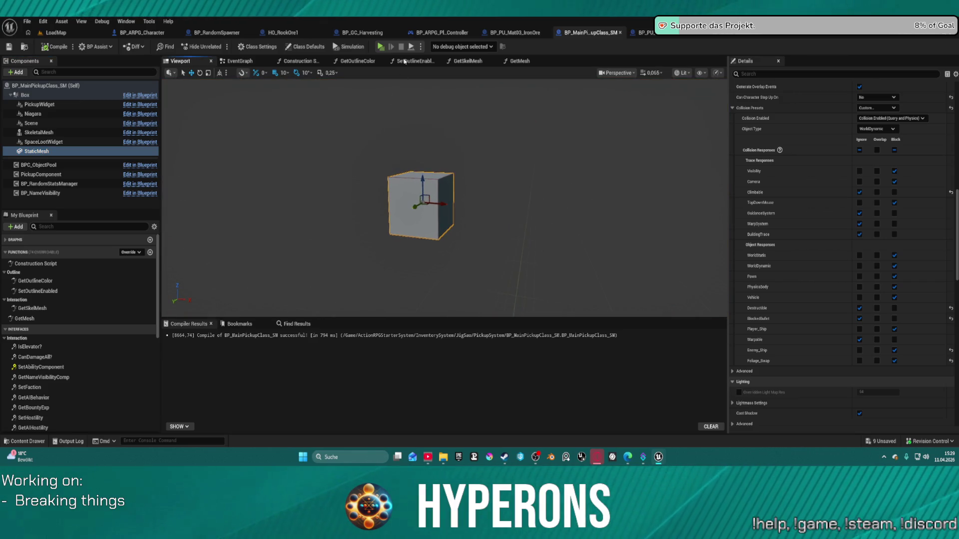
{"action": "left_click", "coordinate": [506, 33]}
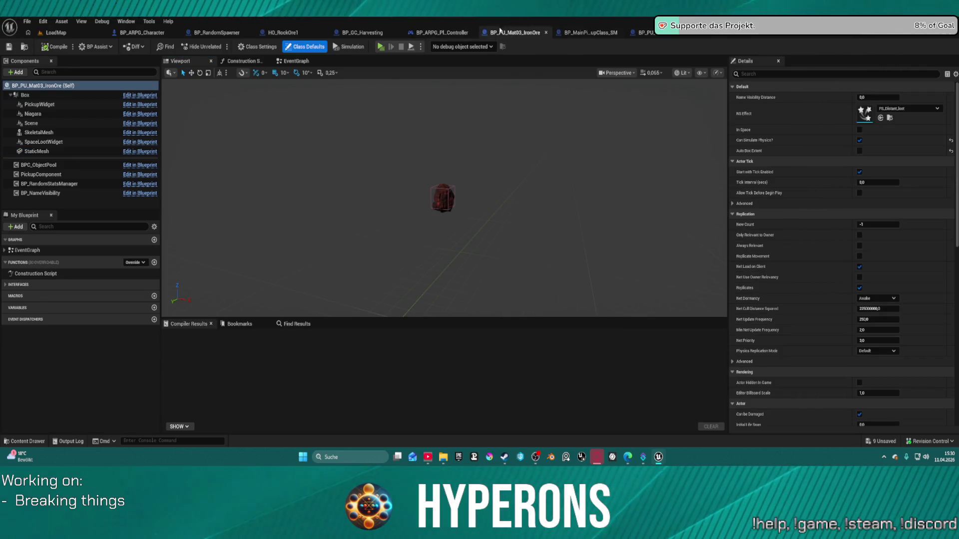
Close the BP_GC_Harvesting, BP_ARPG_PI_Controller and HO_RockOre1 tabs.
{"action": "key", "text": "ctrl+space"}
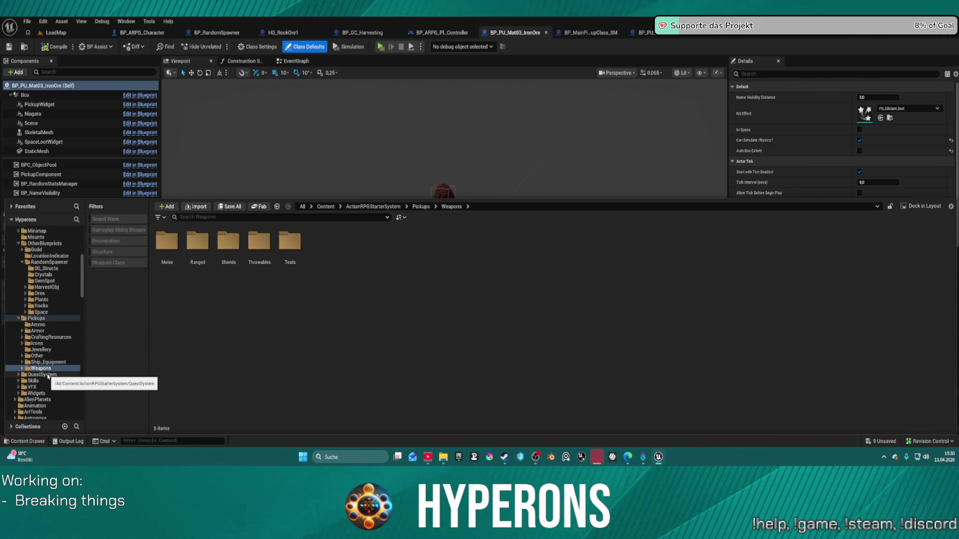
{"action": "middle_click", "coordinate": [359, 33]}
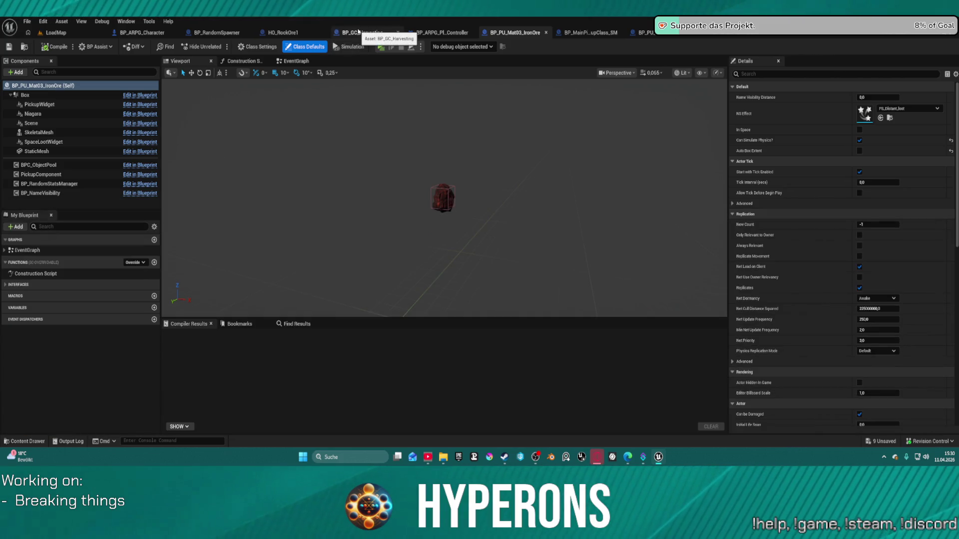
{"action": "middle_click", "coordinate": [295, 32]}
{"action": "middle_click", "coordinate": [295, 33]}
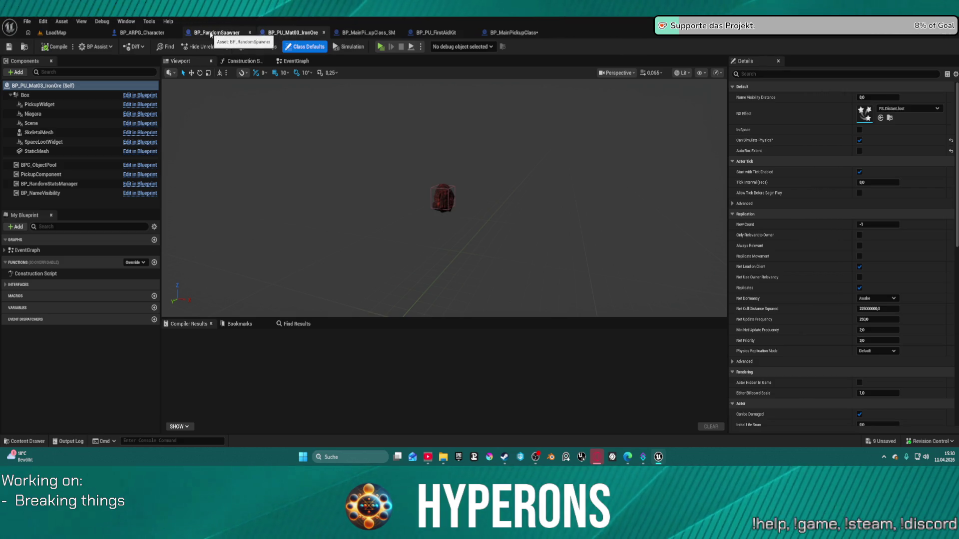
Open BP_PU_FirstAidKit from Pickups > Other > Health in the full editor's Viewport.
{"action": "key", "text": "ctrl+space"}
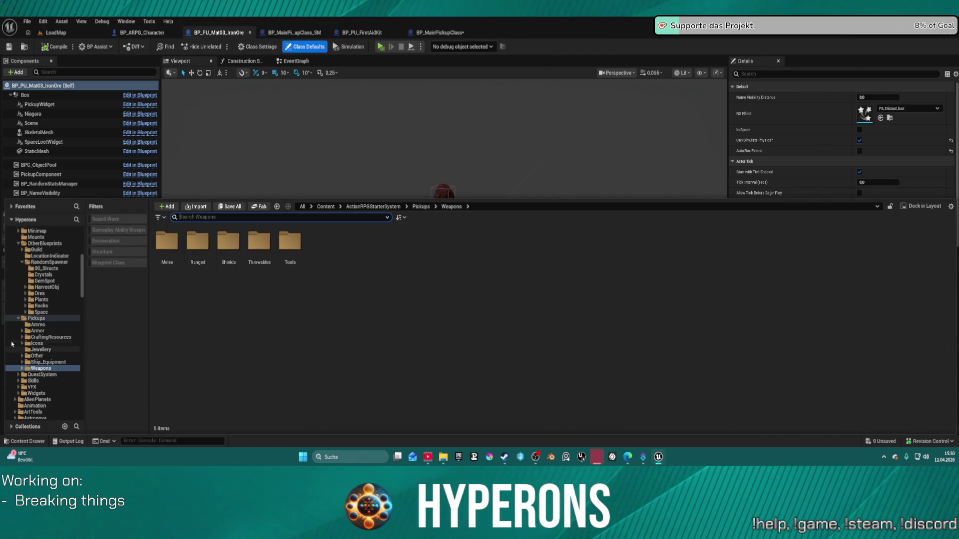
{"action": "left_click", "coordinate": [35, 356]}
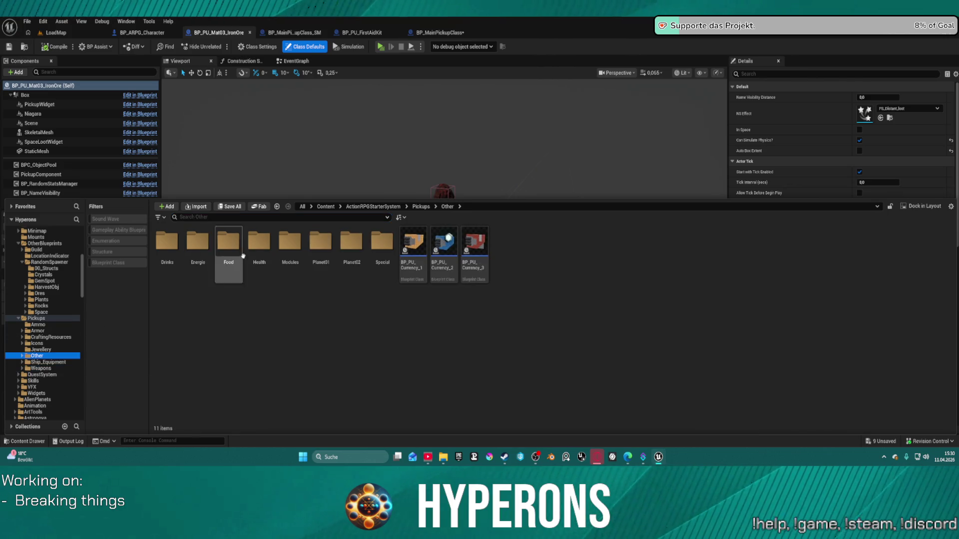
{"action": "left_click", "coordinate": [254, 244]}
{"action": "double_click", "coordinate": [254, 245]}
{"action": "double_click", "coordinate": [228, 243]}
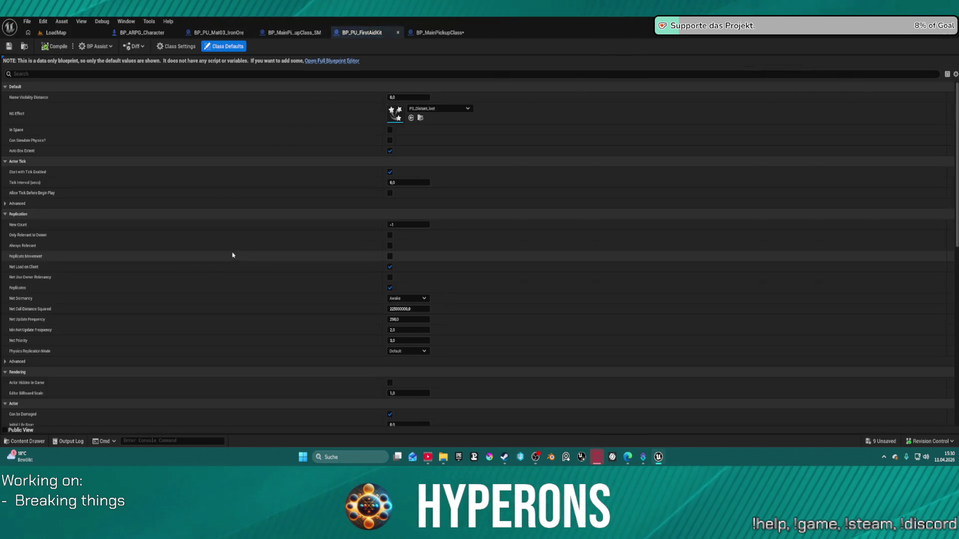
{"action": "left_click", "coordinate": [337, 61]}
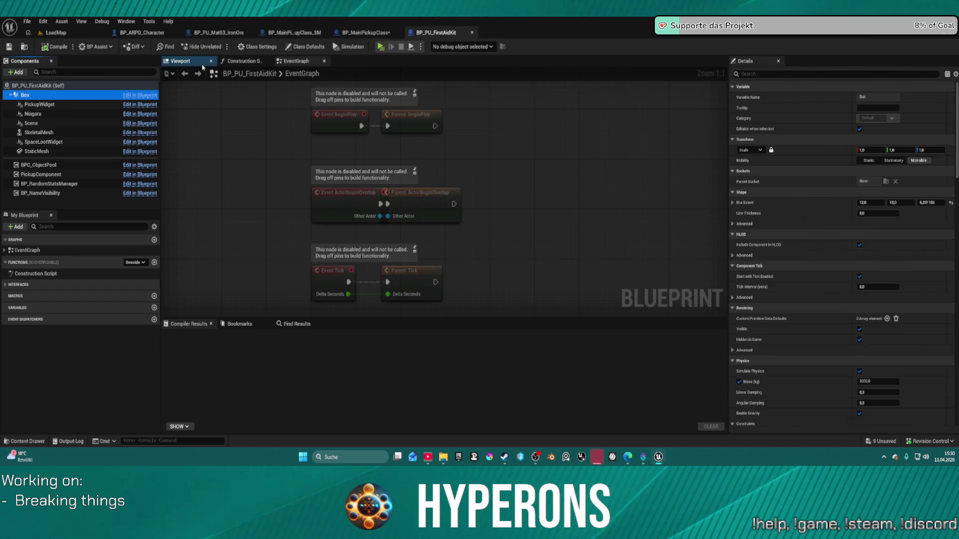
{"action": "left_click", "coordinate": [203, 65]}
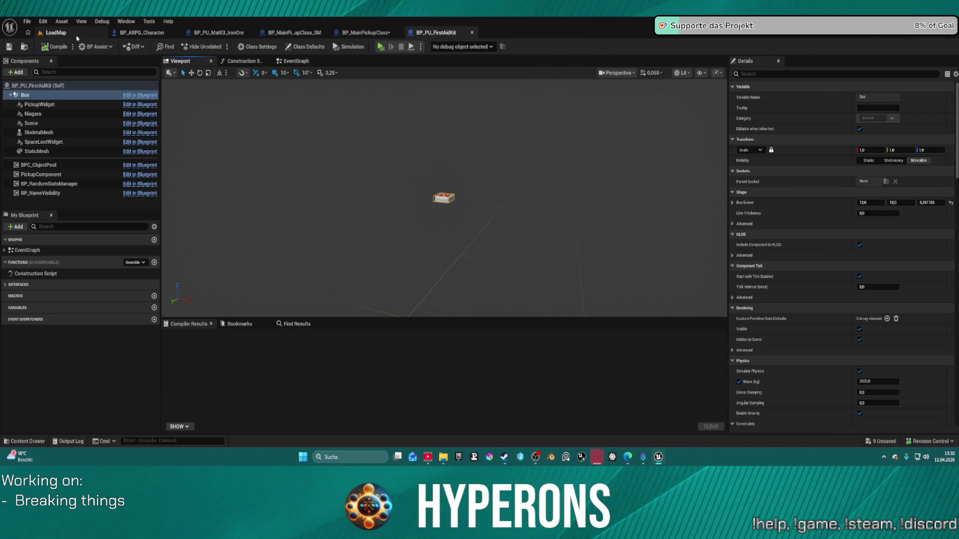
In LoadMap, search the Outliner for 'fir' and focus on the first BP_PU_FirstAidKit actor.
{"action": "left_click", "coordinate": [75, 32]}
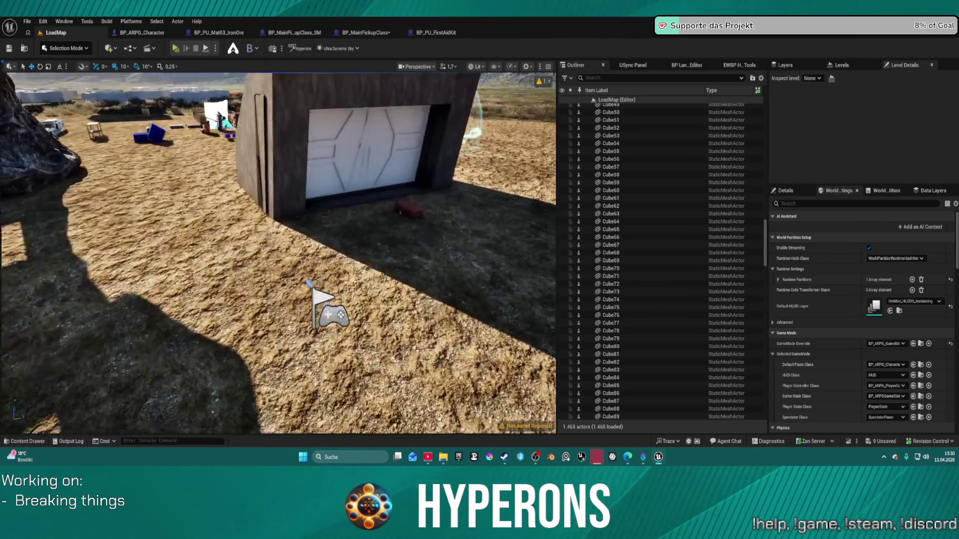
{"action": "key", "text": "s"}
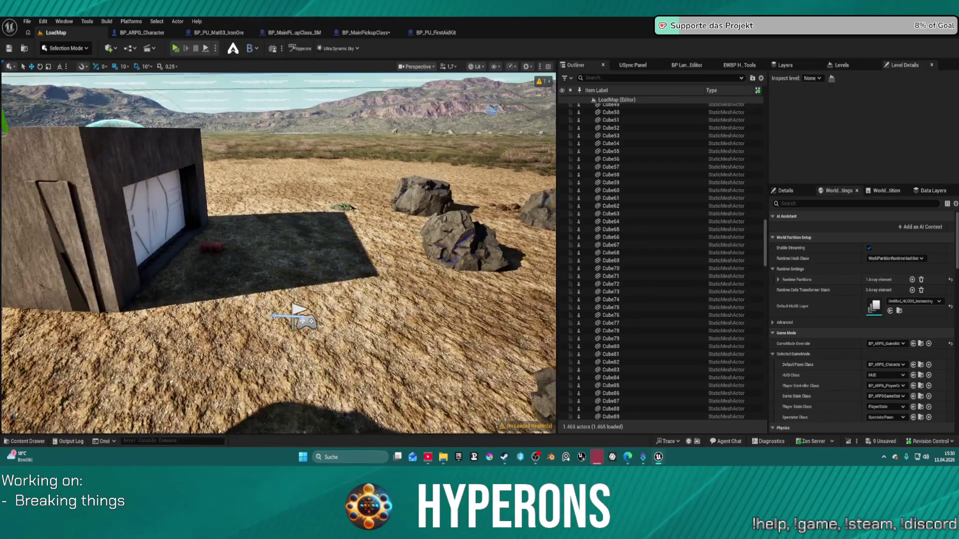
{"action": "key", "text": "w"}
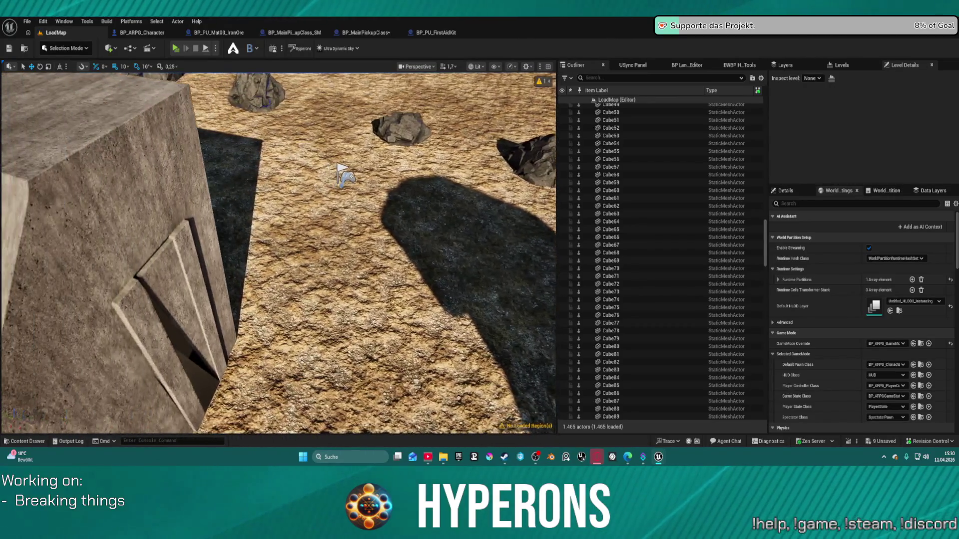
{"action": "scroll", "coordinate": [689, 128], "scroll_direction": "up", "scroll_amount": 7}
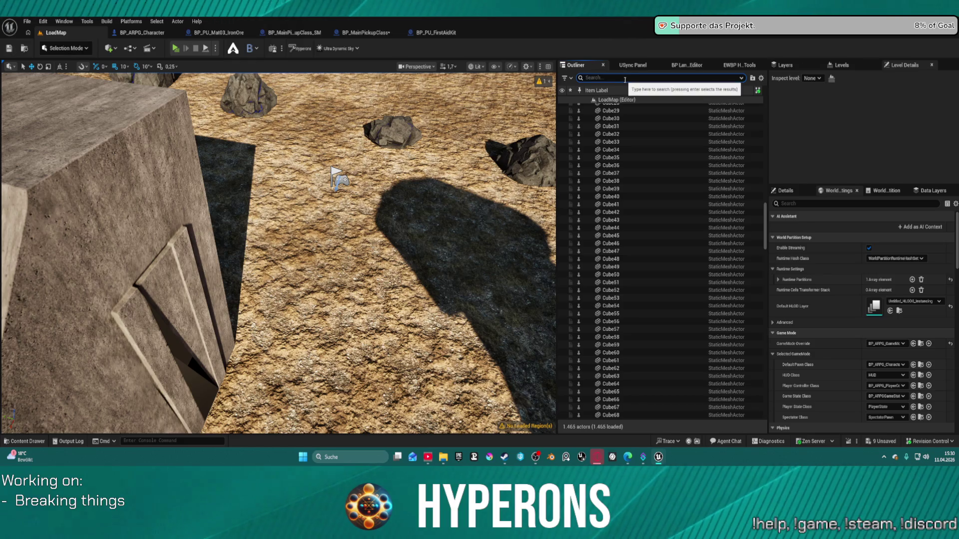
{"action": "left_click", "coordinate": [609, 79]}
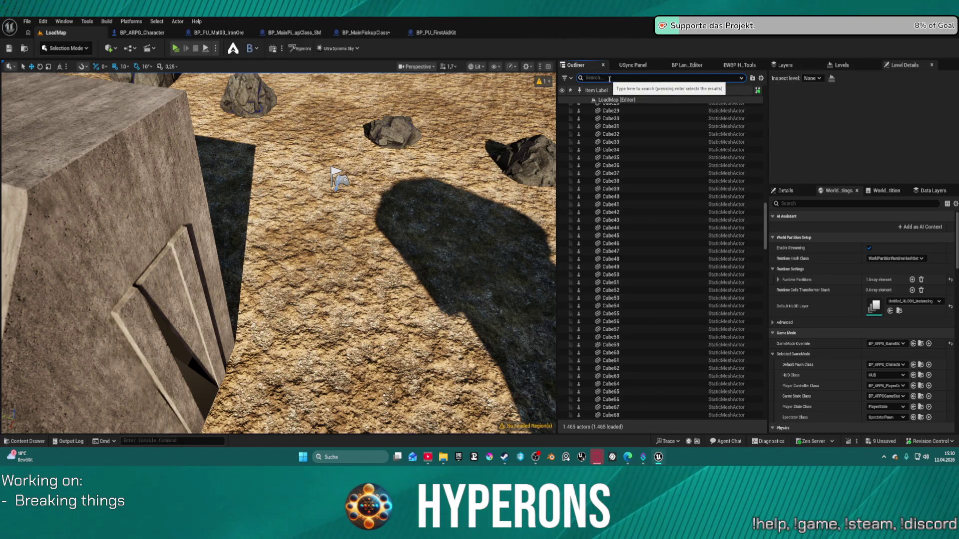
{"action": "type", "text": "fir"}
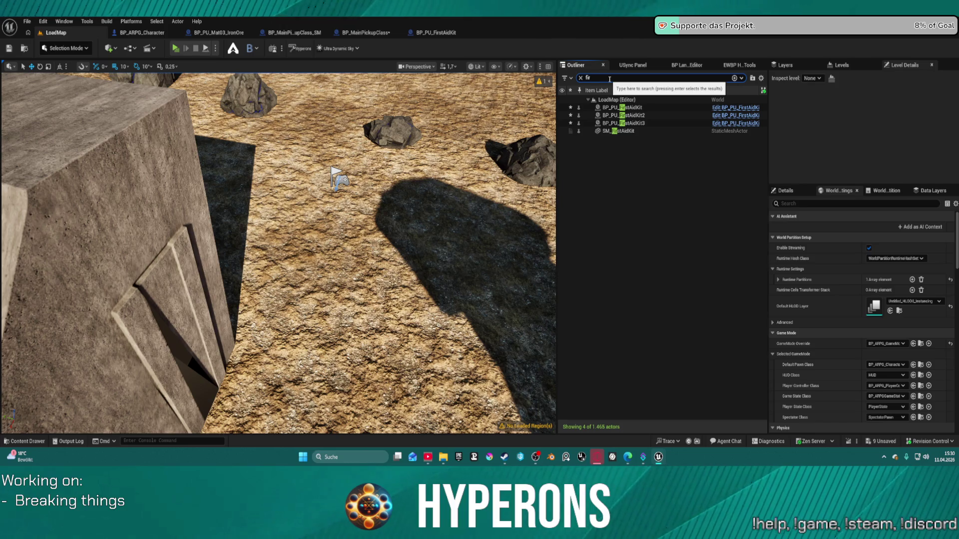
{"action": "left_click", "coordinate": [630, 108]}
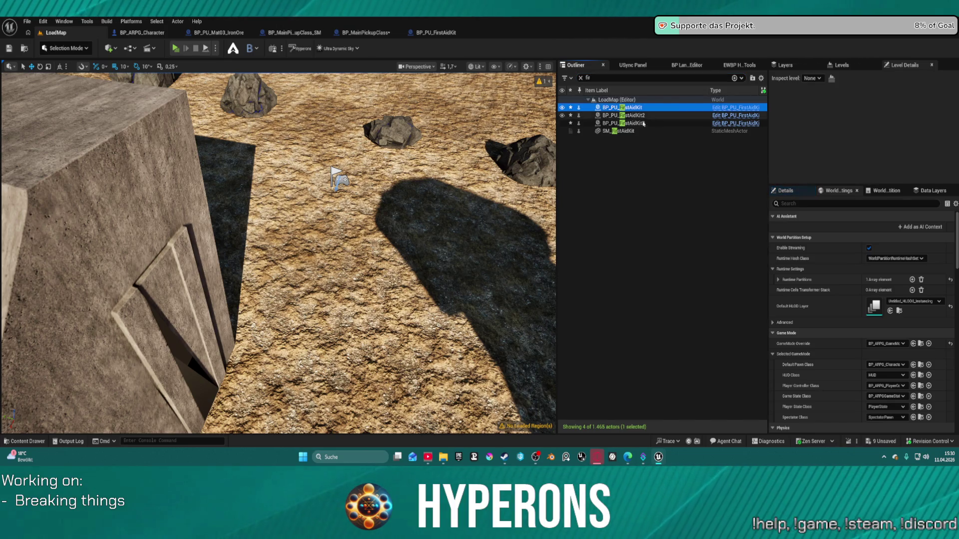
{"action": "key", "text": "f"}
Zoom around the first aid kit in the scene, then bring up its blueprint editor.
{"action": "scroll", "coordinate": [279, 253], "scroll_direction": "down", "scroll_amount": 10}
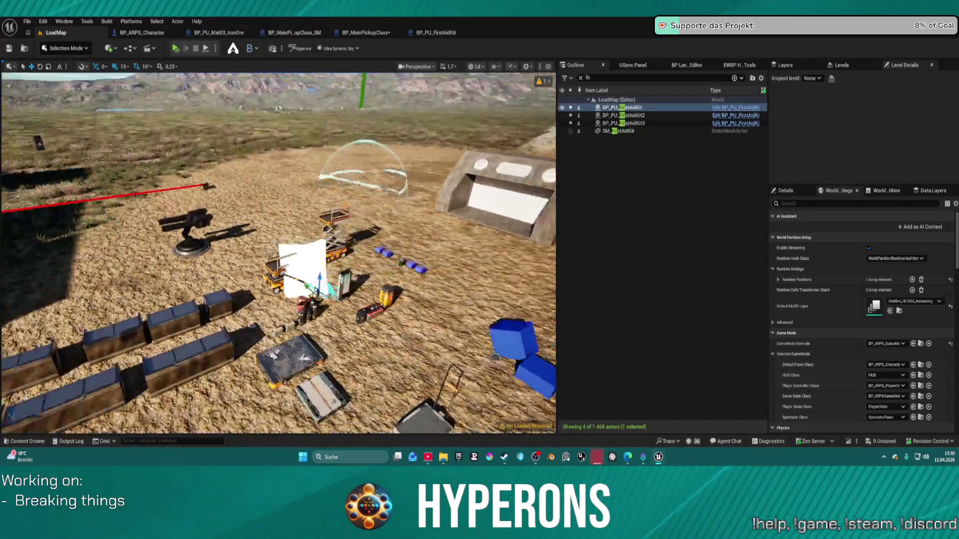
{"action": "scroll", "coordinate": [279, 254], "scroll_direction": "up", "scroll_amount": 3}
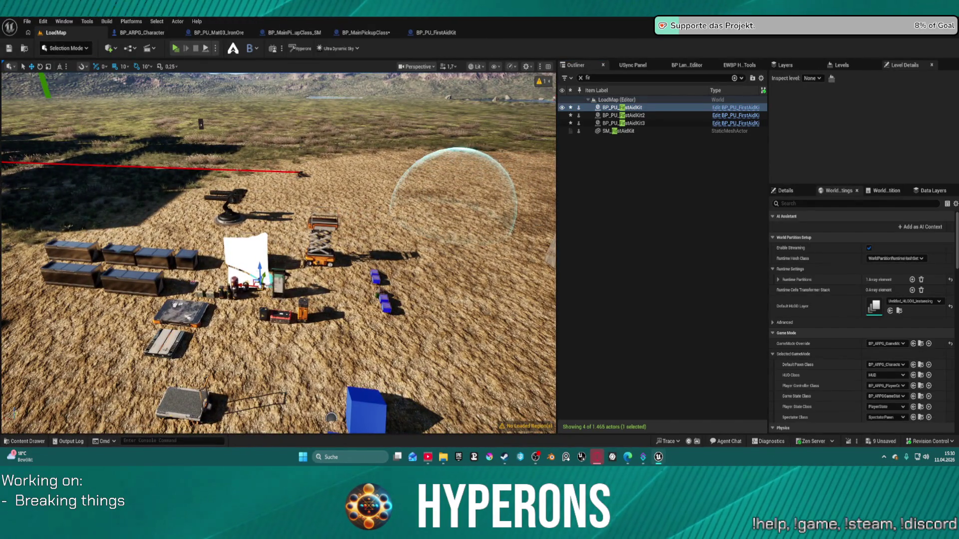
{"action": "scroll", "coordinate": [279, 254], "scroll_direction": "up", "scroll_amount": 3}
{"action": "scroll", "coordinate": [278, 254], "scroll_direction": "up", "scroll_amount": 6}
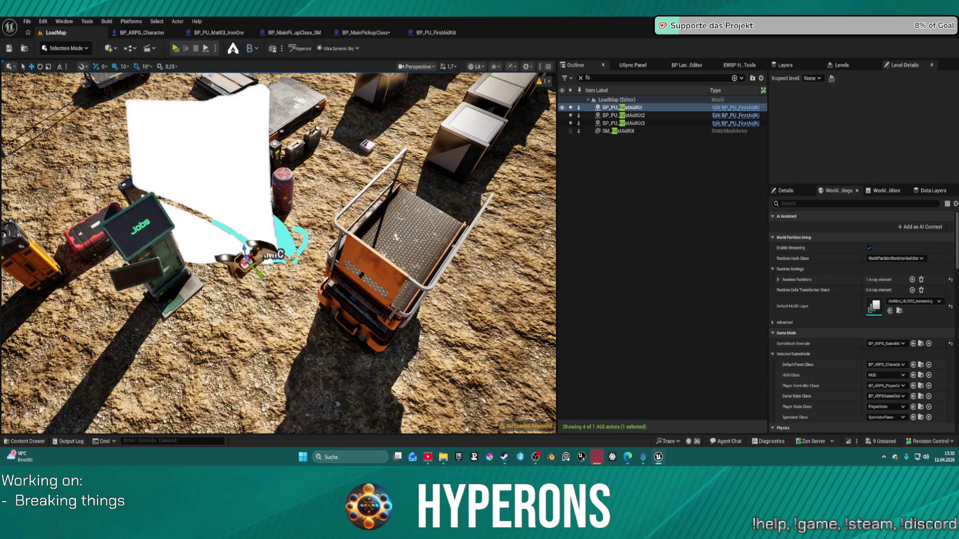
{"action": "scroll", "coordinate": [279, 254], "scroll_direction": "down", "scroll_amount": 5}
{"action": "scroll", "coordinate": [278, 70], "scroll_direction": "down", "scroll_amount": 5}
{"action": "scroll", "coordinate": [278, 70], "scroll_direction": "up", "scroll_amount": 4}
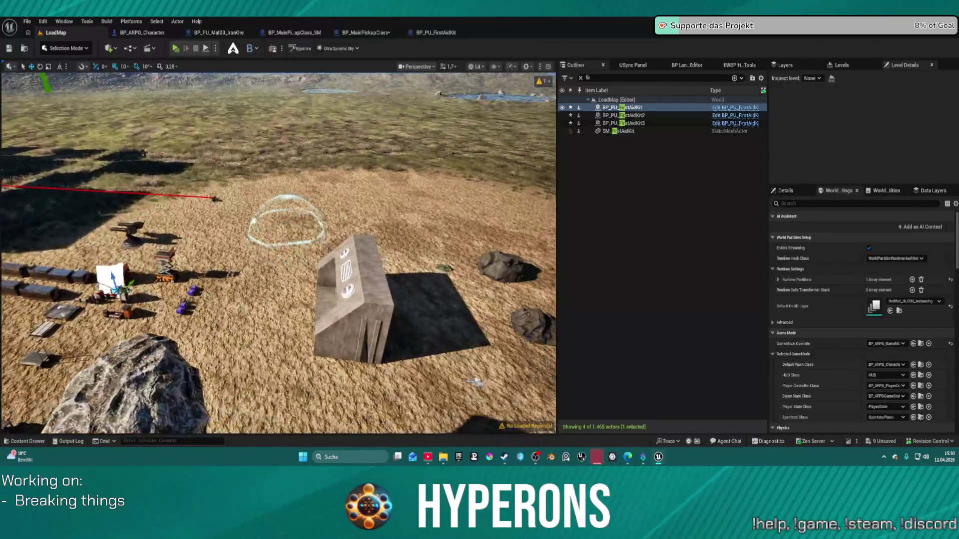
{"action": "left_click", "coordinate": [436, 32]}
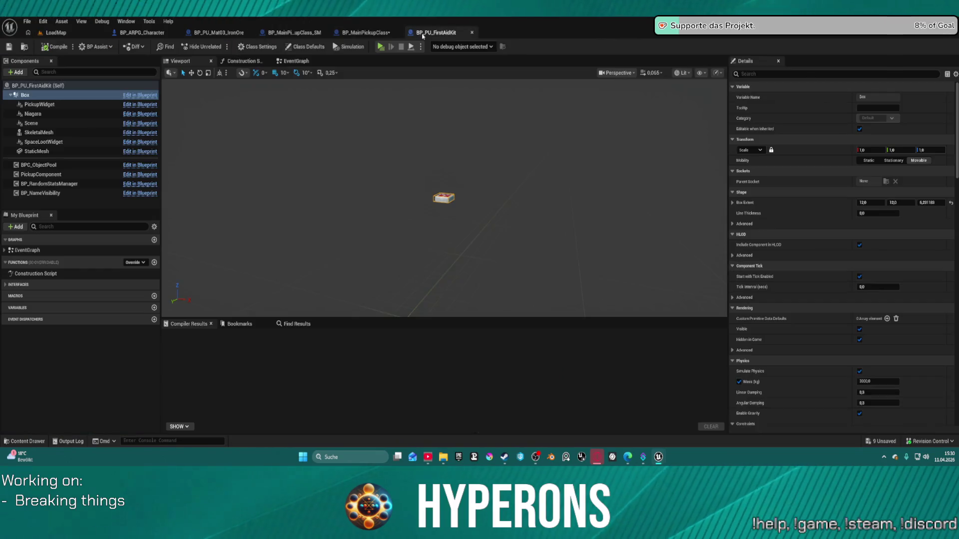
Check the first aid kit's graphs, then view BP_MainPickupClass_SM's GetMesh and Construction Script.
{"action": "left_click", "coordinate": [283, 61]}
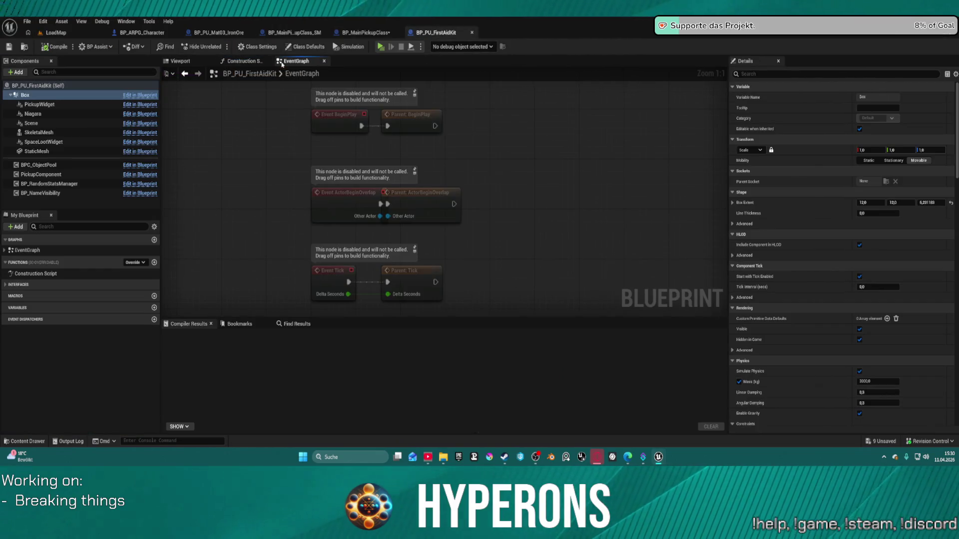
{"action": "left_click", "coordinate": [243, 61]}
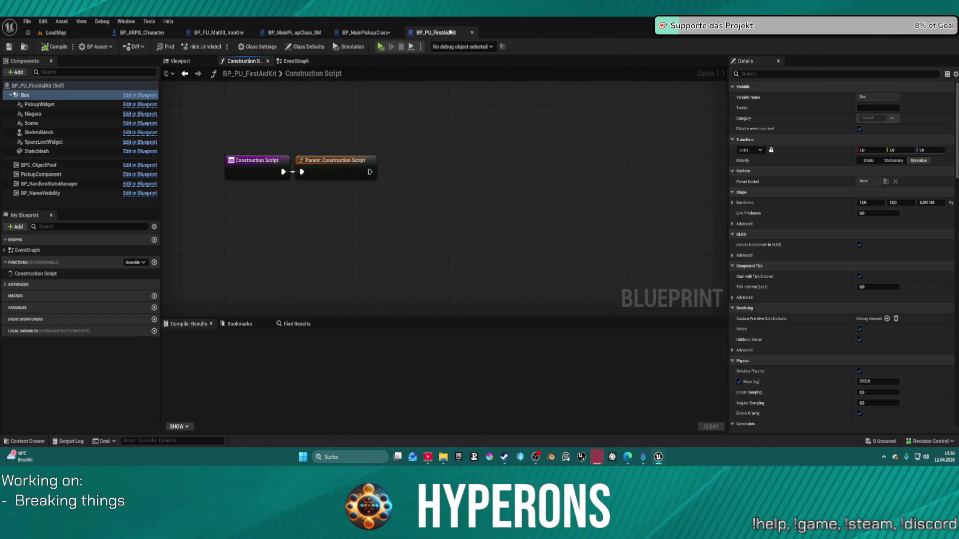
{"action": "left_click", "coordinate": [369, 32]}
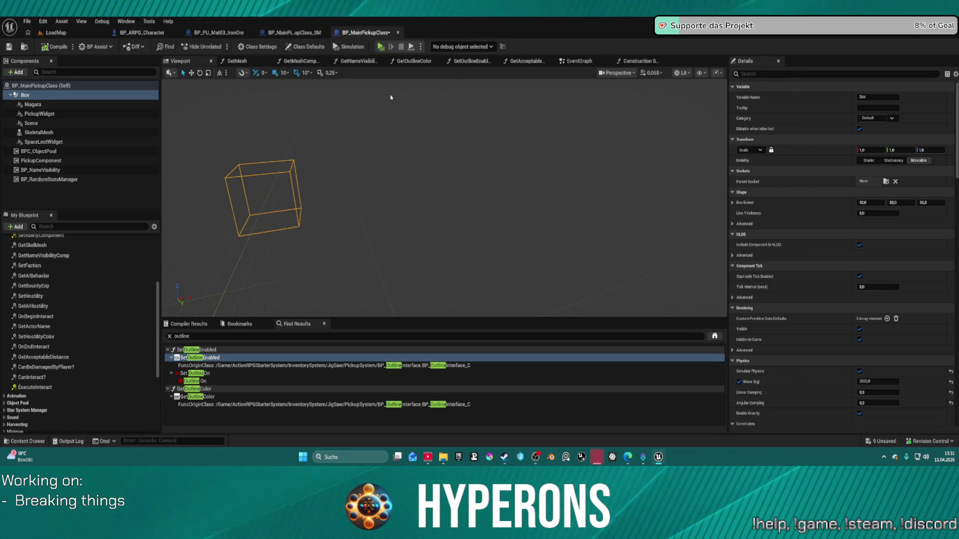
{"action": "left_click", "coordinate": [278, 33]}
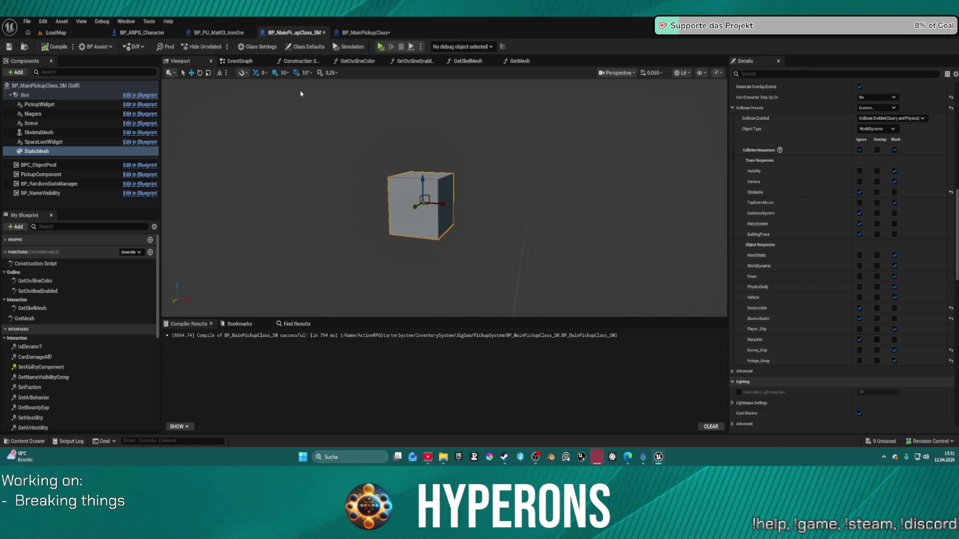
{"action": "left_click", "coordinate": [508, 61]}
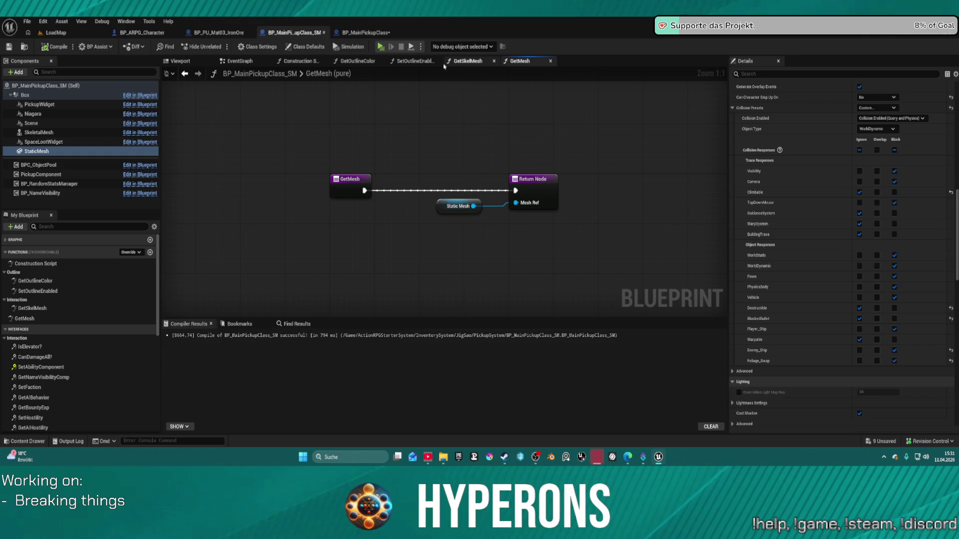
{"action": "left_click", "coordinate": [294, 64]}
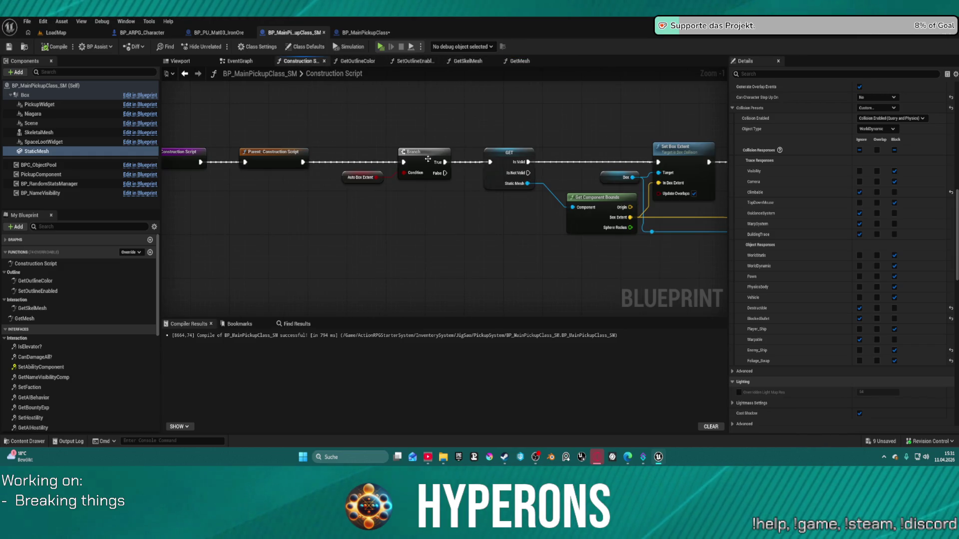
Frame and select Set Box Extent, recompile BP_MainPickupClass_SM, and return to the LoadMap level.
{"action": "left_click_drag", "start_coordinate": [469, 203], "coordinate": [228, 200]}
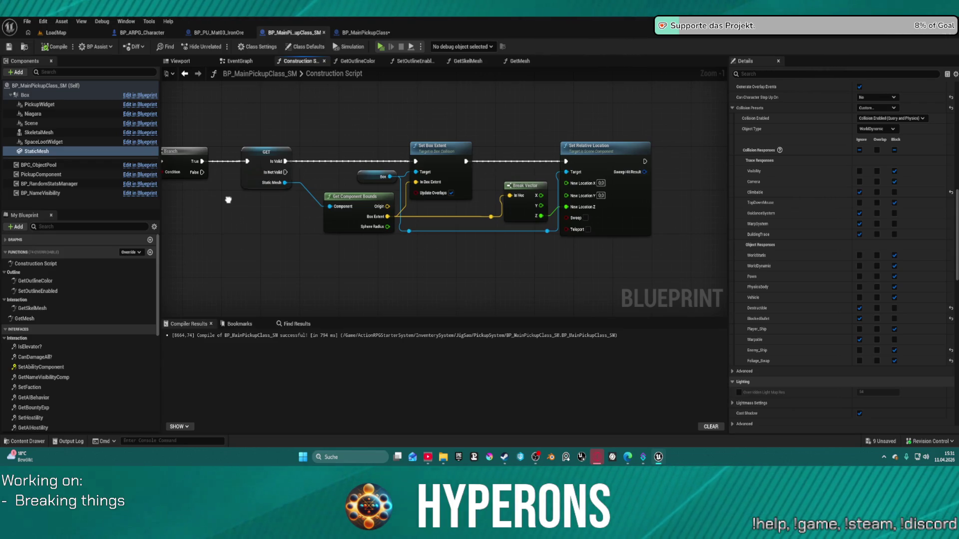
{"action": "mouse_move", "coordinate": [229, 200]}
{"action": "left_mouse_down"}
{"action": "mouse_move", "coordinate": [242, 196]}
{"action": "mouse_move", "coordinate": [197, 216]}
{"action": "mouse_move", "coordinate": [235, 205]}
{"action": "left_mouse_up"}
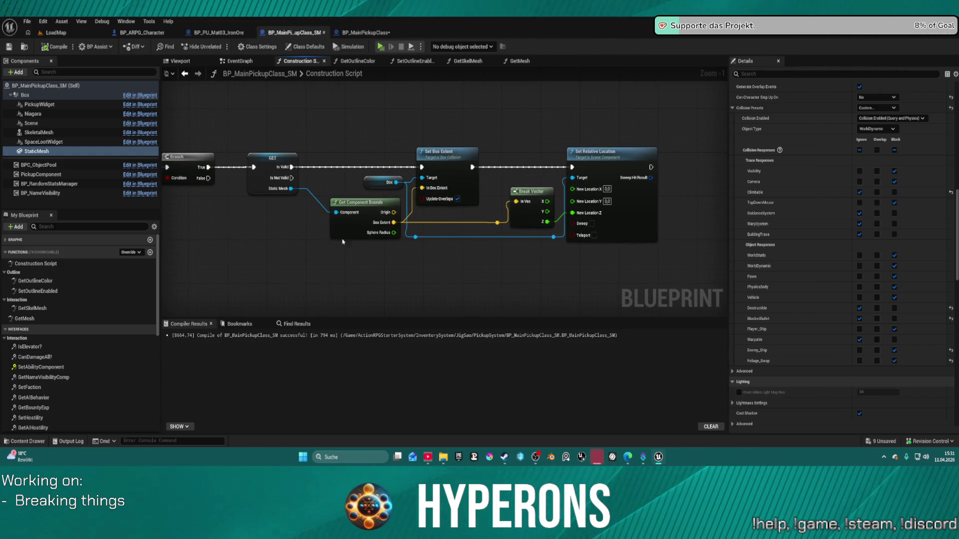
{"action": "left_click", "coordinate": [499, 170]}
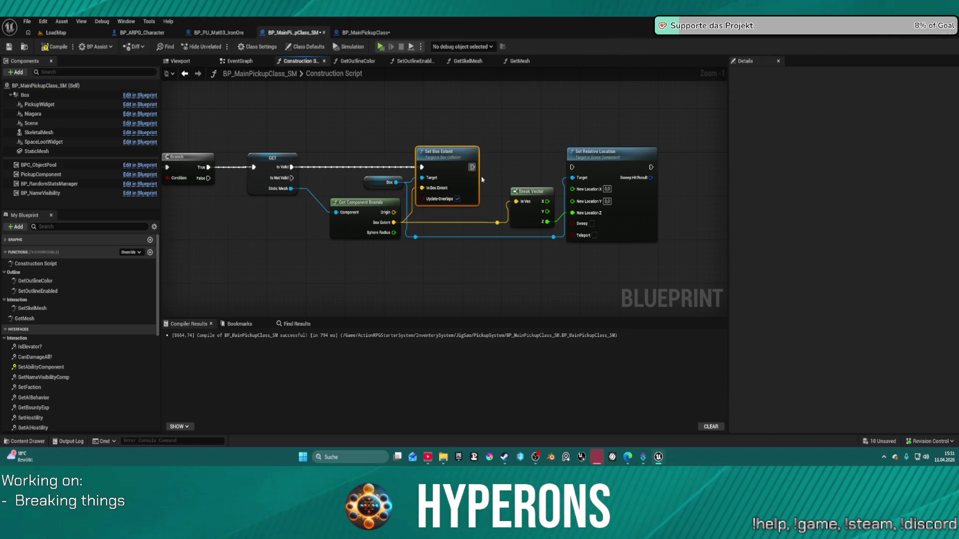
{"action": "left_click", "coordinate": [47, 49]}
{"action": "left_click", "coordinate": [59, 33]}
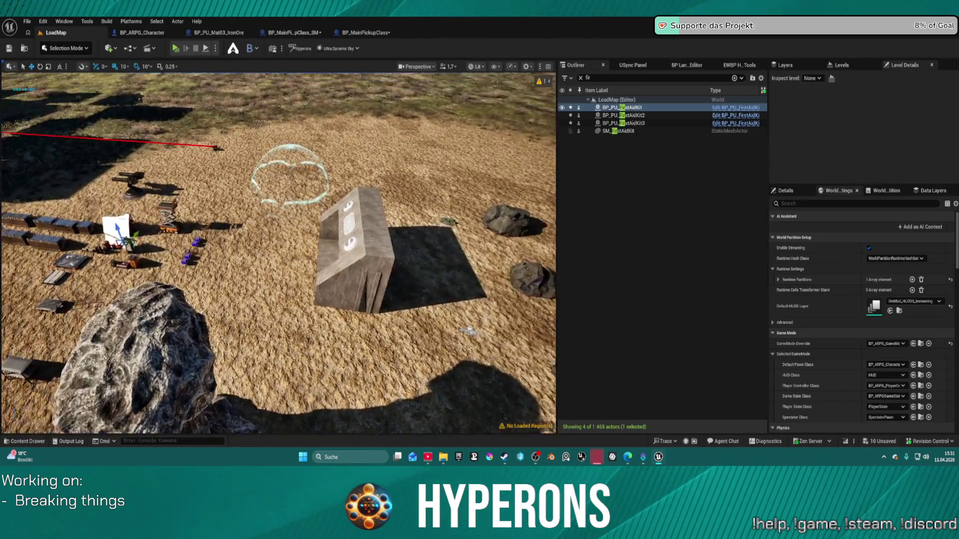
Fly toward the stone bunker, open the Content Drawer, then reopen BP_MainPickupClass_SM's Construction Script.
{"action": "mouse_move", "coordinate": [469, 330]}
{"action": "left_mouse_down"}
{"action": "mouse_move", "coordinate": [446, 422]}
{"action": "mouse_move", "coordinate": [418, 293]}
{"action": "left_mouse_up"}
{"action": "key", "text": "ctrl+space"}
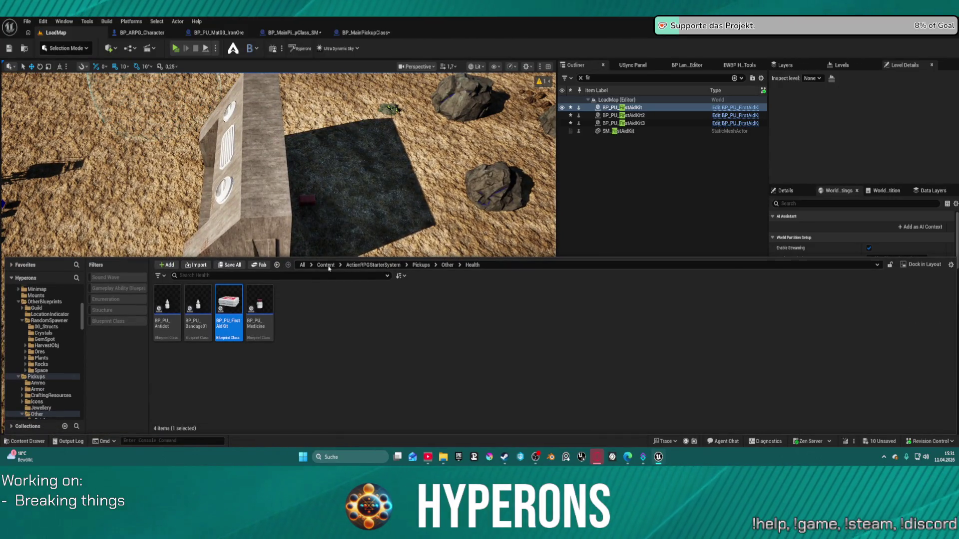
{"action": "left_click", "coordinate": [350, 33]}
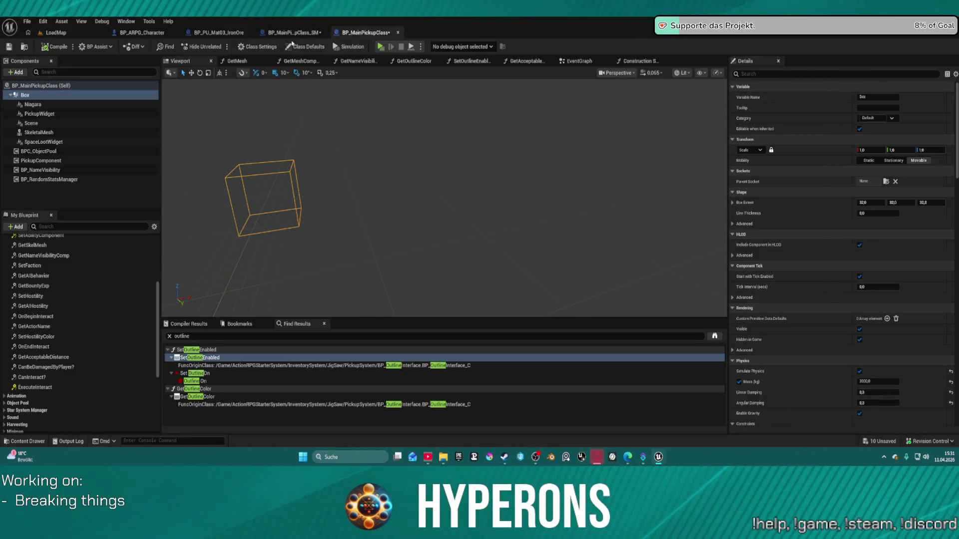
{"action": "left_click", "coordinate": [294, 32]}
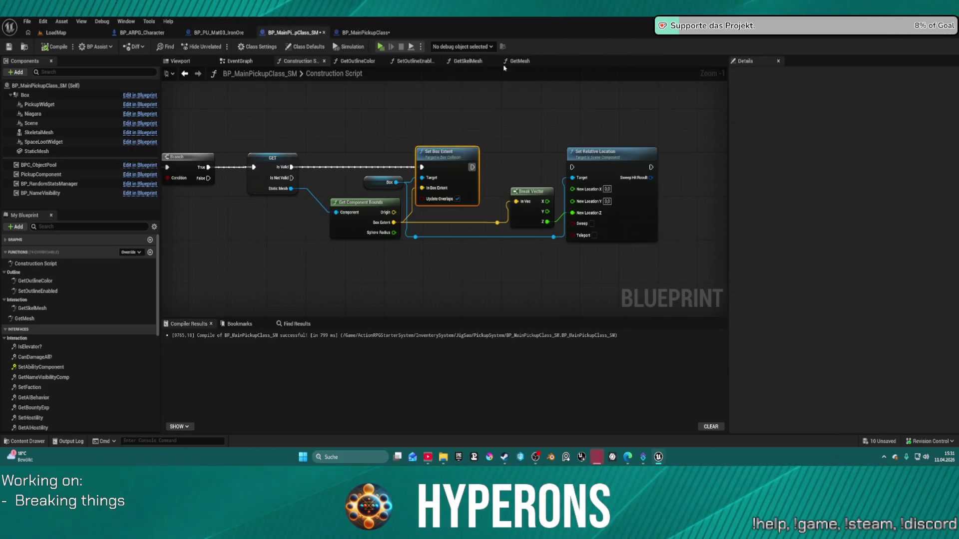
Delete the Break Vector and Set Relative Location nodes from BP_MainPickupClass's Construction Script.
{"action": "left_click", "coordinate": [367, 33]}
{"action": "left_click", "coordinate": [642, 61]}
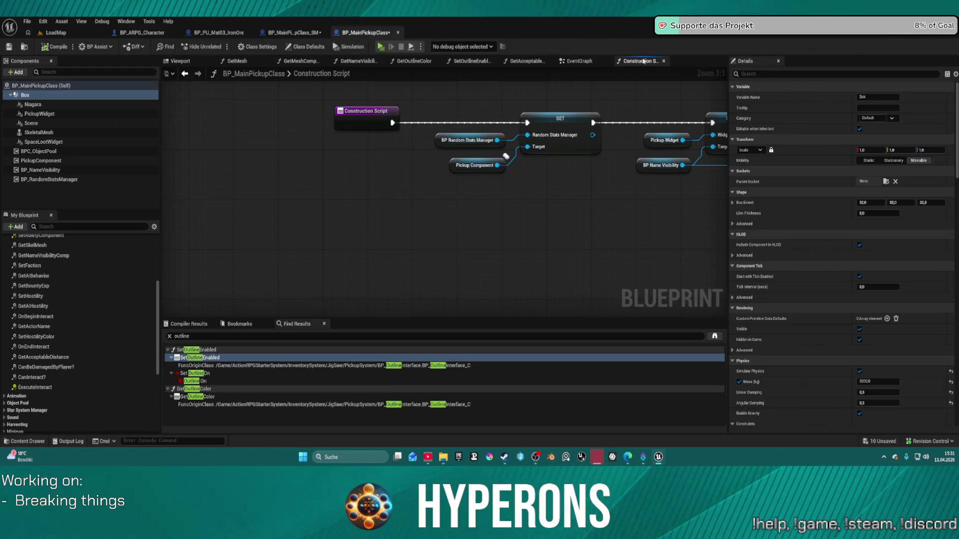
{"action": "scroll", "coordinate": [544, 140], "scroll_direction": "down", "scroll_amount": 4}
{"action": "scroll", "coordinate": [299, 183], "scroll_direction": "up", "scroll_amount": 2}
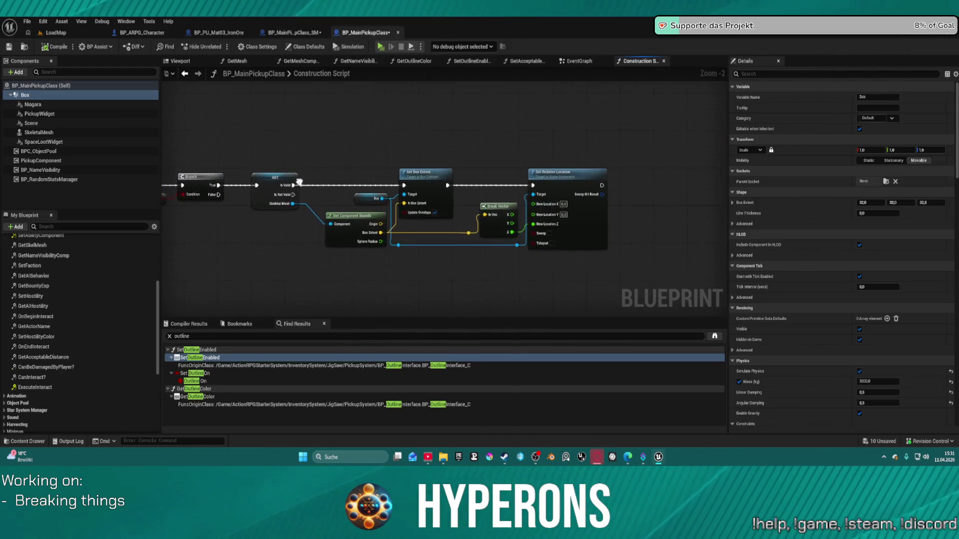
{"action": "scroll", "coordinate": [497, 183], "scroll_direction": "up", "scroll_amount": 2}
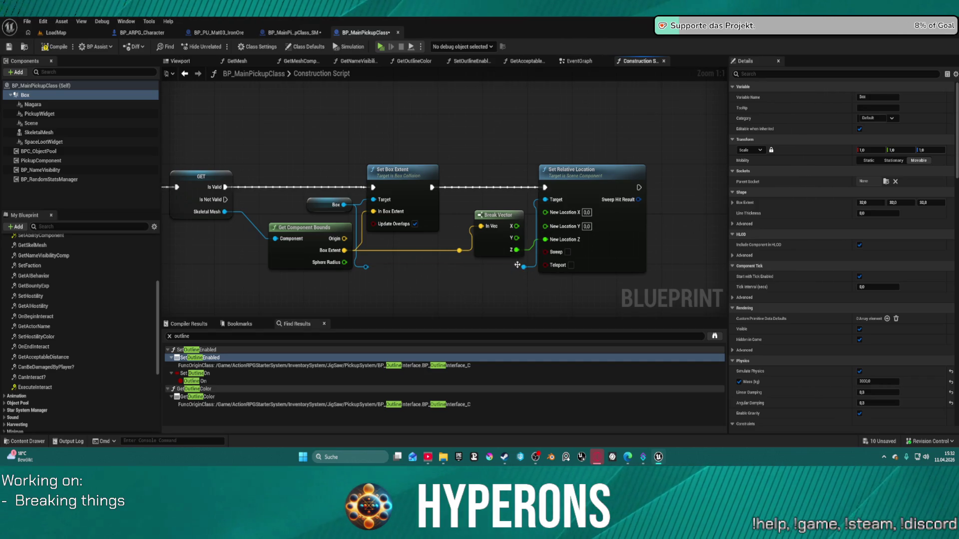
{"action": "key", "text": "Delete"}
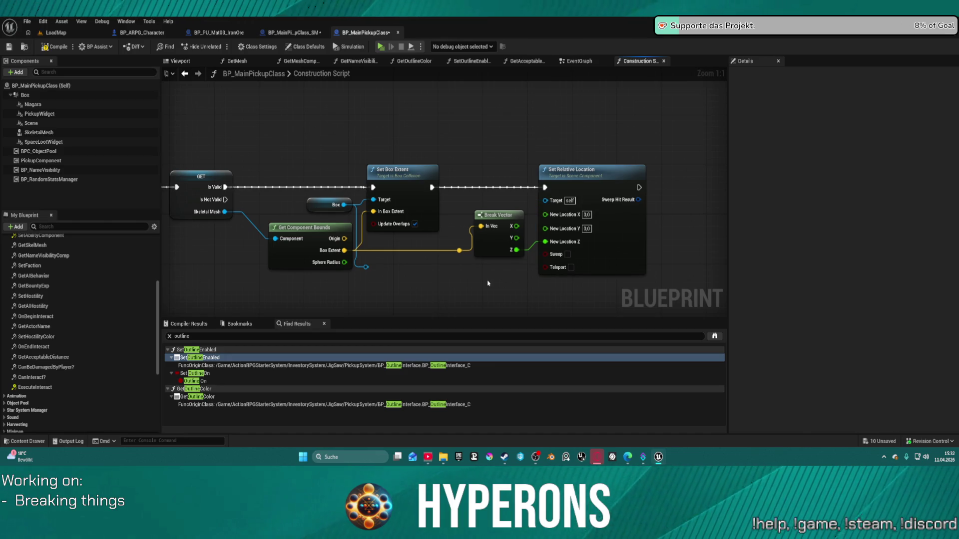
{"action": "left_click_drag", "start_coordinate": [475, 164], "coordinate": [632, 274]}
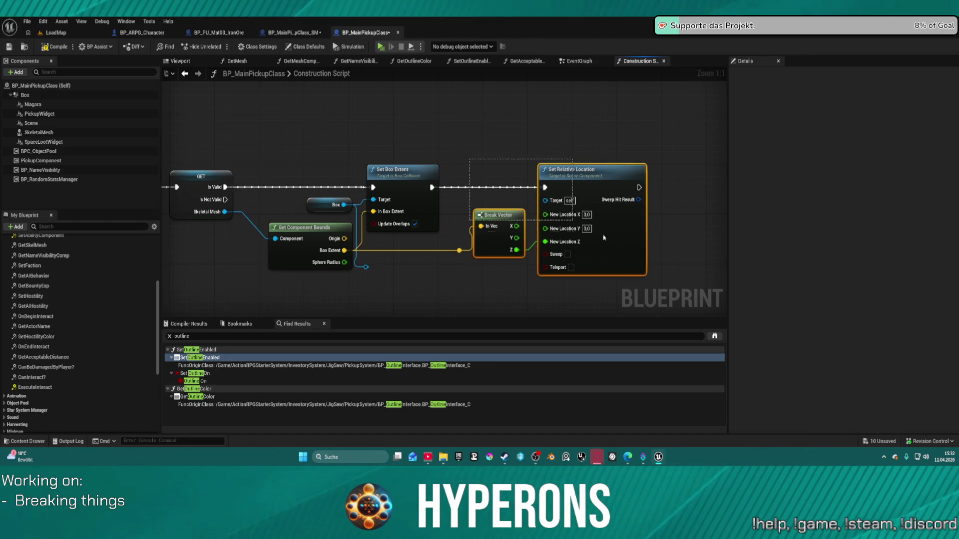
{"action": "key", "text": "Delete"}
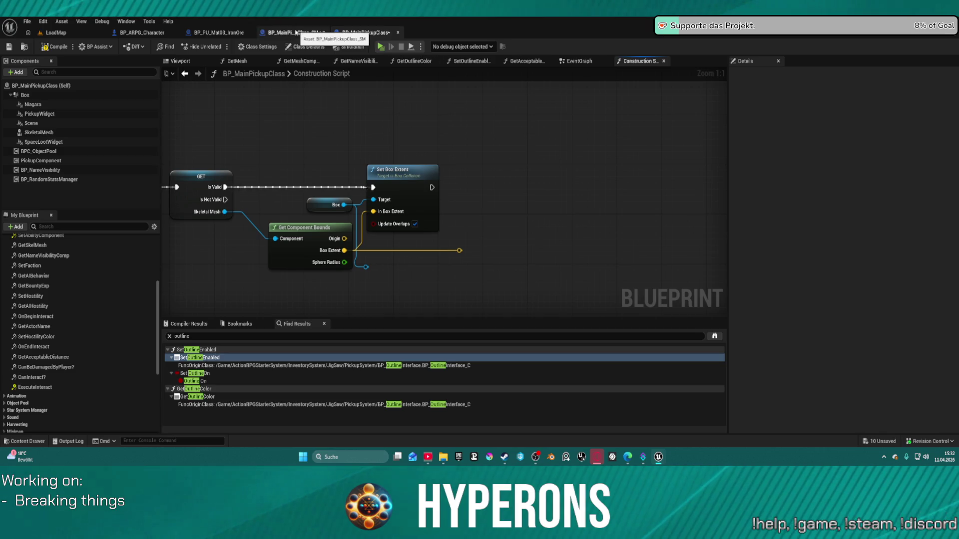
Delete the mesh offset nodes after Set Box Extent in BP_MainPickupClass_SM, then return to LoadMap.
{"action": "left_click", "coordinate": [296, 33]}
{"action": "left_click_drag", "start_coordinate": [510, 118], "coordinate": [607, 256]}
{"action": "key", "text": "Delete"}
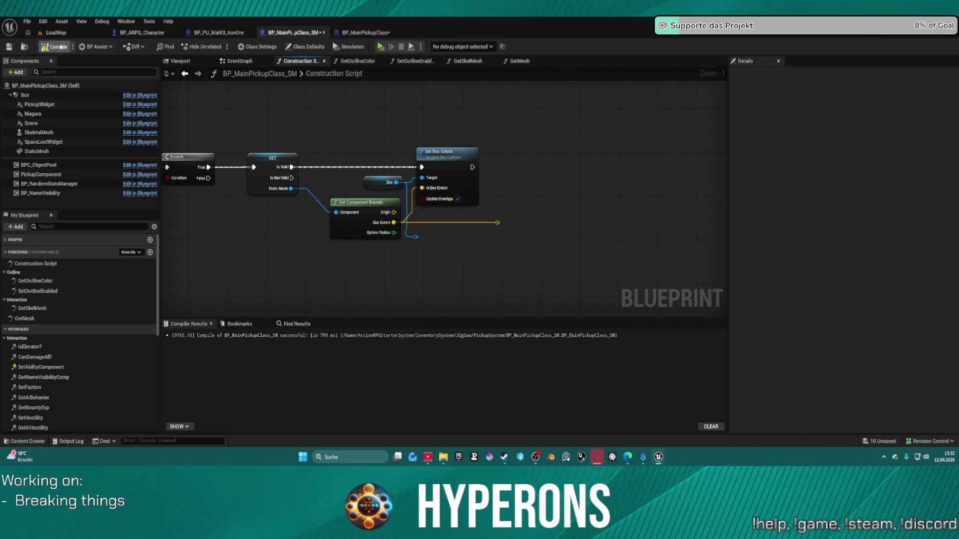
{"action": "left_click", "coordinate": [363, 33]}
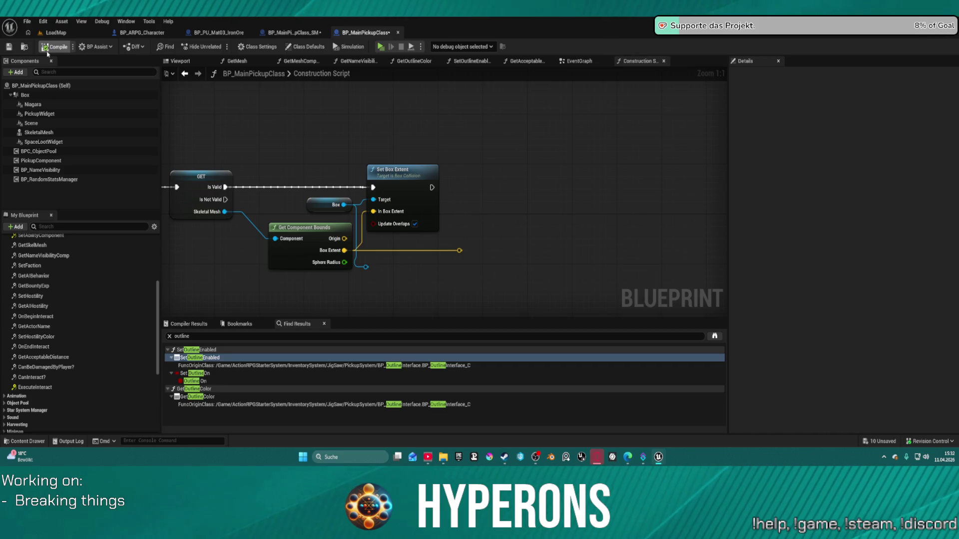
{"action": "left_click", "coordinate": [59, 33]}
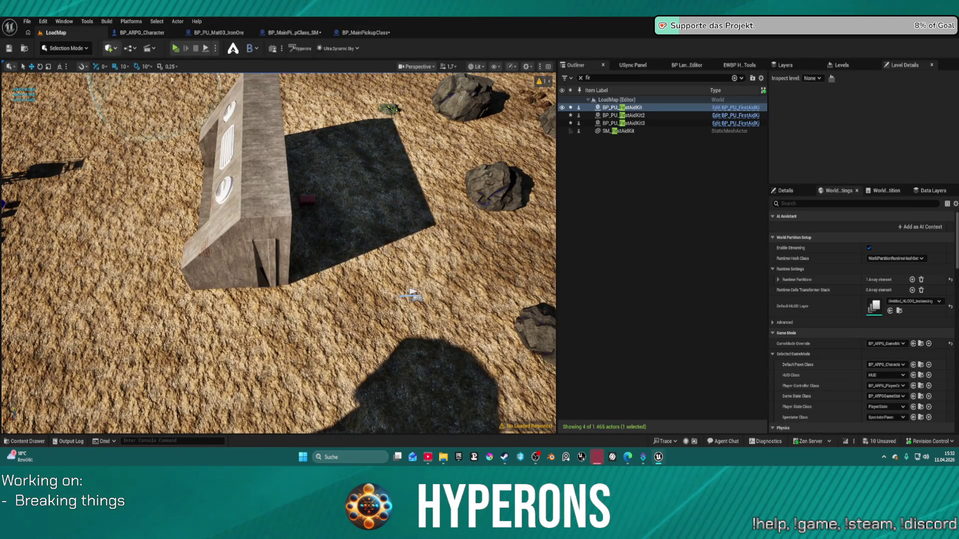
Fly the viewport camera across the field toward the bunker and dome.
{"action": "left_click_drag", "start_coordinate": [412, 295], "coordinate": [340, 277]}
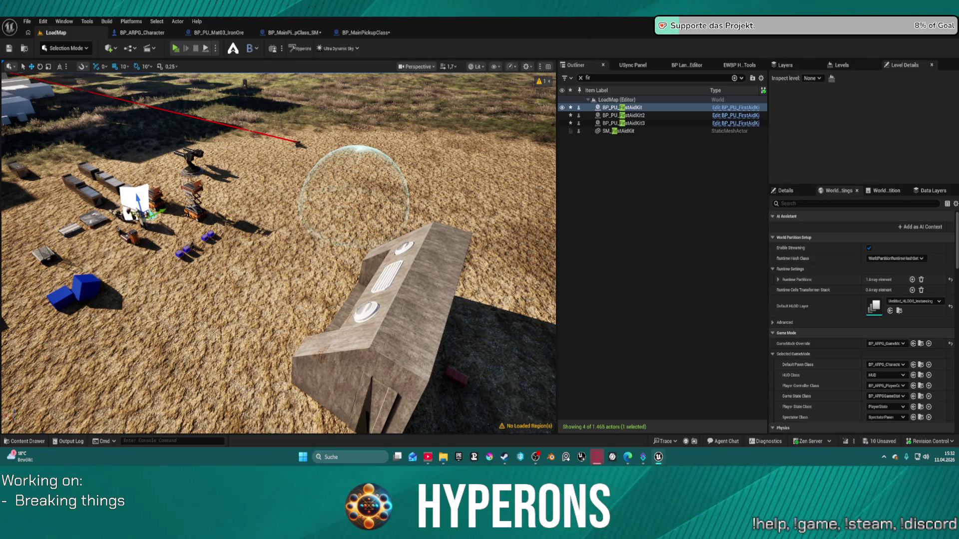
{"action": "key", "text": "ctrl+z"}
{"action": "key", "text": "w"}
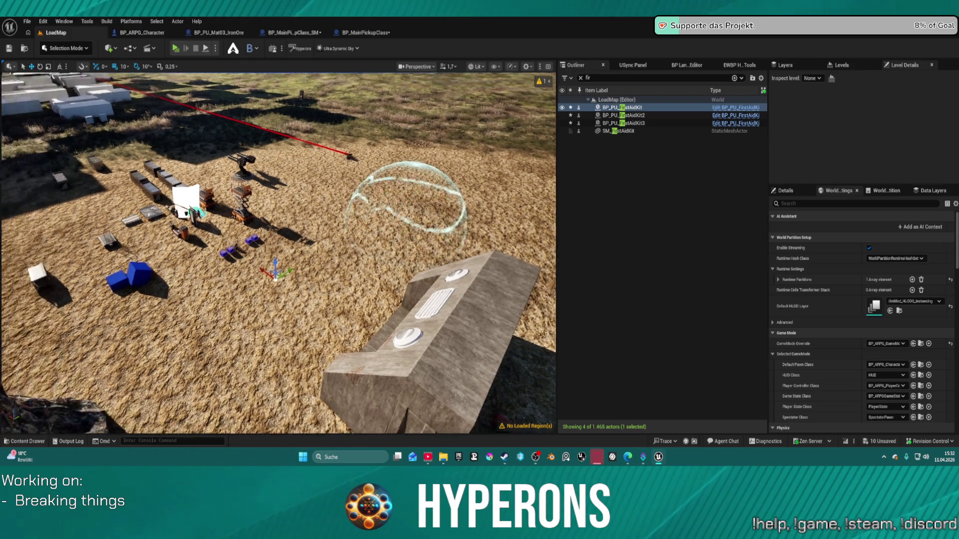
{"action": "key", "text": "w"}
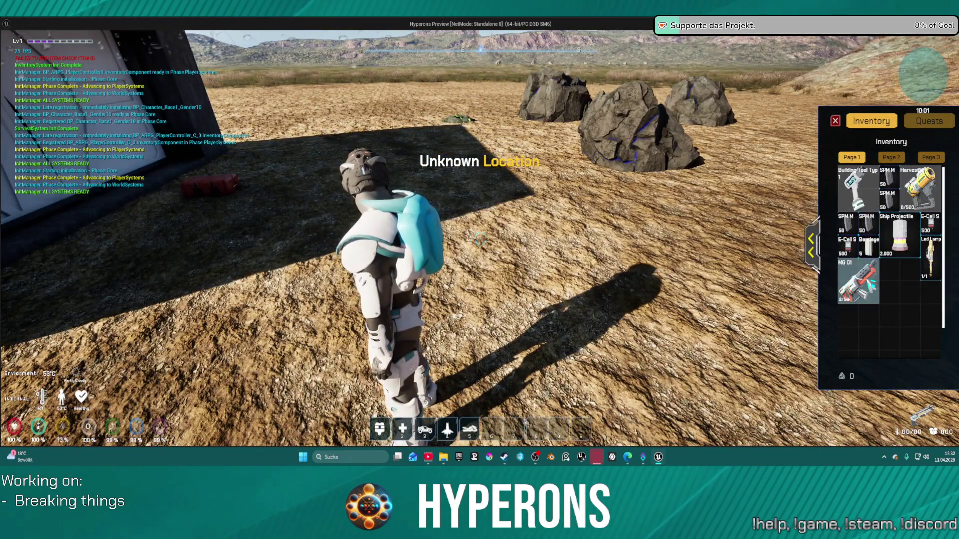
Drop the E-Cell S crate from the inventory and orbit the camera to view it.
{"action": "left_click_drag", "start_coordinate": [849, 250], "coordinate": [479, 240]}
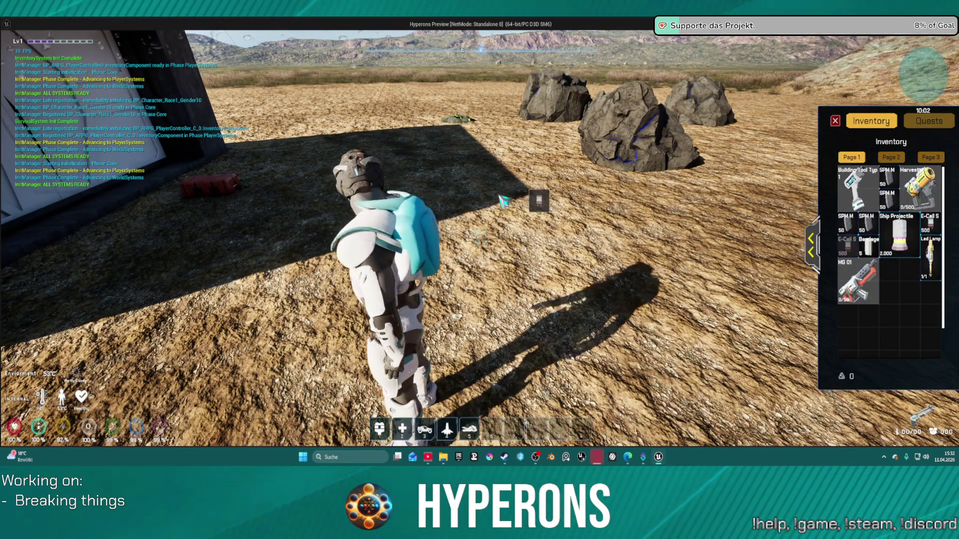
{"action": "left_click", "coordinate": [464, 268]}
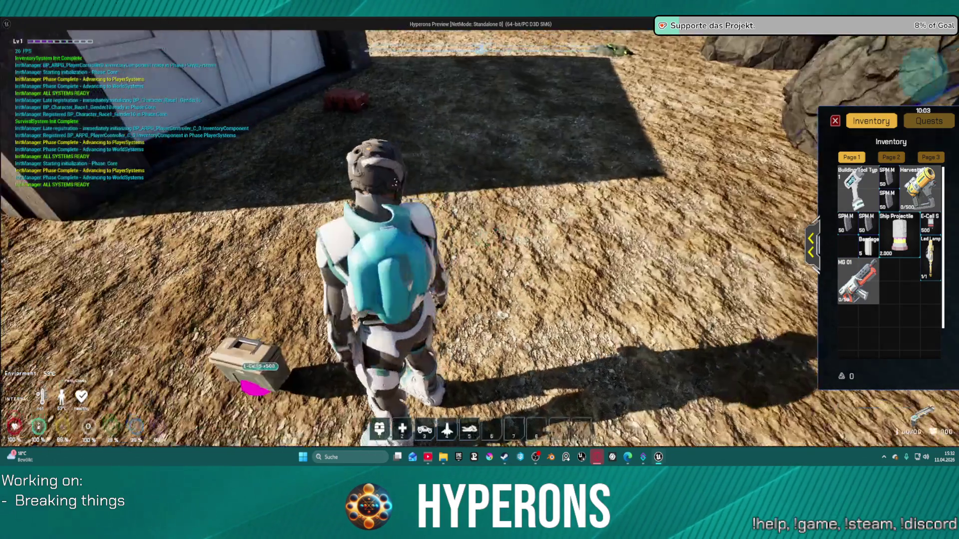
{"action": "left_click_drag", "start_coordinate": [466, 274], "coordinate": [415, 273]}
{"action": "left_click_drag", "start_coordinate": [480, 240], "coordinate": [549, 239]}
{"action": "left_click_drag", "start_coordinate": [429, 299], "coordinate": [474, 300]}
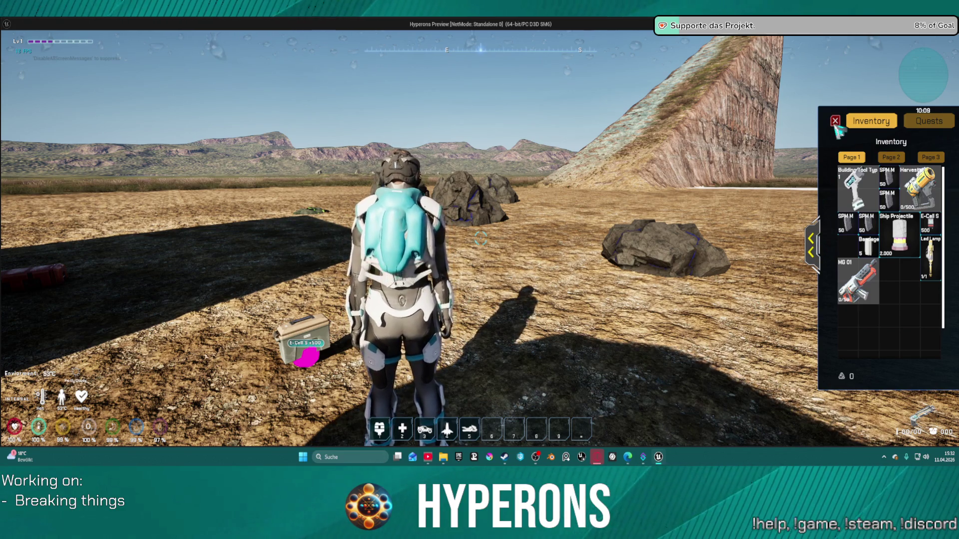
Close the inventory, fire the mining laser at a rock, then return to the editor.
{"action": "left_click", "coordinate": [835, 120]}
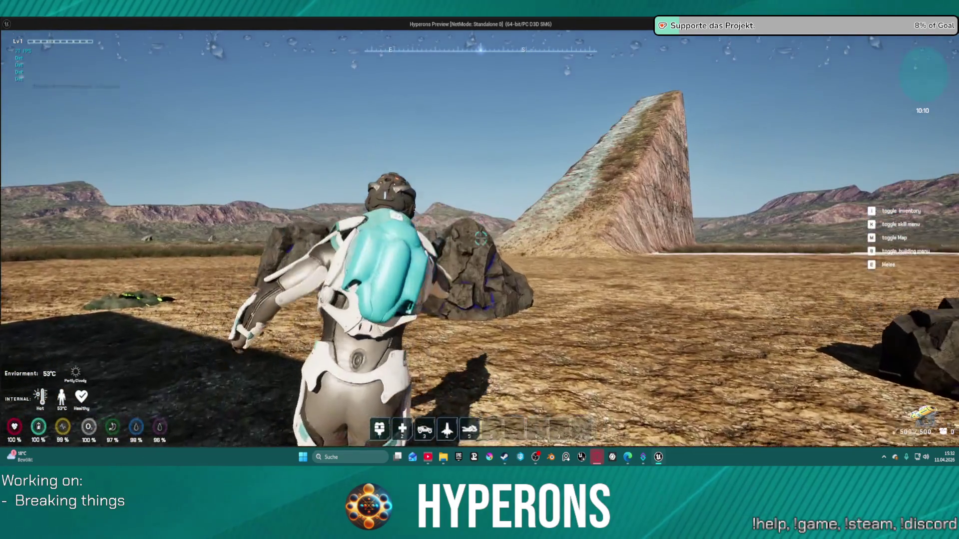
{"action": "left_click", "coordinate": [480, 240]}
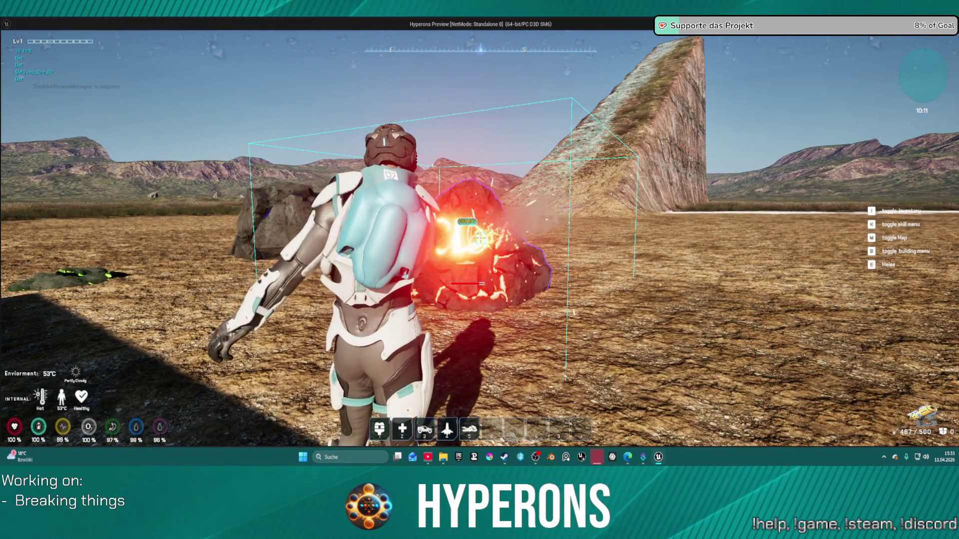
{"action": "key", "text": "w"}
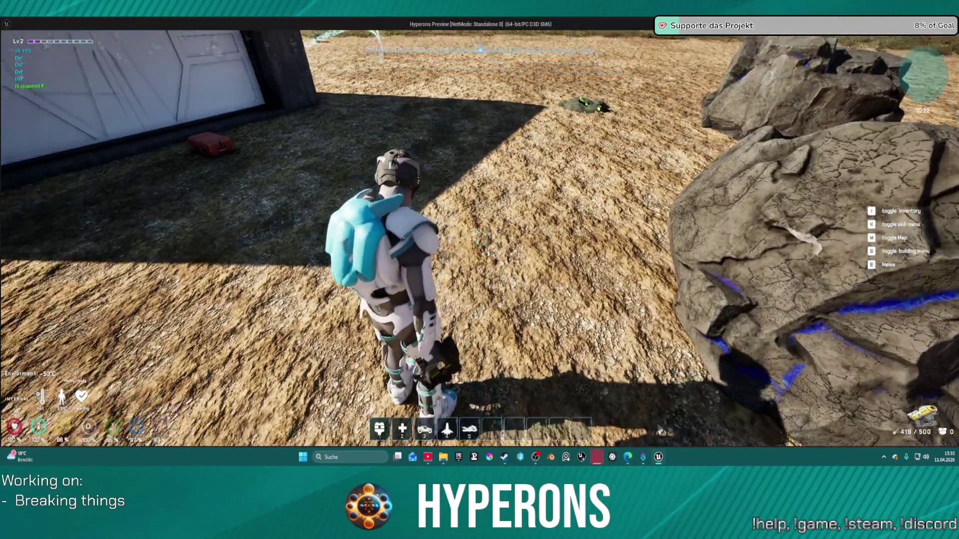
{"action": "key", "text": "alt+Tab"}
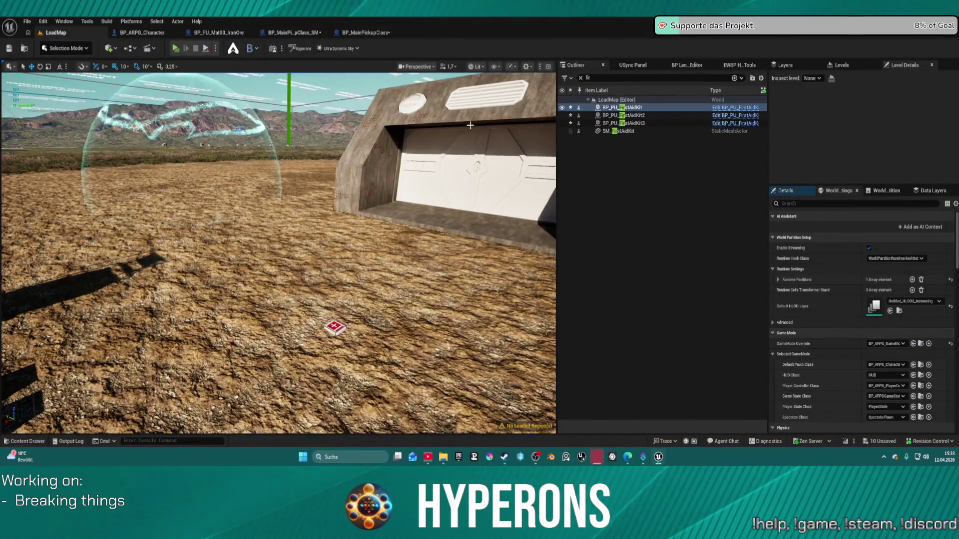
Compile the BP_PU_Mat03_IronOre blueprint.
{"action": "left_click", "coordinate": [366, 35]}
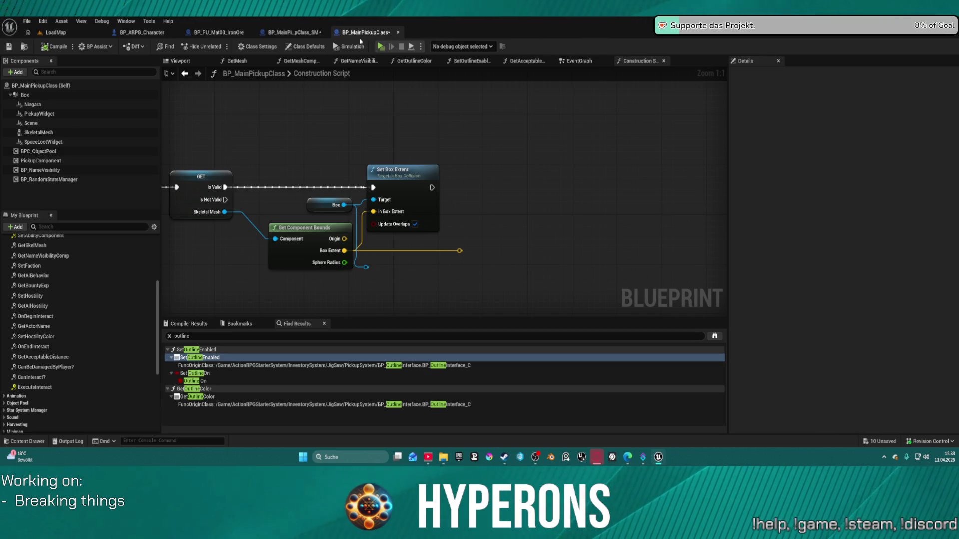
{"action": "left_click", "coordinate": [228, 32]}
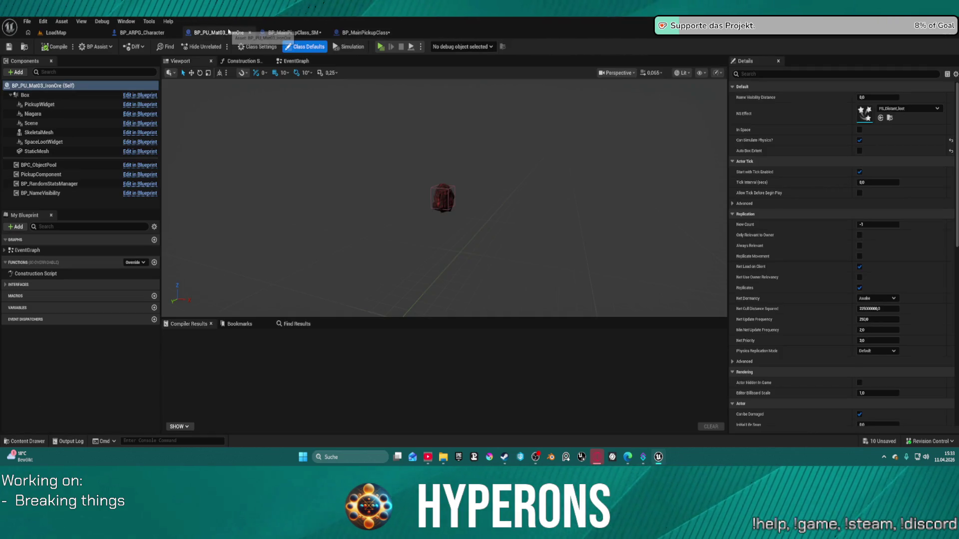
{"action": "left_click", "coordinate": [48, 50]}
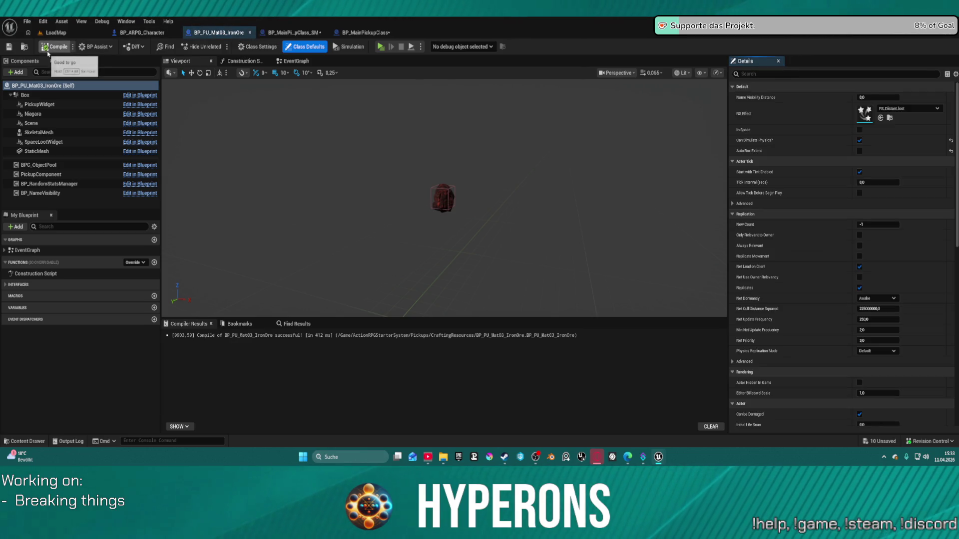
Inspect the ore's StaticMesh and Box components, then bring up the Content Drawer.
{"action": "left_click", "coordinate": [71, 154]}
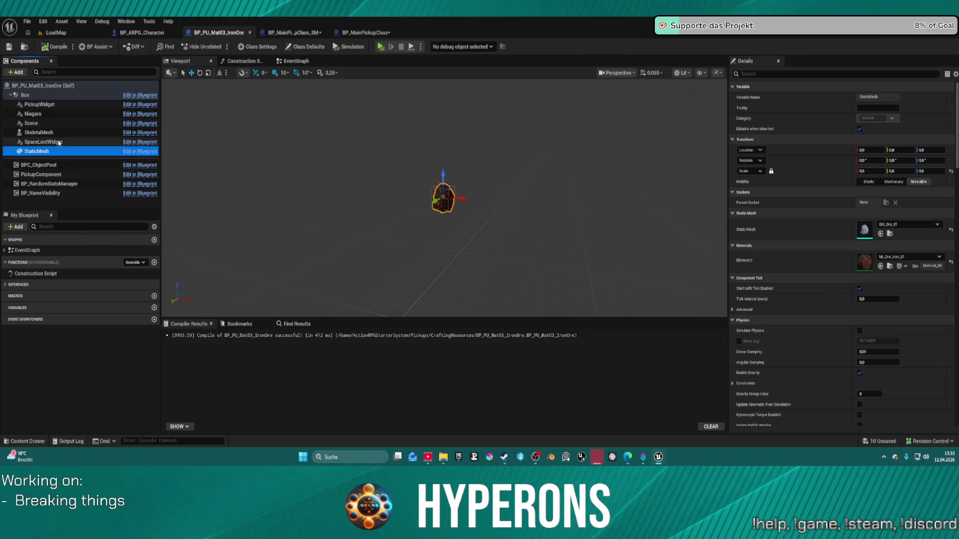
{"action": "left_click", "coordinate": [26, 95]}
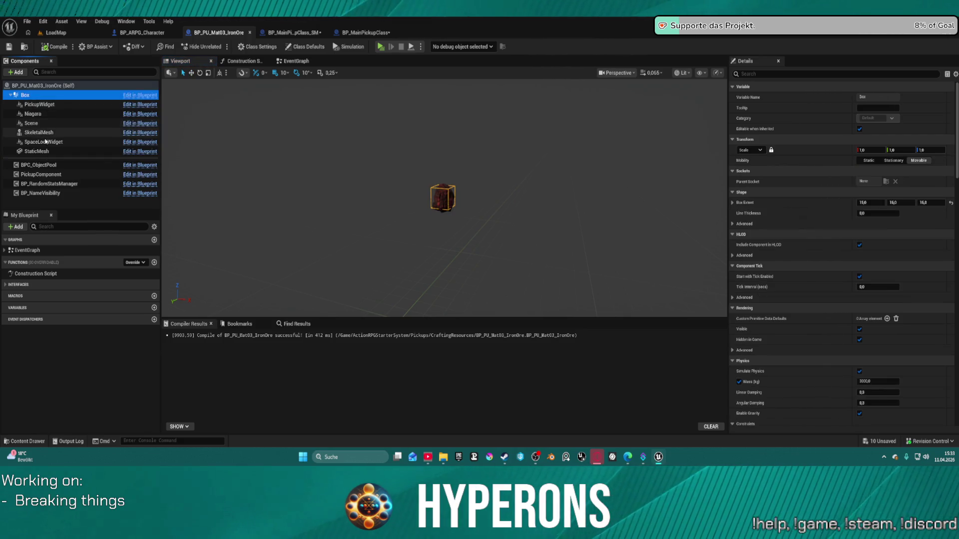
{"action": "left_click", "coordinate": [48, 151]}
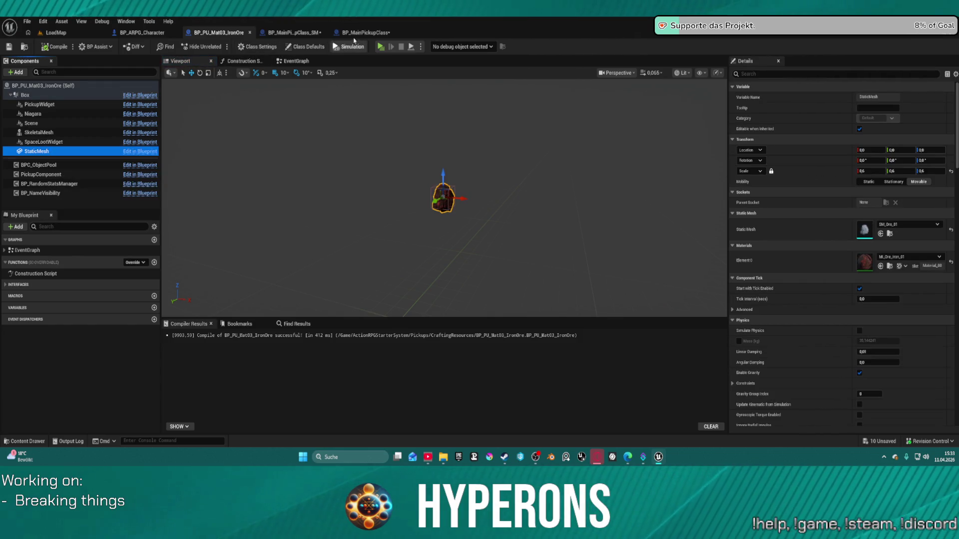
{"action": "key", "text": "ctrl+space"}
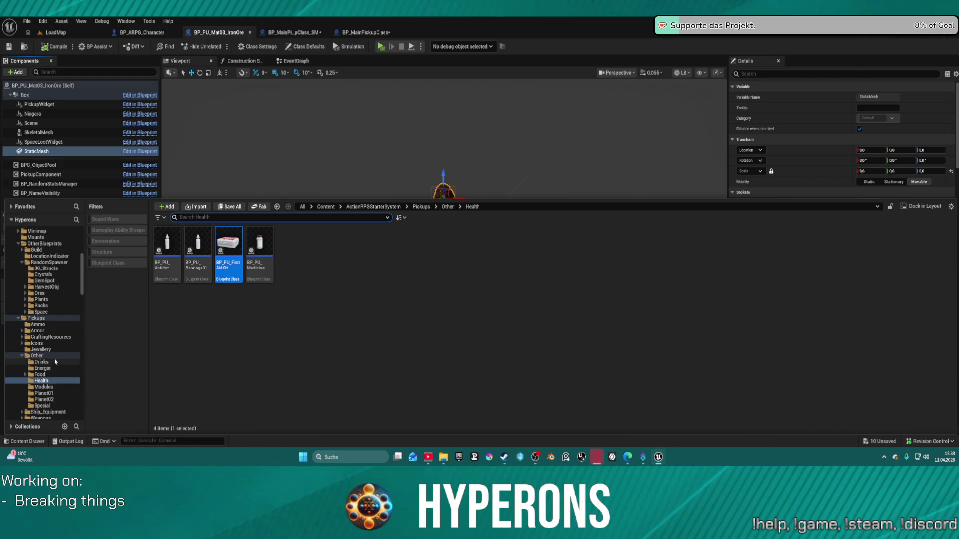
Open the BP_PU_Ammo_Projectil_Revolver blueprint from Pickups > Ammo in the full Blueprint Editor.
{"action": "left_click", "coordinate": [39, 325]}
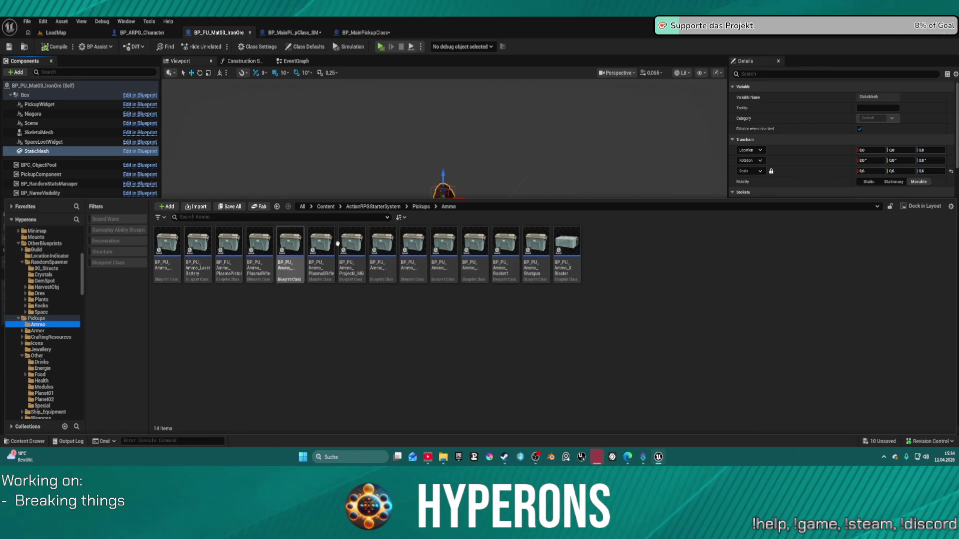
{"action": "left_click", "coordinate": [414, 238]}
{"action": "double_click", "coordinate": [416, 239]}
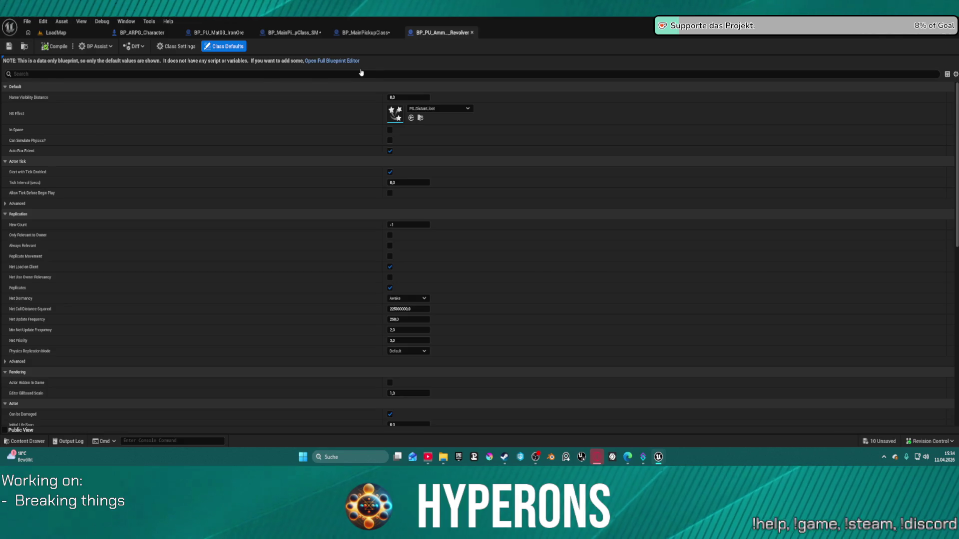
{"action": "left_click", "coordinate": [332, 60]}
Check the ammo pickup's viewport, StaticMesh component, Event Graph and Construction Script.
{"action": "left_click", "coordinate": [180, 62]}
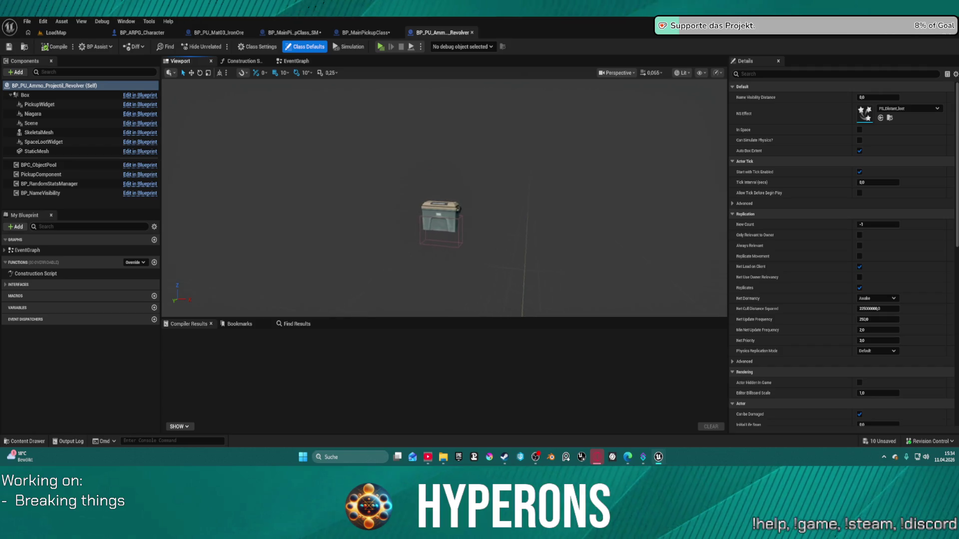
{"action": "left_click", "coordinate": [111, 152]}
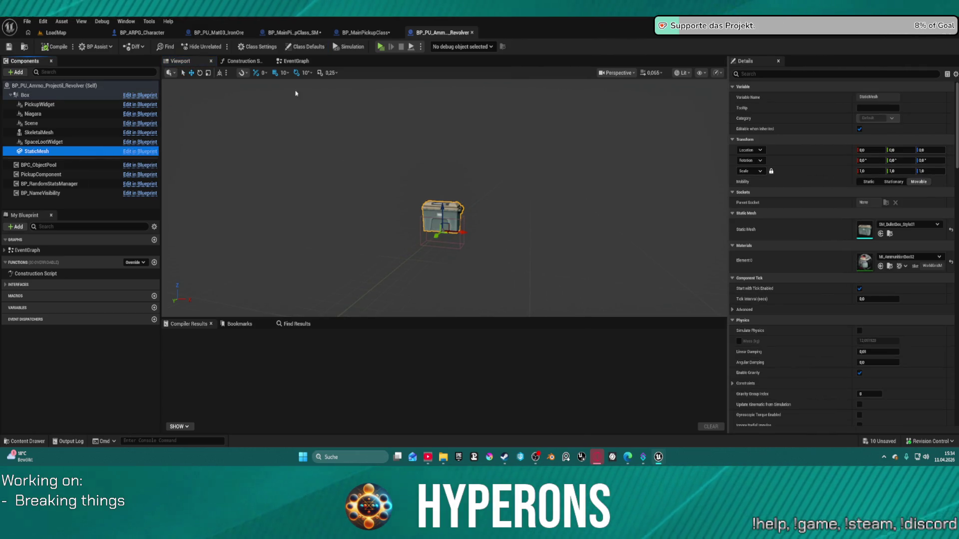
{"action": "left_click", "coordinate": [293, 62]}
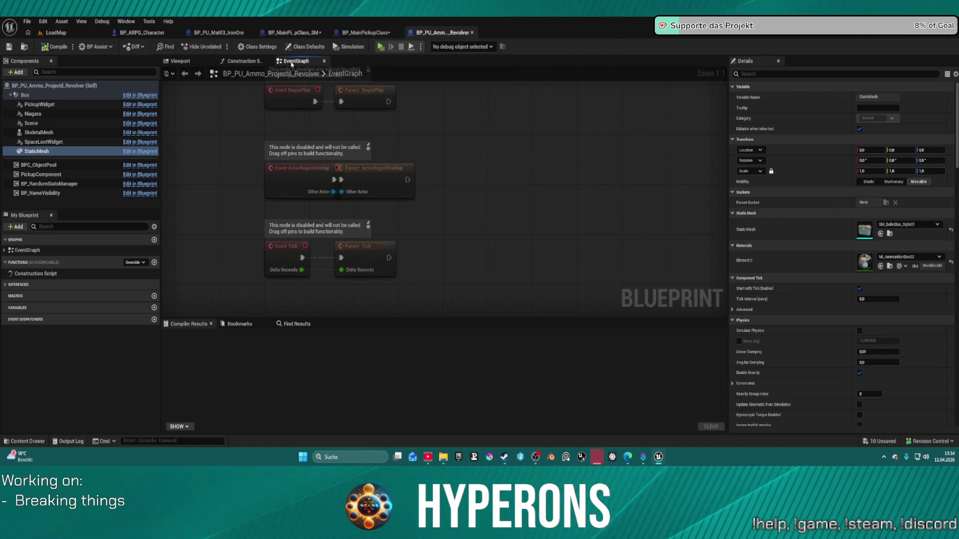
{"action": "left_click", "coordinate": [243, 61]}
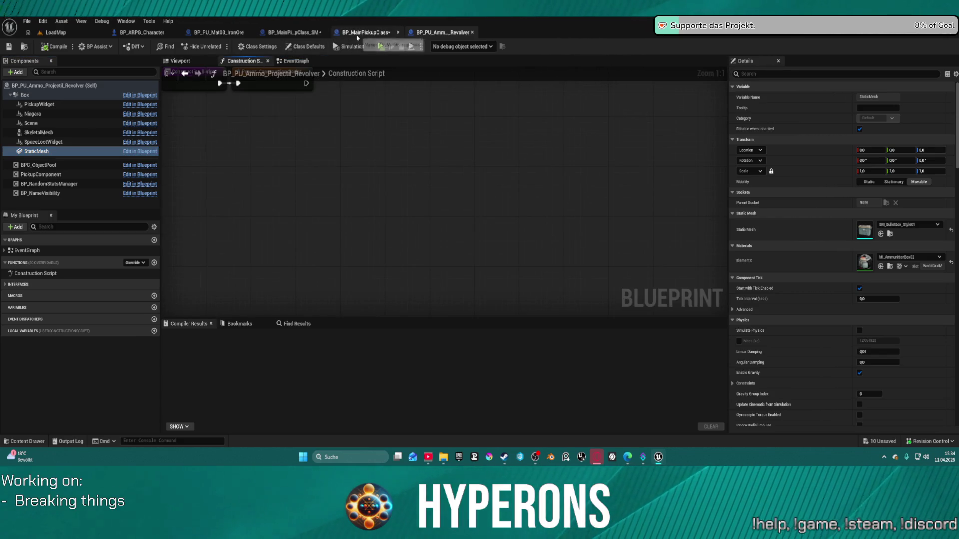
{"action": "mouse_move", "coordinate": [460, 34]}
{"action": "left_mouse_down"}
{"action": "mouse_move", "coordinate": [449, 40]}
{"action": "mouse_move", "coordinate": [958, 40]}
{"action": "left_mouse_up"}
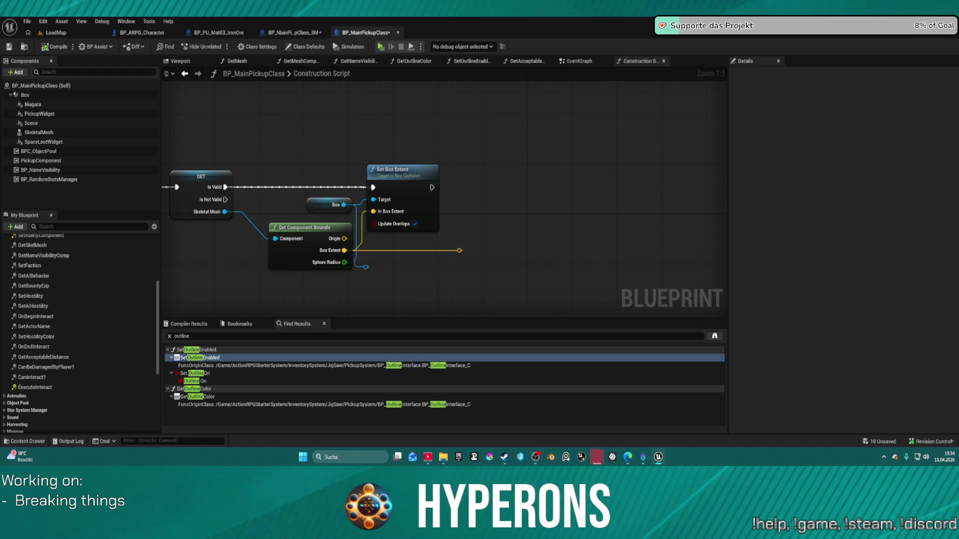
Pan to the loose Box Extent wire and pull a wire from it, then cancel.
{"action": "left_click_drag", "start_coordinate": [565, 182], "coordinate": [475, 184]}
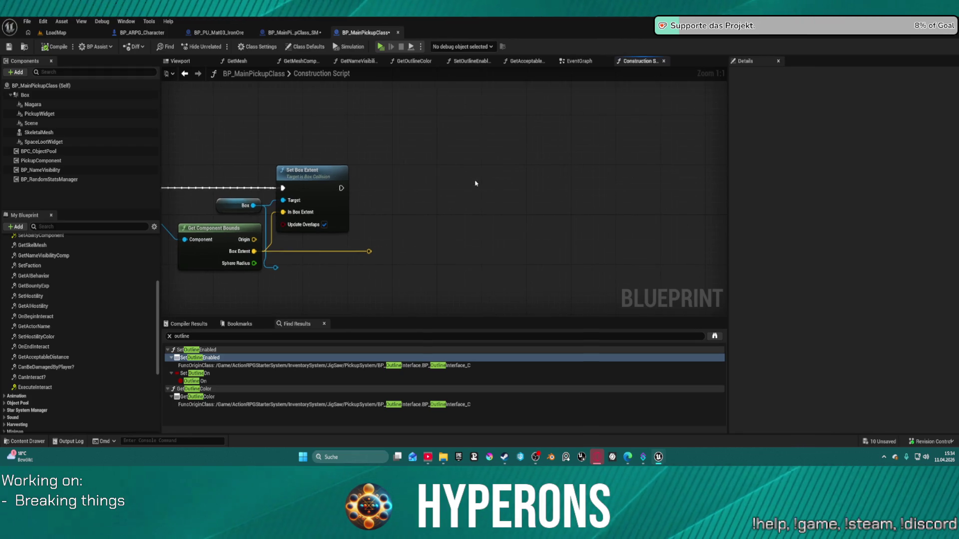
{"action": "left_click_drag", "start_coordinate": [400, 184], "coordinate": [428, 184]}
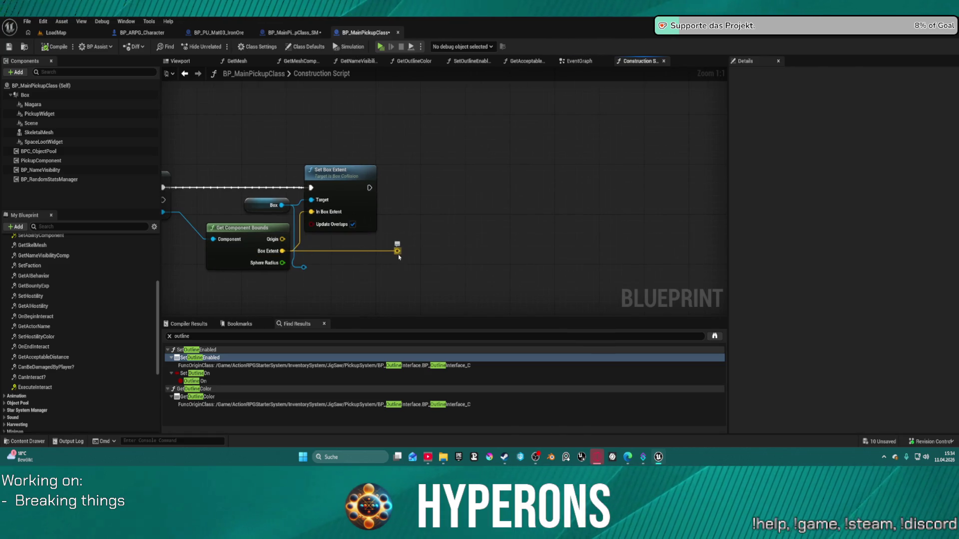
{"action": "left_click_drag", "start_coordinate": [303, 268], "coordinate": [431, 216]}
{"action": "key", "text": "Escape"}
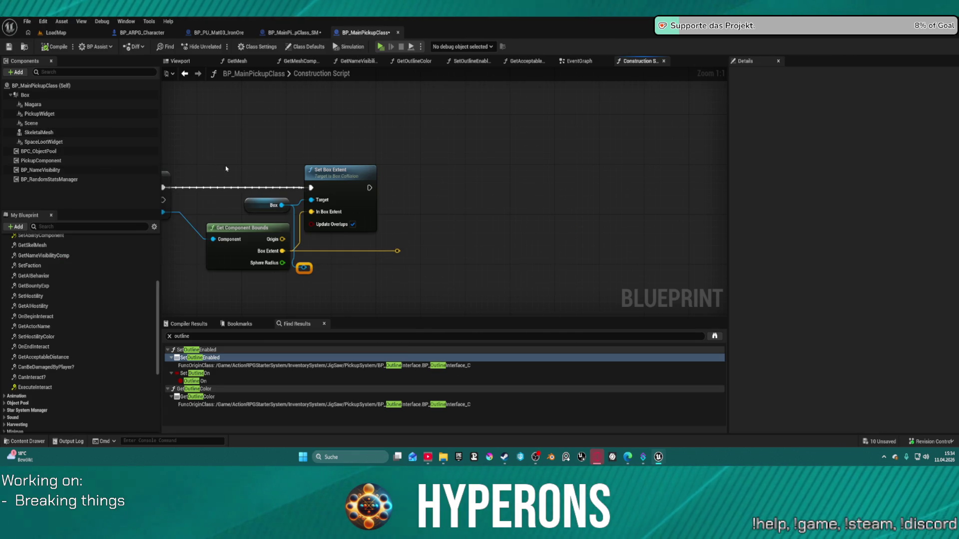
Add a SkeletalMesh getter node to BP_MainPickupClass's Construction Script.
{"action": "left_click_drag", "start_coordinate": [433, 177], "coordinate": [617, 168]}
{"action": "left_click_drag", "start_coordinate": [484, 226], "coordinate": [467, 227]}
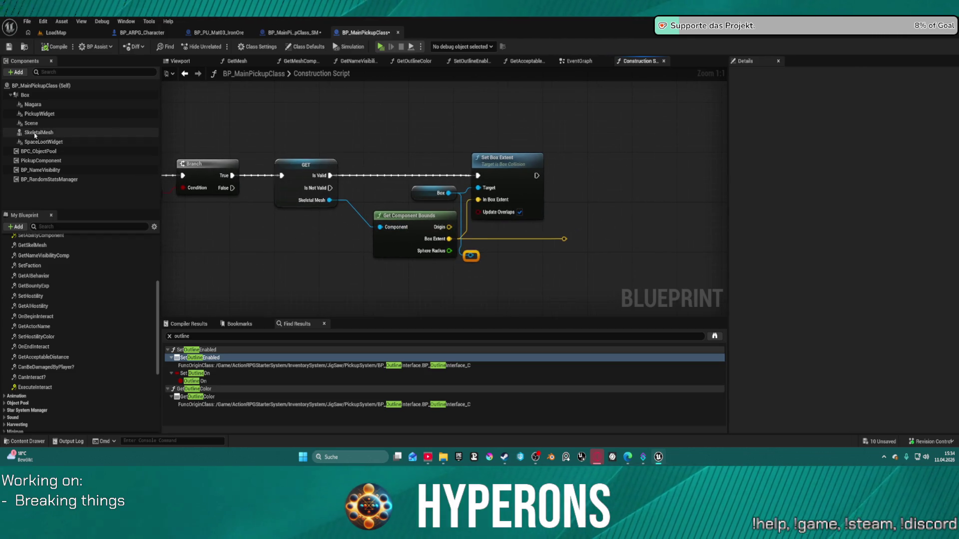
{"action": "mouse_move", "coordinate": [38, 133]}
{"action": "left_mouse_down"}
{"action": "mouse_move", "coordinate": [609, 151]}
{"action": "mouse_move", "coordinate": [594, 154]}
{"action": "left_mouse_up"}
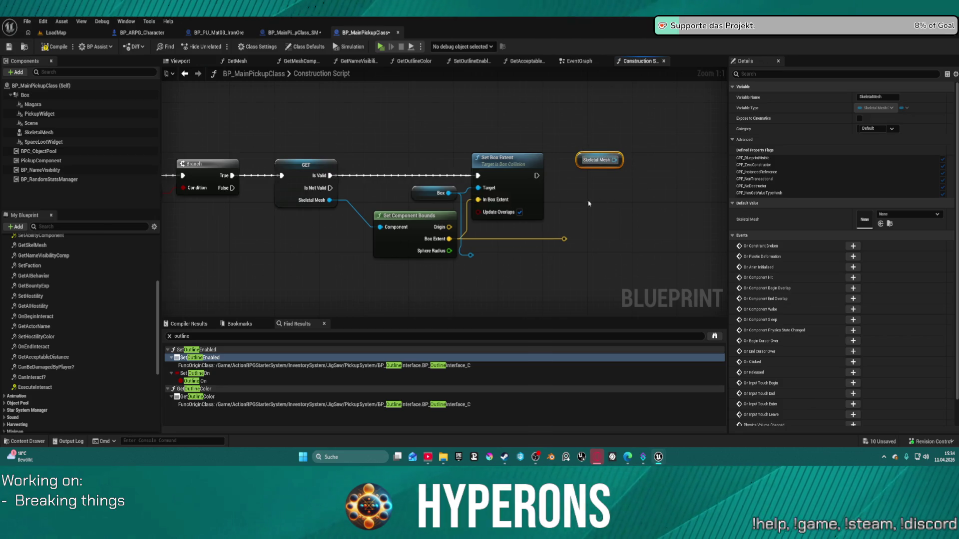
{"action": "left_click_drag", "start_coordinate": [599, 197], "coordinate": [430, 197]}
{"action": "left_click", "coordinate": [294, 34]}
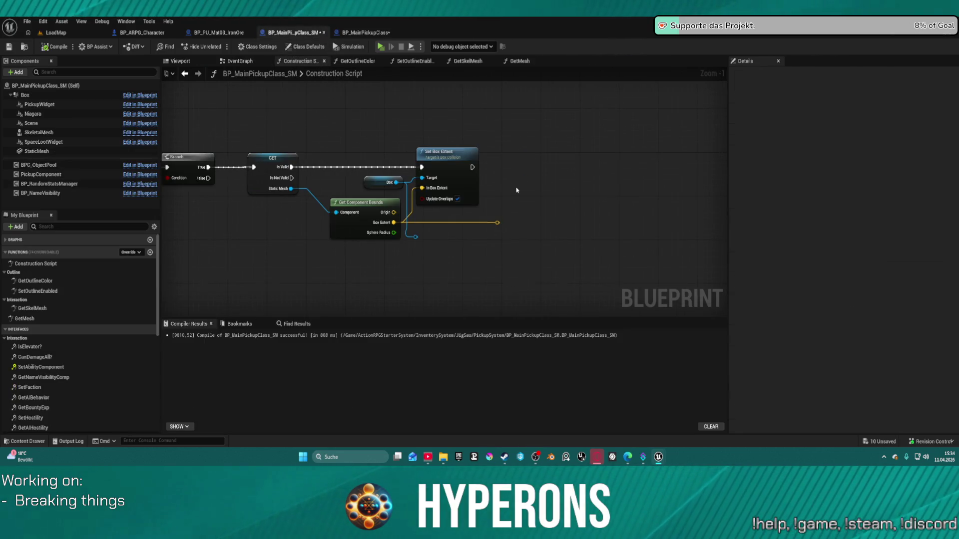
Add a Static Mesh getter, then lift the cube mesh along Z in the Viewport to check its offset.
{"action": "mouse_move", "coordinate": [37, 151]}
{"action": "left_mouse_down"}
{"action": "mouse_move", "coordinate": [617, 150]}
{"action": "mouse_move", "coordinate": [570, 130]}
{"action": "left_mouse_up"}
{"action": "left_click", "coordinate": [180, 61]}
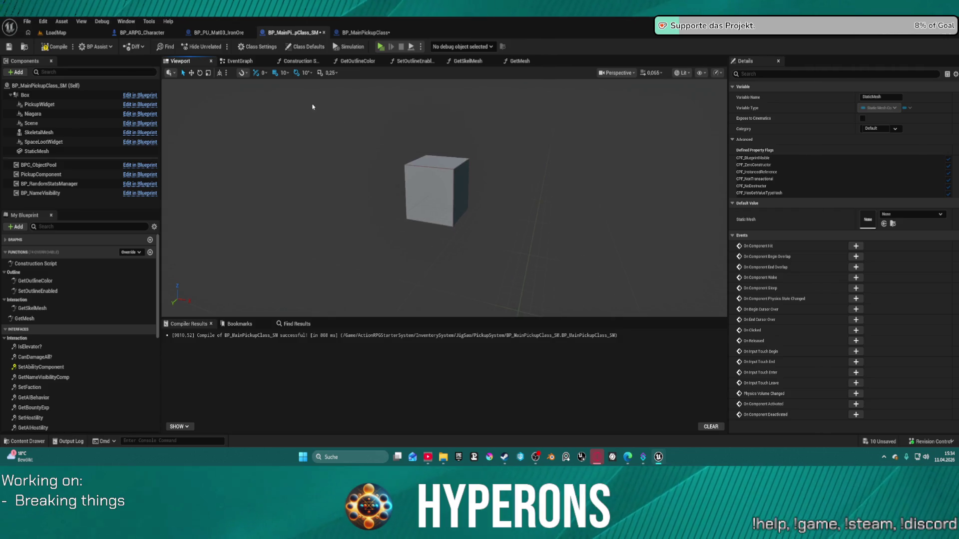
{"action": "left_click", "coordinate": [51, 153]}
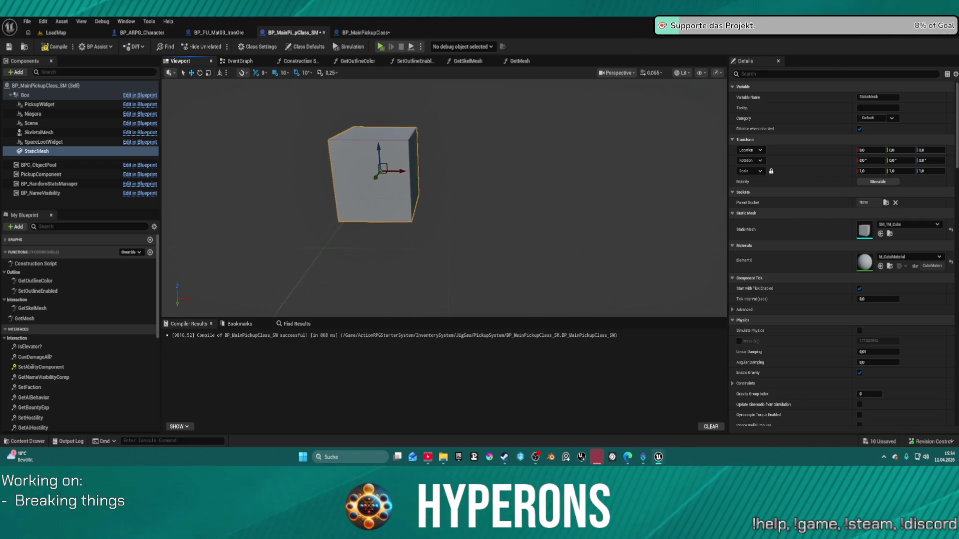
{"action": "mouse_move", "coordinate": [388, 157]}
{"action": "left_mouse_down"}
{"action": "mouse_move", "coordinate": [379, 96]}
{"action": "mouse_move", "coordinate": [379, 156]}
{"action": "left_mouse_up"}
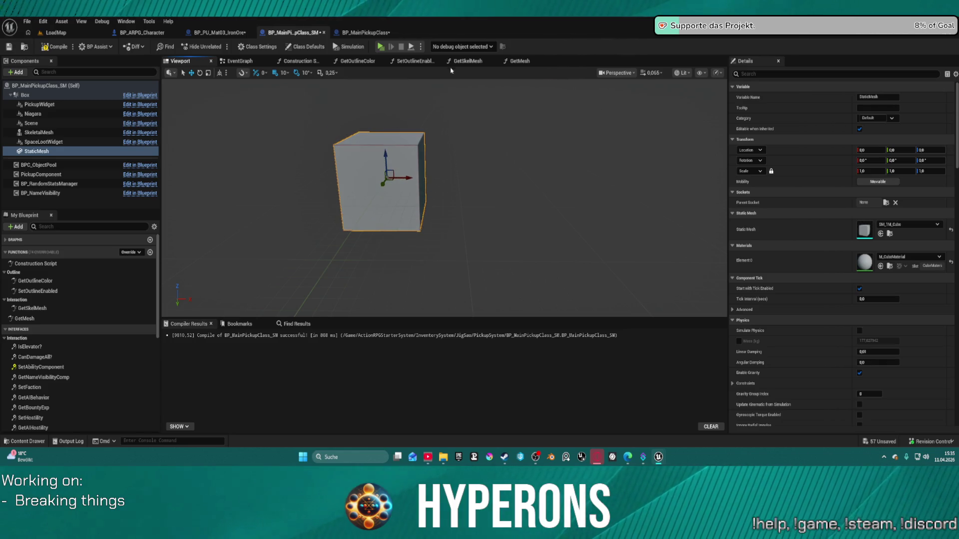
{"action": "left_click", "coordinate": [519, 60]}
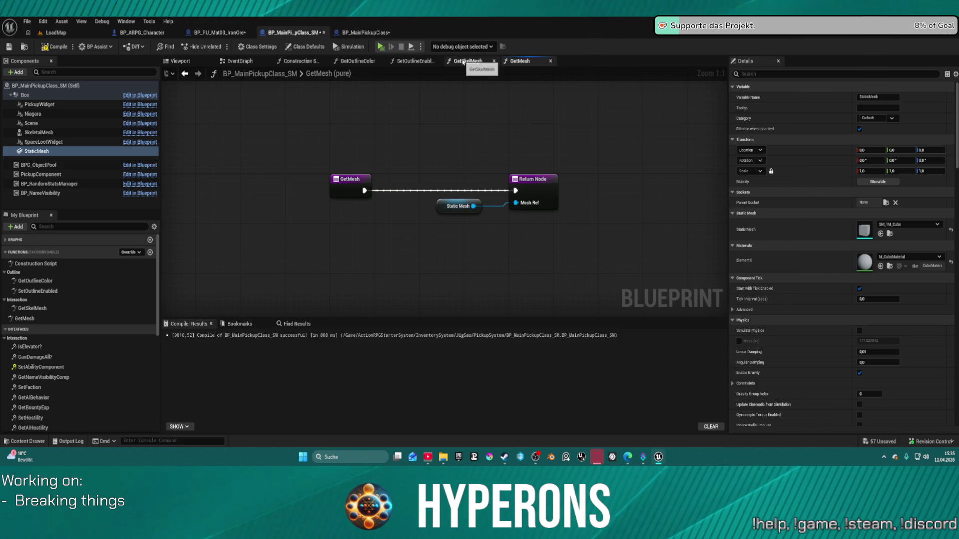
Move the Static Mesh getter beside Set Box Extent and drag from its output to find actions.
{"action": "left_click", "coordinate": [310, 61]}
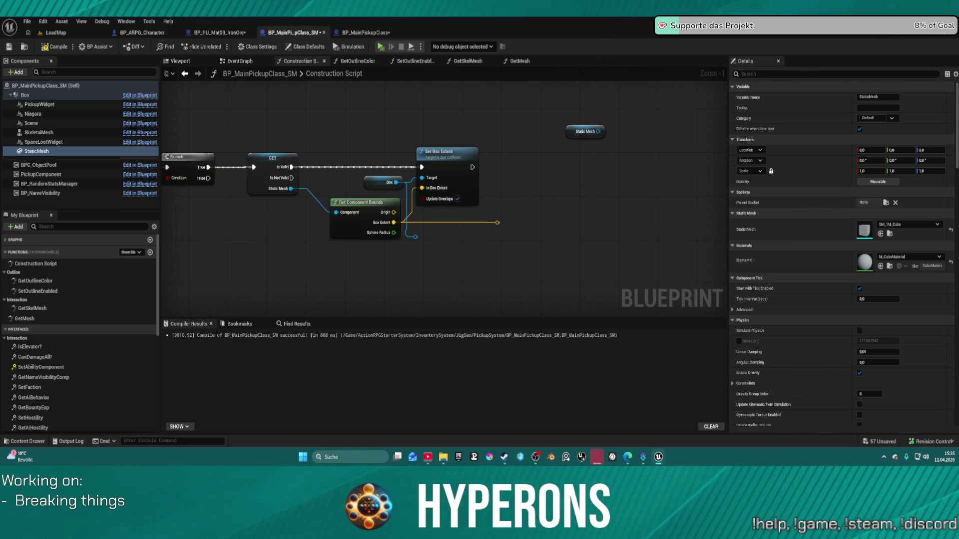
{"action": "mouse_move", "coordinate": [366, 33]}
{"action": "left_mouse_down"}
{"action": "mouse_move", "coordinate": [436, 128]}
{"action": "mouse_move", "coordinate": [380, 19]}
{"action": "mouse_move", "coordinate": [366, 32]}
{"action": "left_mouse_up"}
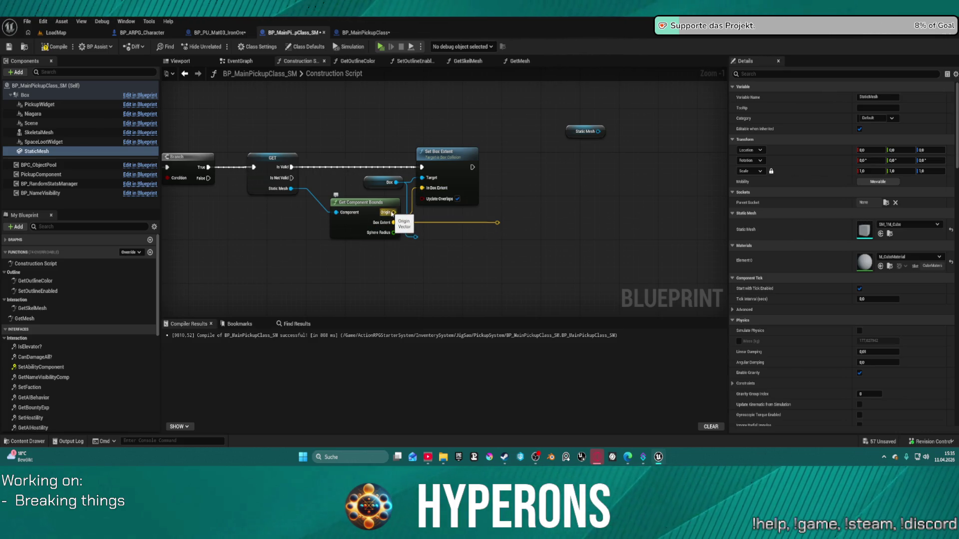
{"action": "left_click_drag", "start_coordinate": [392, 213], "coordinate": [404, 222]}
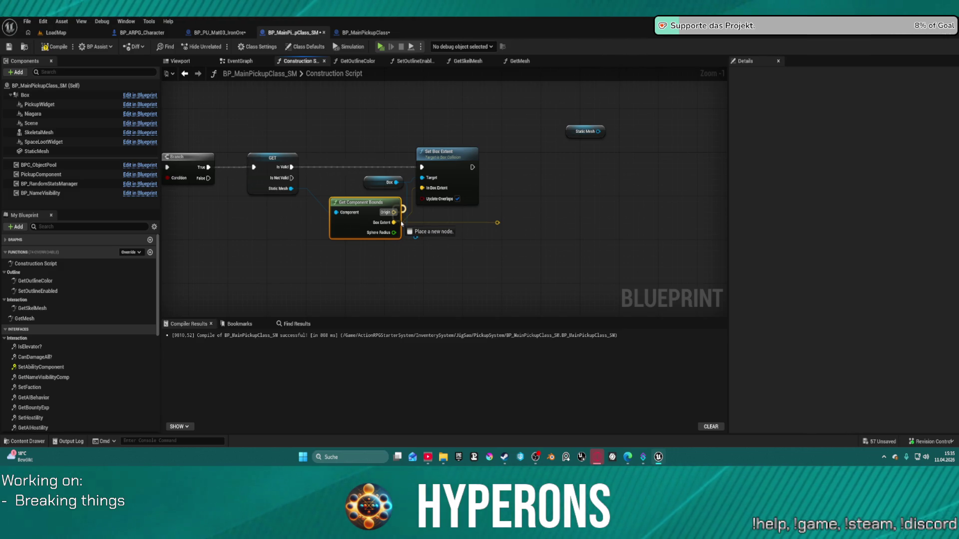
{"action": "mouse_move", "coordinate": [401, 224]}
{"action": "left_mouse_down"}
{"action": "mouse_move", "coordinate": [457, 215]}
{"action": "mouse_move", "coordinate": [422, 188]}
{"action": "left_mouse_up"}
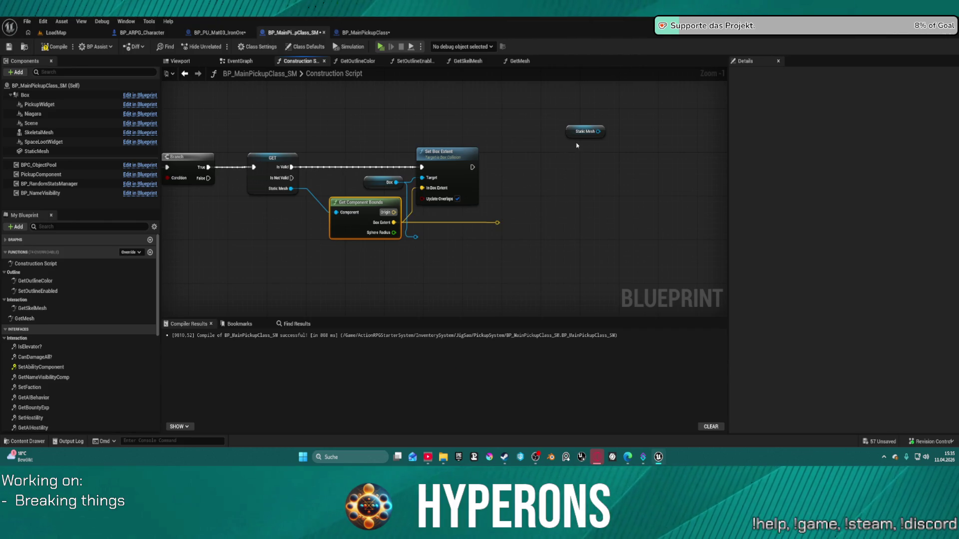
{"action": "mouse_move", "coordinate": [579, 135]}
{"action": "left_mouse_down"}
{"action": "mouse_move", "coordinate": [516, 160]}
{"action": "mouse_move", "coordinate": [512, 173]}
{"action": "left_mouse_up"}
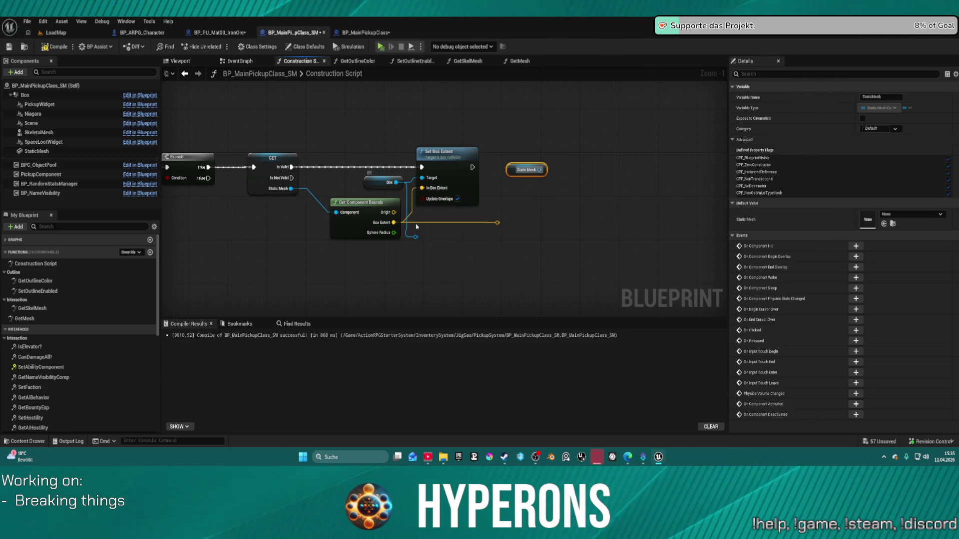
{"action": "left_click_drag", "start_coordinate": [540, 170], "coordinate": [566, 174]}
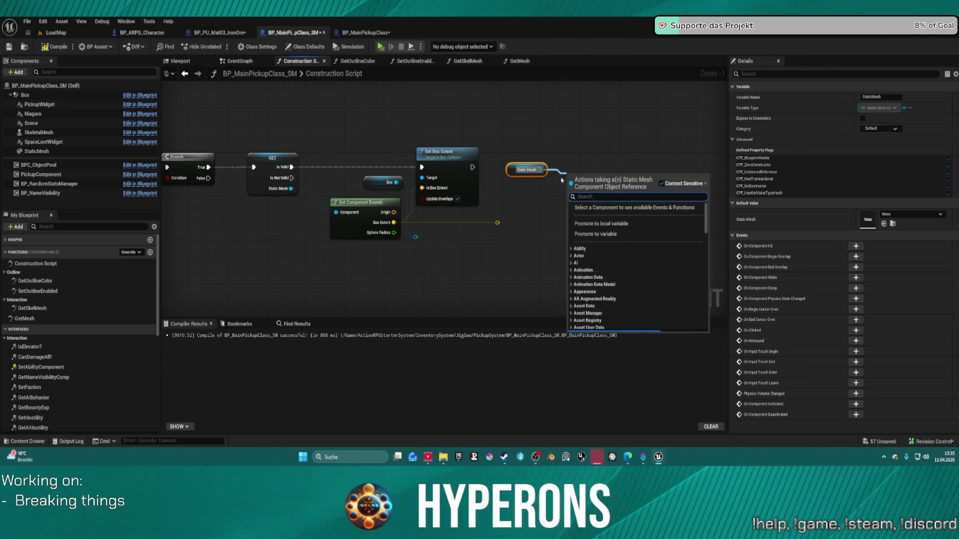
Add a Set Relative Location node for the Static Mesh, chained after Set Box Extent.
{"action": "type", "text": "set rea"}
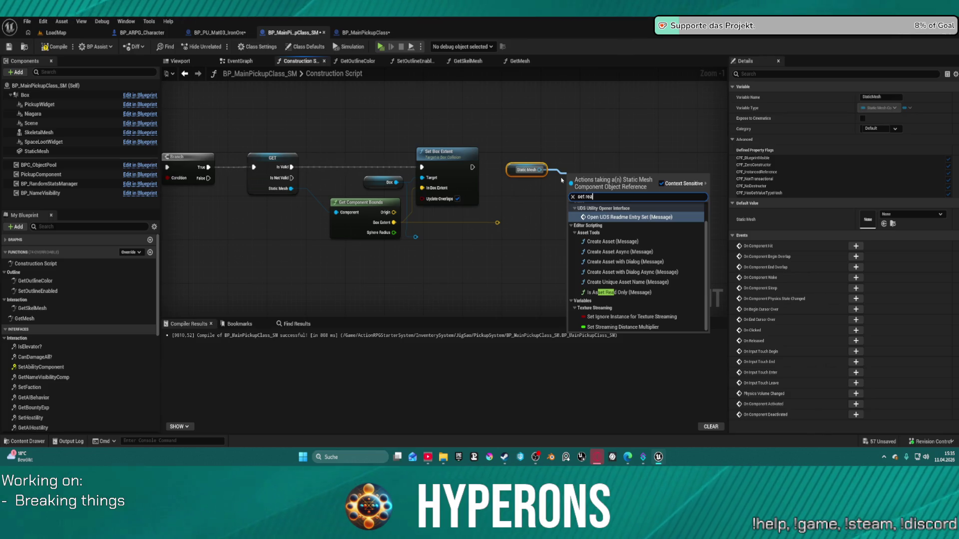
{"action": "key", "text": "BackSpace"}
{"action": "type", "text": "l"}
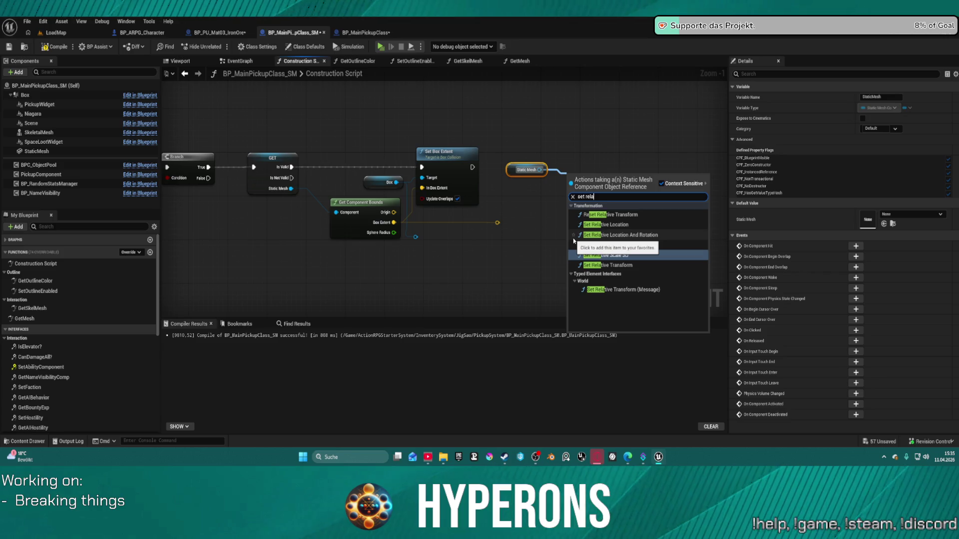
{"action": "type", "text": "tivw"}
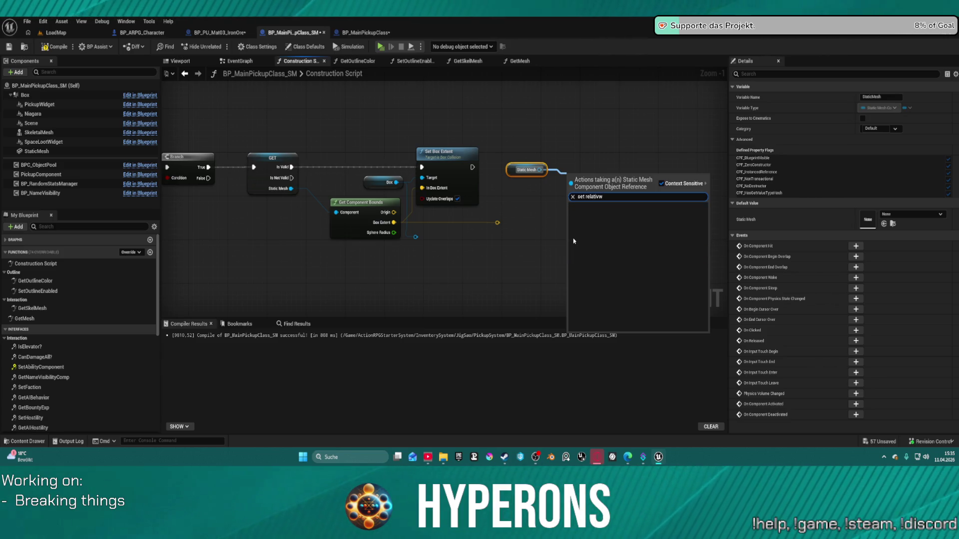
{"action": "key", "text": "BackSpace"}
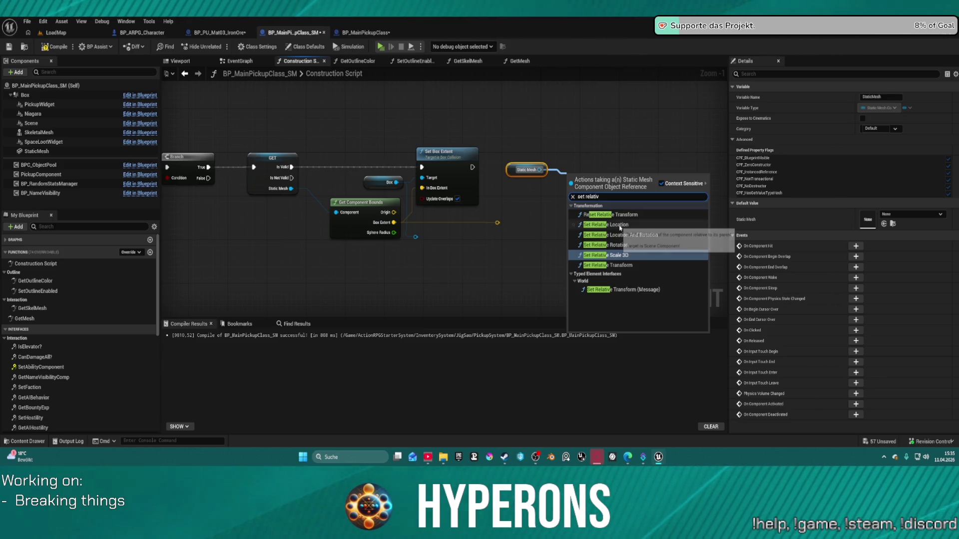
{"action": "left_click", "coordinate": [615, 224]}
{"action": "left_click_drag", "start_coordinate": [571, 189], "coordinate": [473, 168]}
{"action": "left_click_drag", "start_coordinate": [588, 180], "coordinate": [579, 158]}
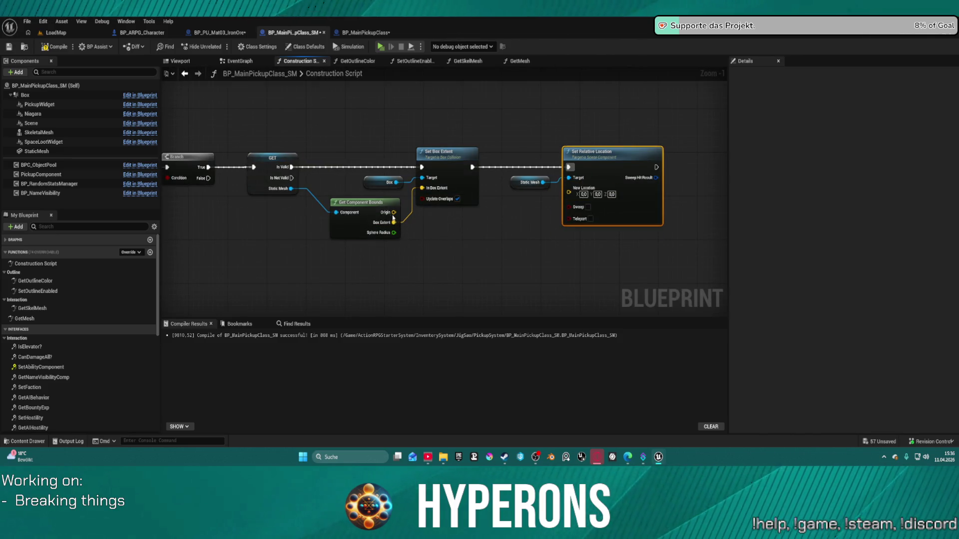
Feed the Box's Get World Location into New Location, compile, then wire the bounds Origin in instead.
{"action": "left_click", "coordinate": [395, 183]}
{"action": "left_click_drag", "start_coordinate": [396, 182], "coordinate": [451, 270]}
{"action": "type", "text": "get"}
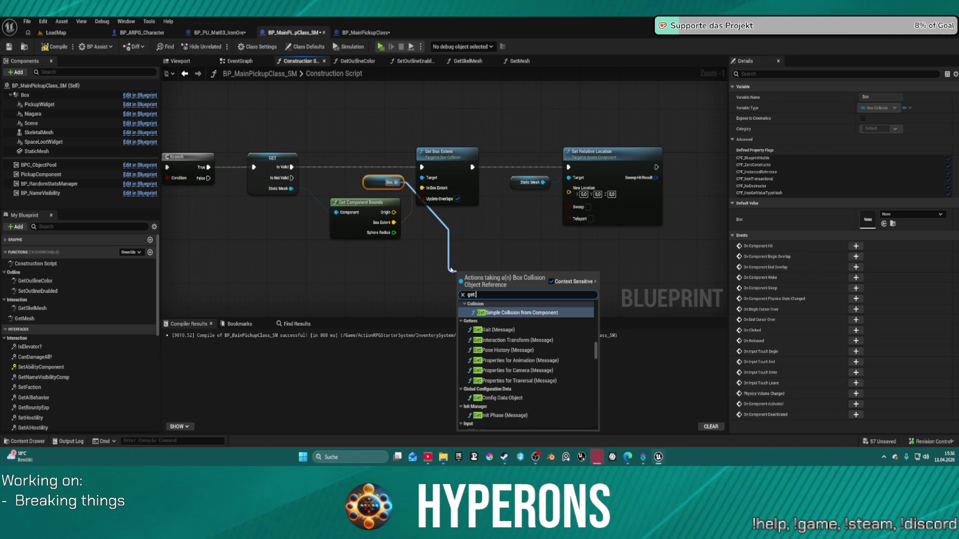
{"action": "type", "text": " location"}
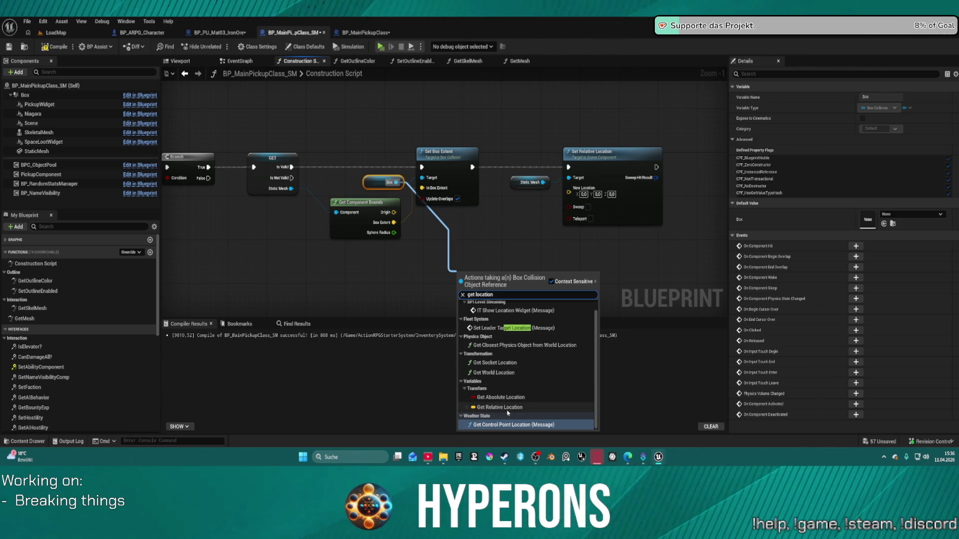
{"action": "left_click", "coordinate": [497, 373]}
{"action": "left_click_drag", "start_coordinate": [510, 286], "coordinate": [576, 192]}
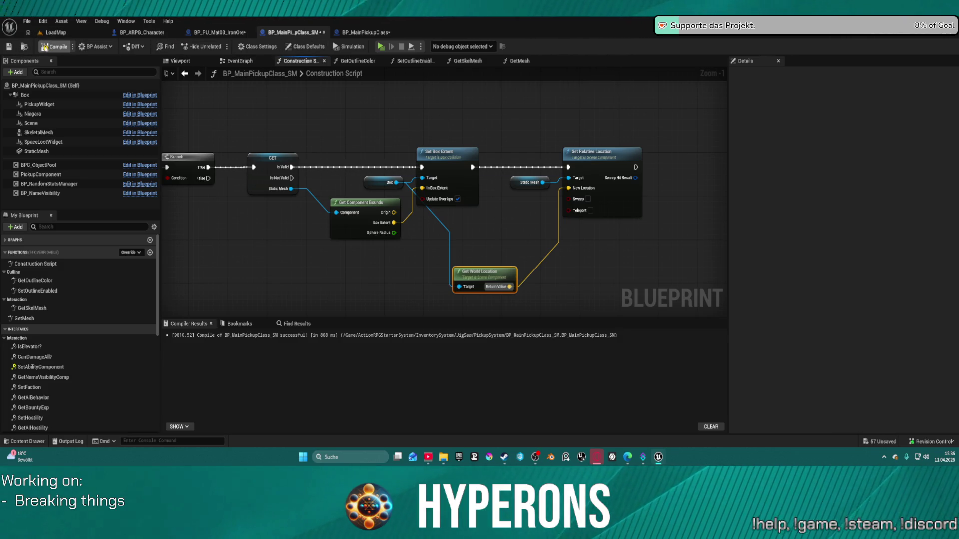
{"action": "left_click", "coordinate": [44, 48]}
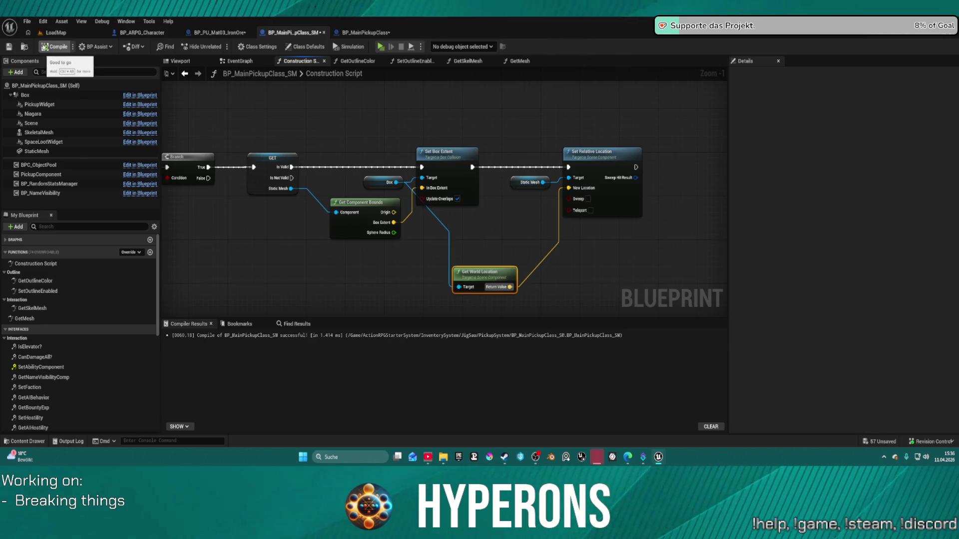
{"action": "mouse_move", "coordinate": [393, 213]}
{"action": "left_mouse_down"}
{"action": "mouse_move", "coordinate": [557, 205]}
{"action": "mouse_move", "coordinate": [568, 188]}
{"action": "left_mouse_up"}
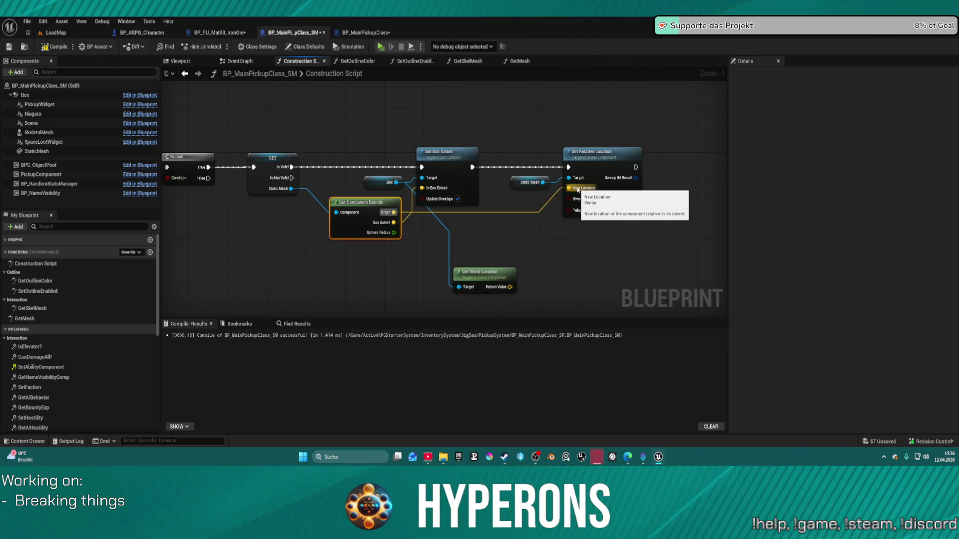
Recompile, shift Set Relative Location right, and search for a vector operation off the bounds Origin.
{"action": "left_click", "coordinate": [62, 47]}
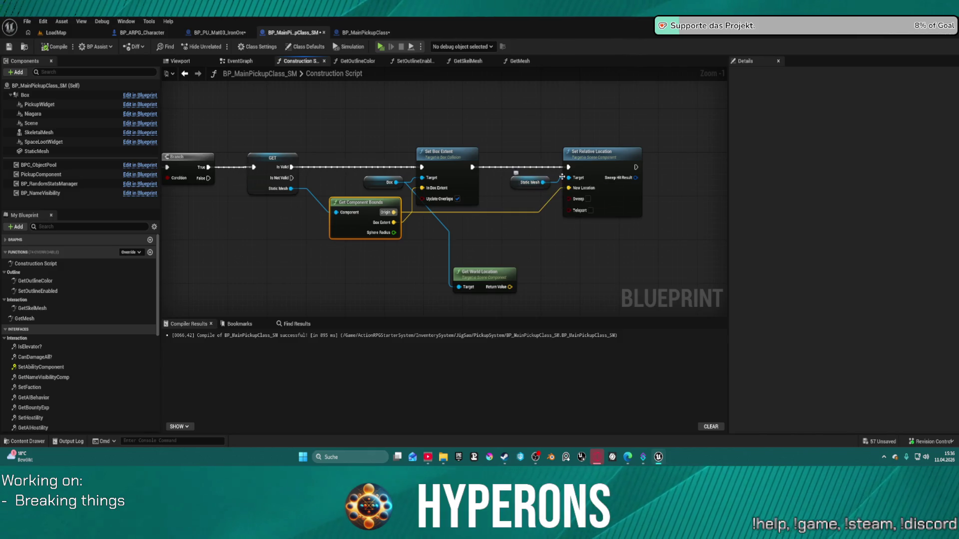
{"action": "mouse_move", "coordinate": [634, 164]}
{"action": "left_mouse_down"}
{"action": "mouse_move", "coordinate": [706, 168]}
{"action": "mouse_move", "coordinate": [695, 167]}
{"action": "left_mouse_up"}
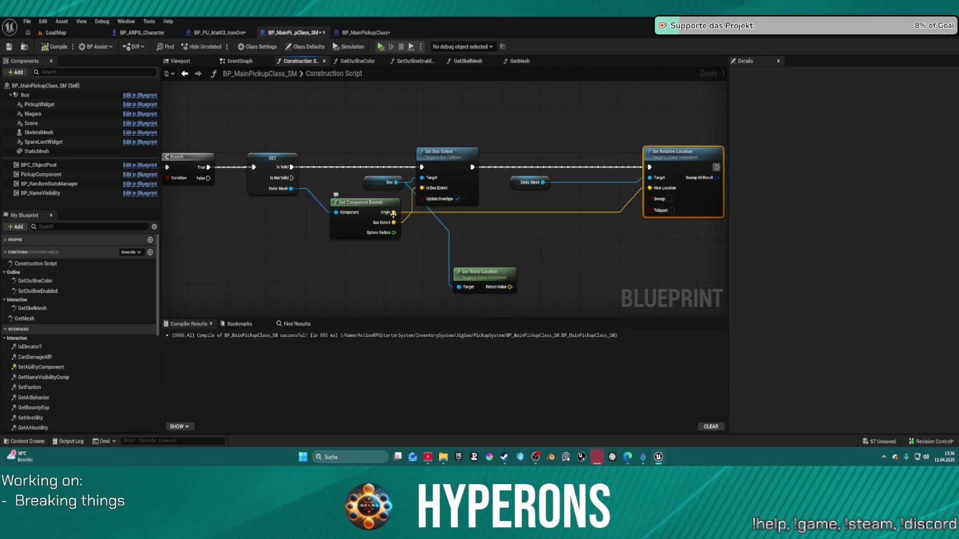
{"action": "mouse_move", "coordinate": [393, 213]}
{"action": "left_mouse_down"}
{"action": "mouse_move", "coordinate": [513, 224]}
{"action": "mouse_move", "coordinate": [454, 233]}
{"action": "left_mouse_up"}
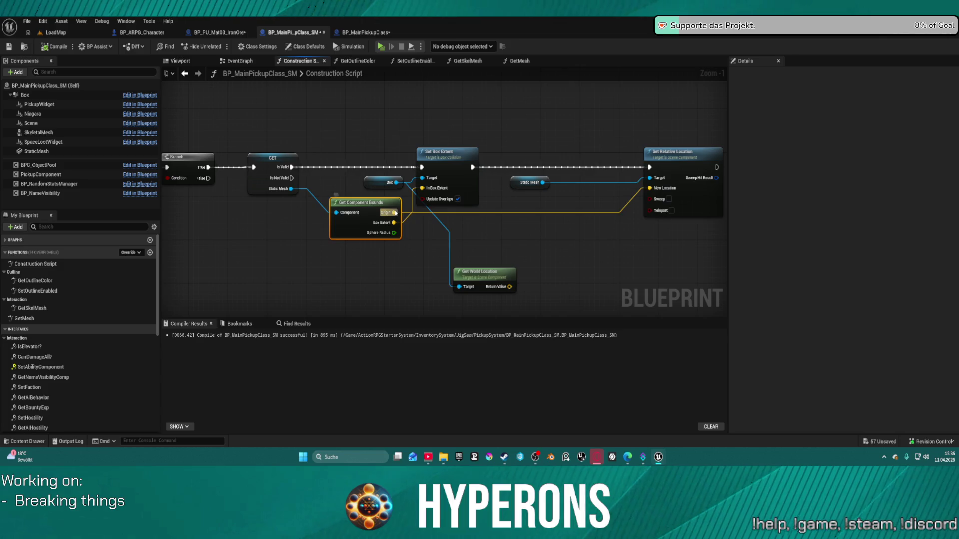
{"action": "left_click_drag", "start_coordinate": [395, 214], "coordinate": [523, 223]}
Add a Subtract node after the bounds Origin and a Break Vector for the Box Extent.
{"action": "type", "text": "subtra"}
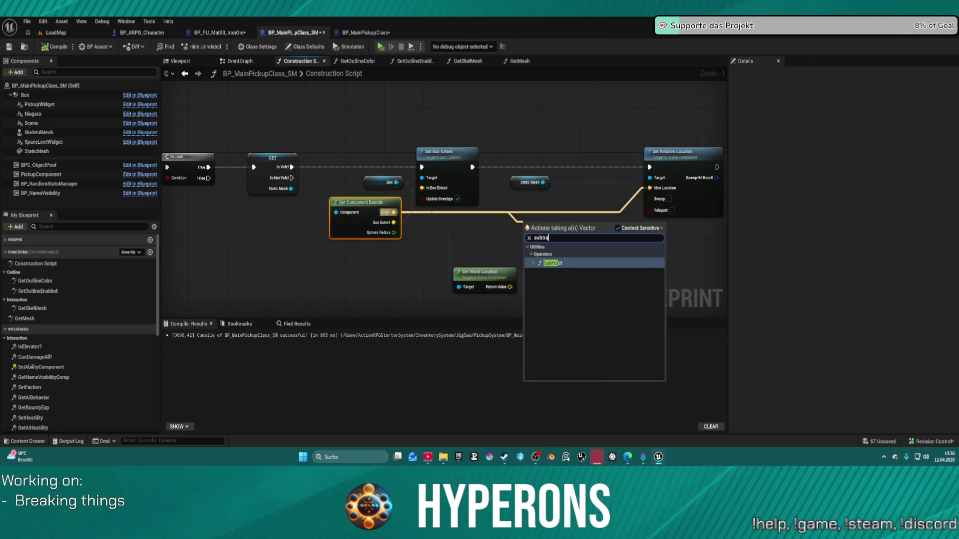
{"action": "key", "text": "Return"}
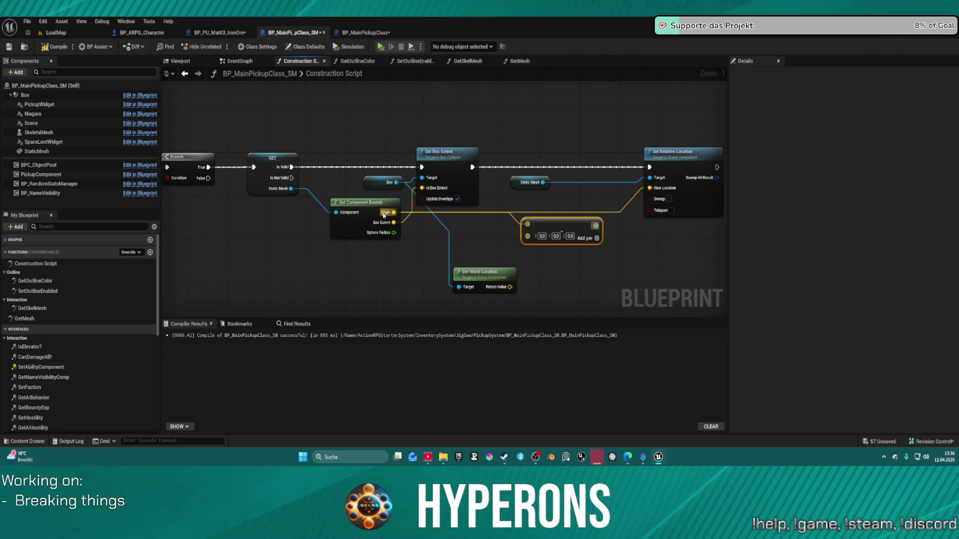
{"action": "left_click_drag", "start_coordinate": [394, 222], "coordinate": [455, 247]}
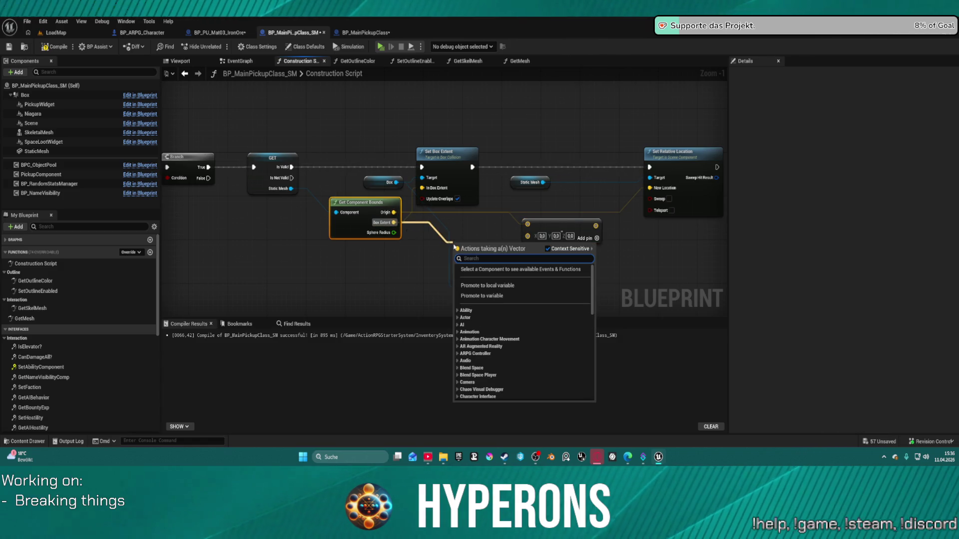
{"action": "type", "text": "break"}
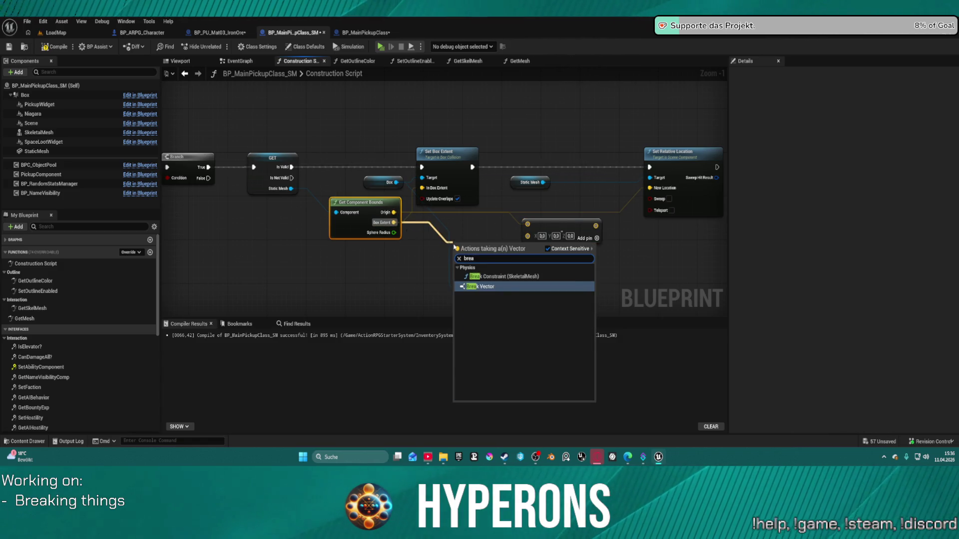
{"action": "key", "text": "Return"}
Split the Subtract node's vector input, wire Break Vector's Z into its Z, and compile.
{"action": "left_click_drag", "start_coordinate": [508, 280], "coordinate": [499, 323]}
{"action": "right_click", "coordinate": [528, 213]}
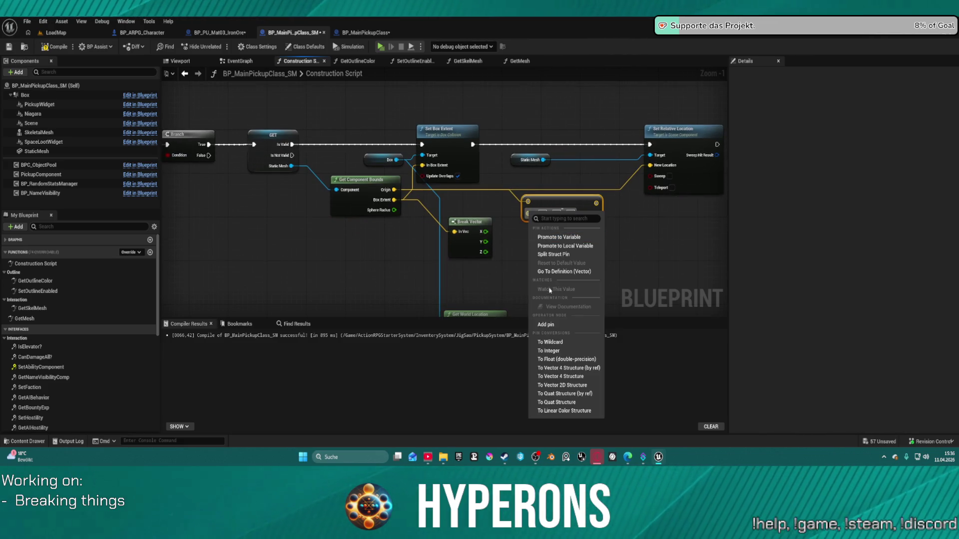
{"action": "left_click", "coordinate": [553, 254]}
{"action": "mouse_move", "coordinate": [484, 252]}
{"action": "left_mouse_down"}
{"action": "mouse_move", "coordinate": [528, 239]}
{"action": "mouse_move", "coordinate": [650, 165]}
{"action": "left_mouse_up"}
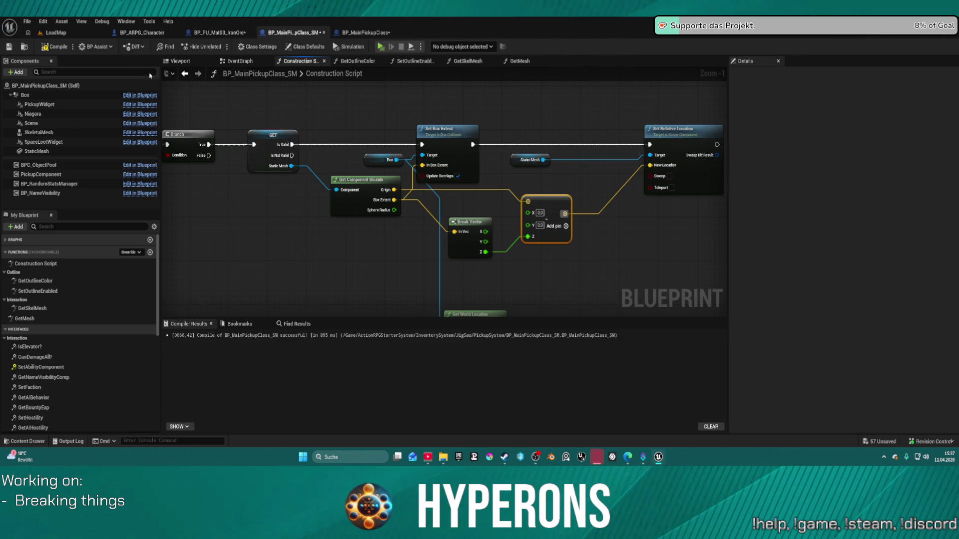
{"action": "left_click", "coordinate": [54, 47]}
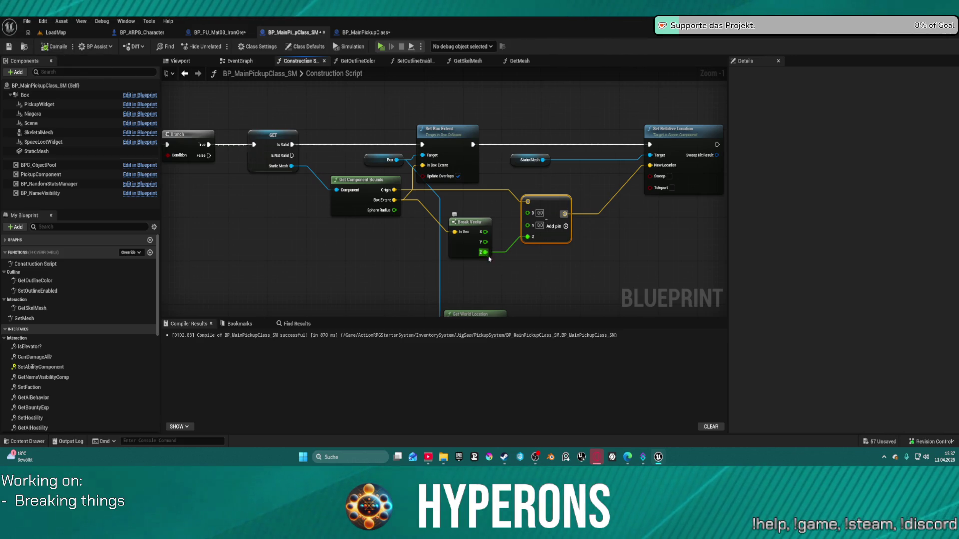
Insert a Multiply (float) on the Z extent and feed its result into the Z input.
{"action": "left_click_drag", "start_coordinate": [485, 252], "coordinate": [510, 272]}
{"action": "type", "text": "mult"}
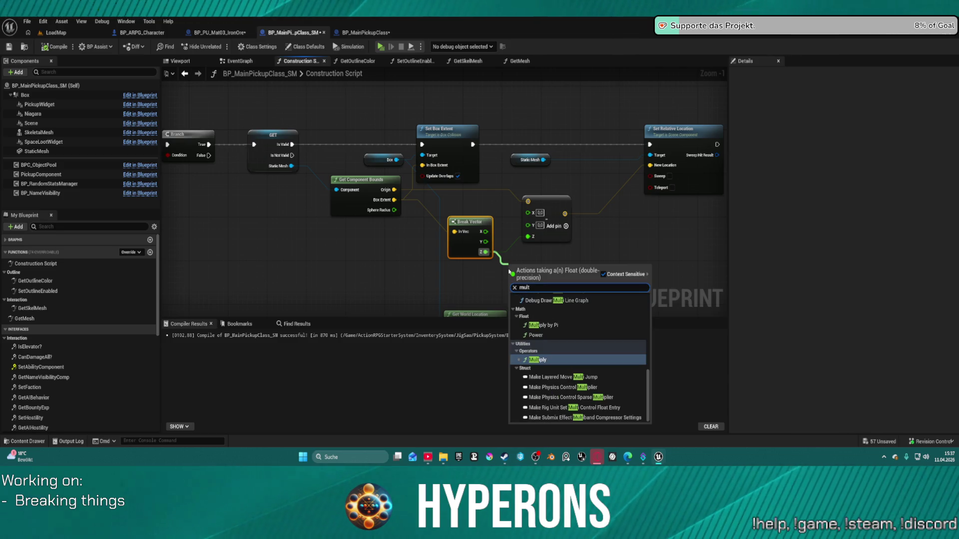
{"action": "key", "text": "Return"}
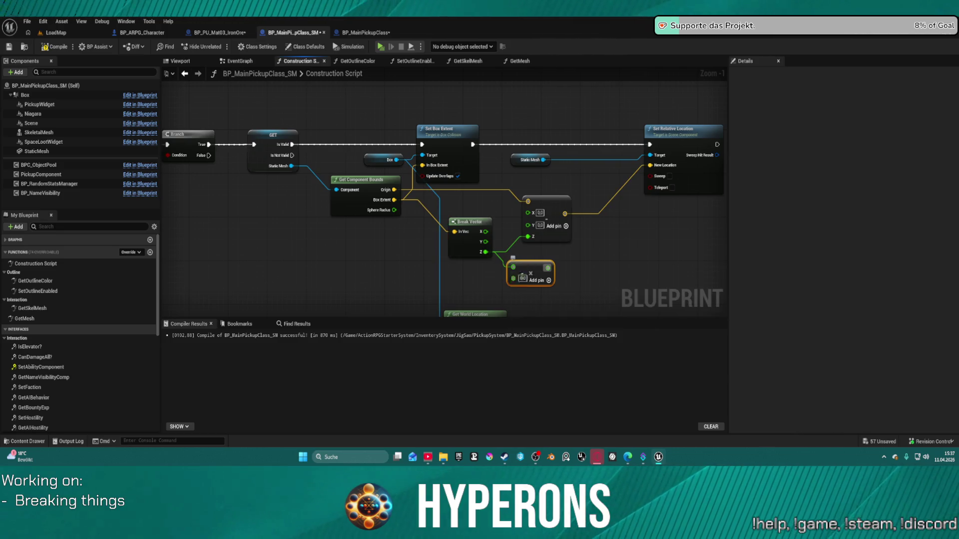
{"action": "mouse_move", "coordinate": [547, 268]}
{"action": "left_mouse_down"}
{"action": "mouse_move", "coordinate": [614, 240]}
{"action": "mouse_move", "coordinate": [527, 236]}
{"action": "left_mouse_up"}
{"action": "type", "text": "2"}
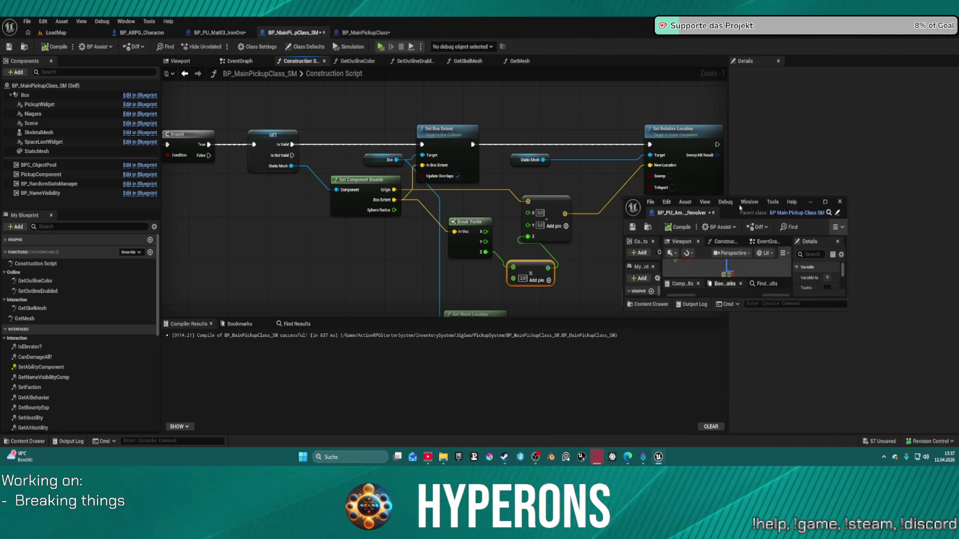
{"action": "left_click", "coordinate": [825, 202]}
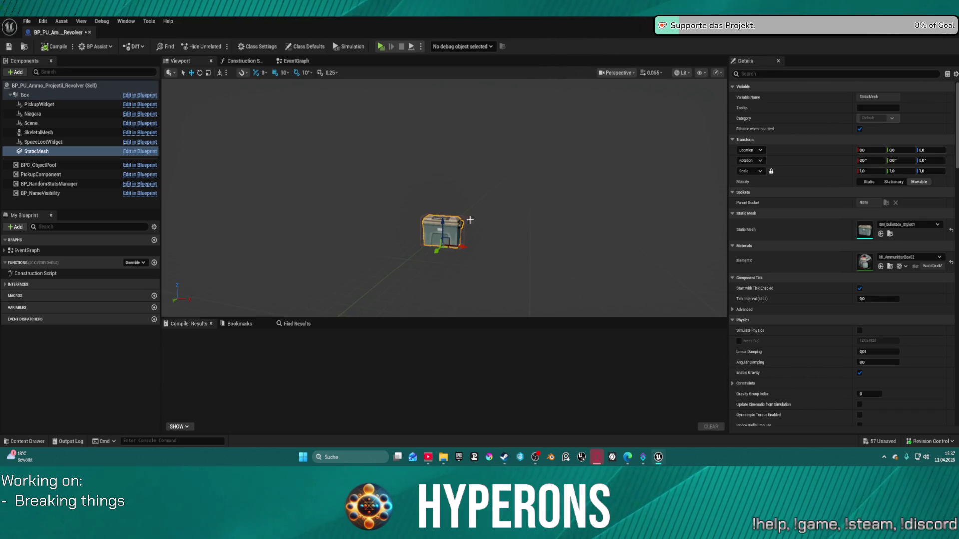
Close the revolver ammo blueprint, recompile BP_PU_Mat03_IronOre, and open the Content Drawer.
{"action": "left_click", "coordinate": [91, 33]}
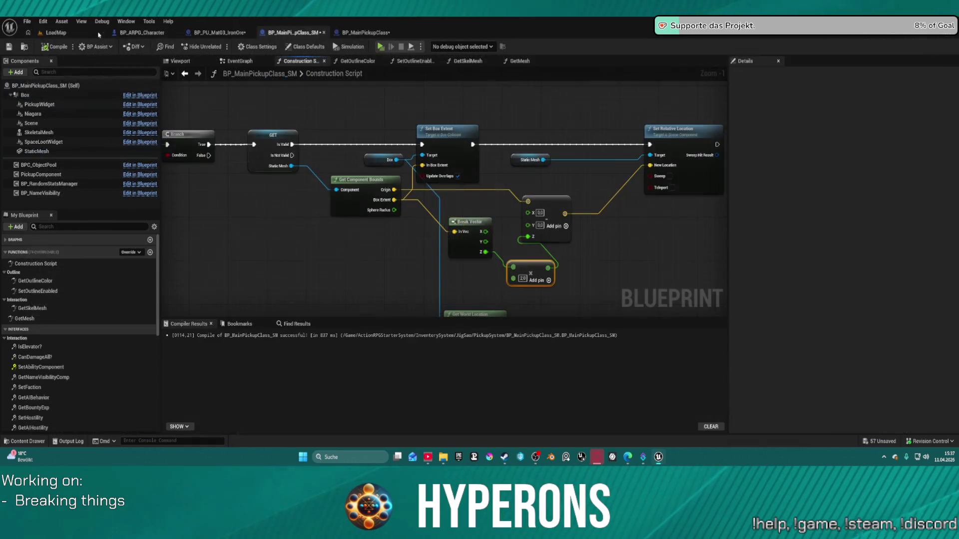
{"action": "left_click", "coordinate": [221, 34]}
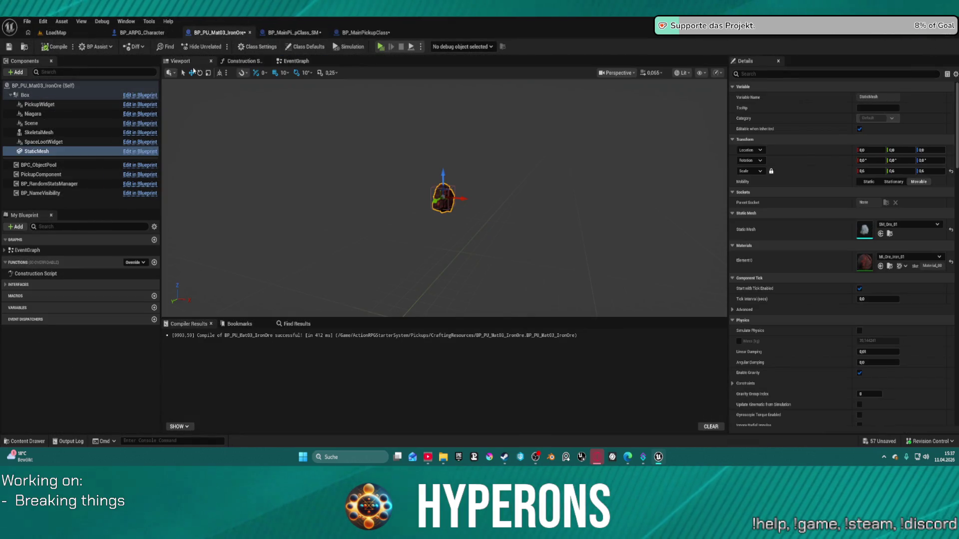
{"action": "left_click", "coordinate": [58, 50]}
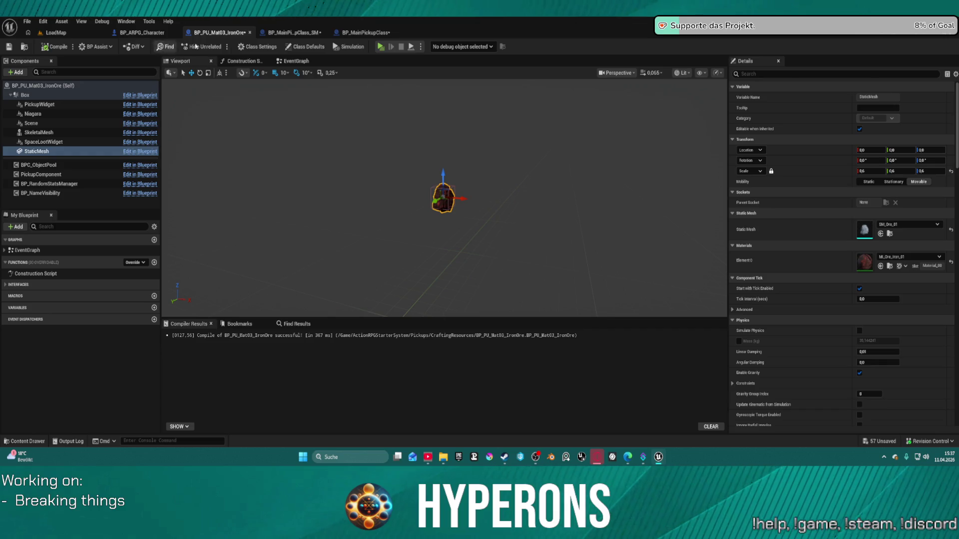
{"action": "key", "text": "ctrl+space"}
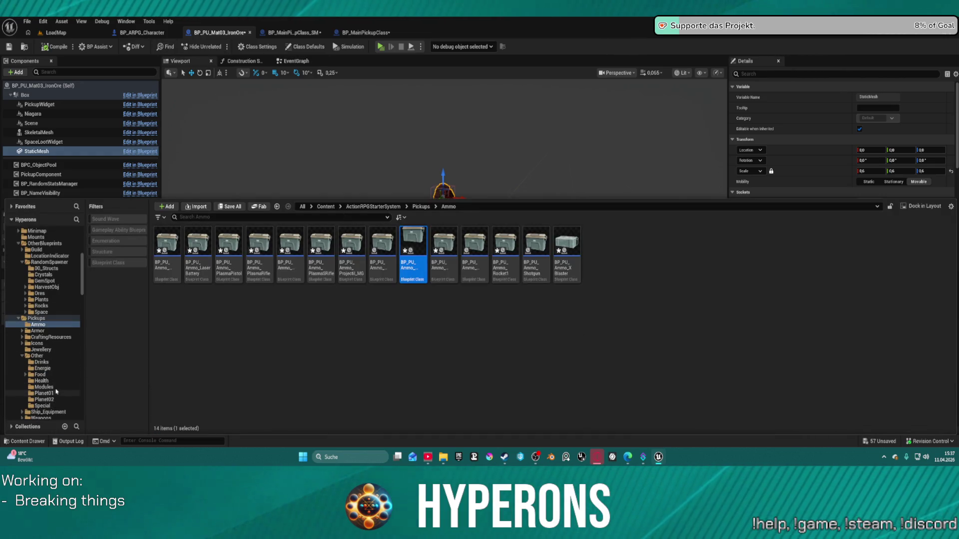
Open BP_PU_SmallBattery from the Energie folder in the full Blueprint Editor and select its StaticMesh.
{"action": "left_click", "coordinate": [49, 368]}
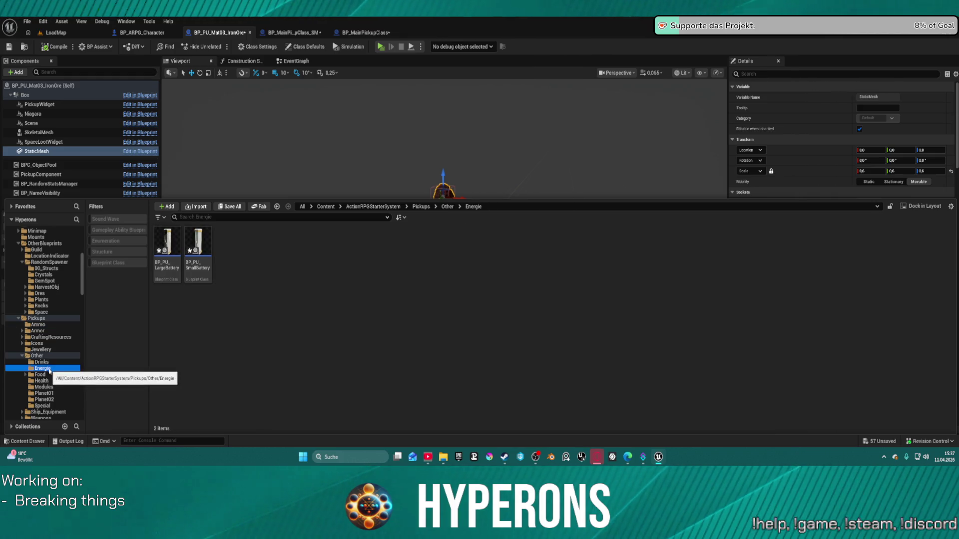
{"action": "left_click", "coordinate": [199, 240]}
{"action": "double_click", "coordinate": [199, 240]}
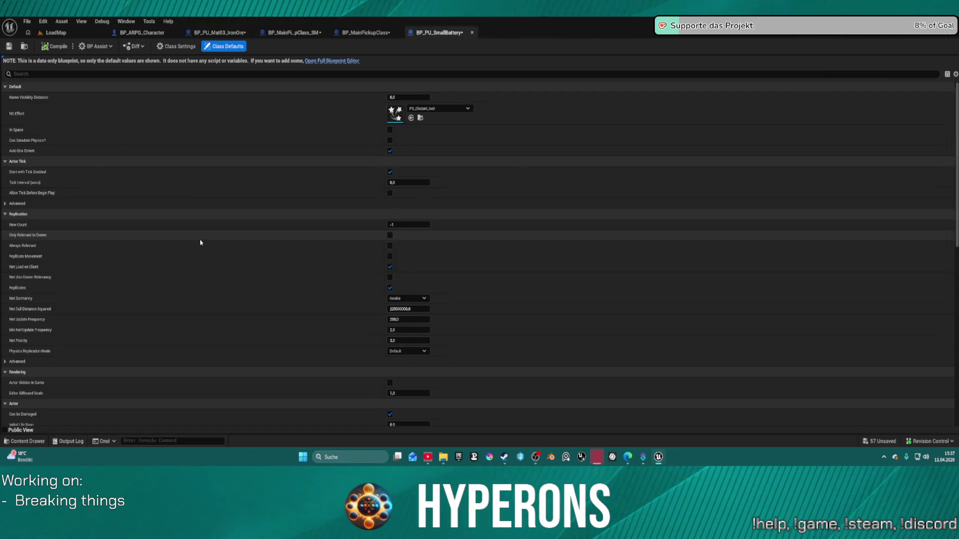
{"action": "left_click", "coordinate": [328, 60]}
{"action": "left_click", "coordinate": [180, 61]}
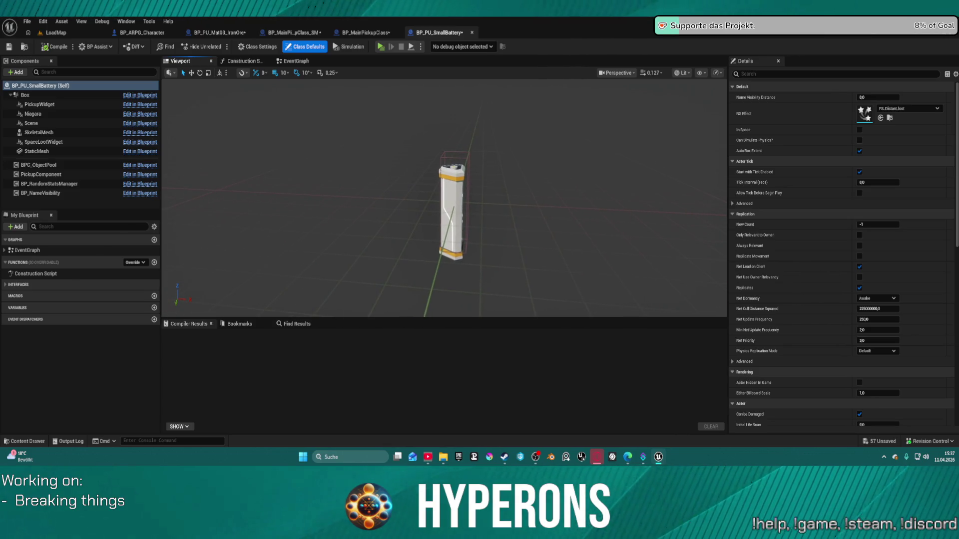
{"action": "left_click", "coordinate": [455, 162]}
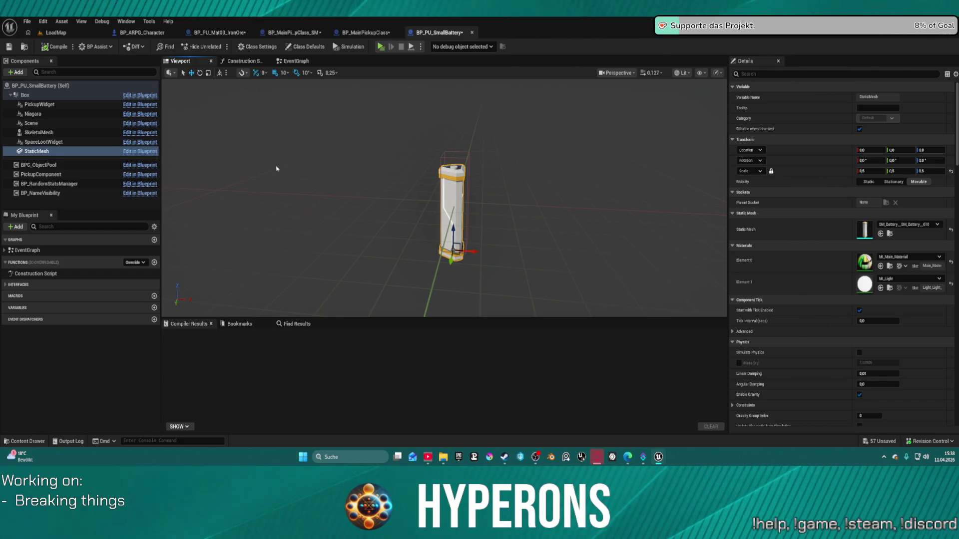
Open the battery's SM_Battery static mesh in the mesh editor.
{"action": "key", "text": "ctrl+space"}
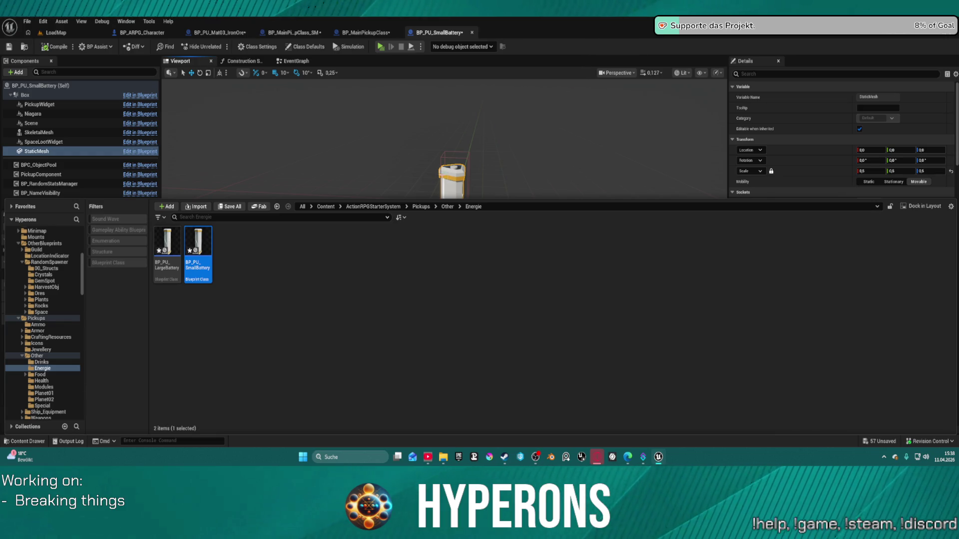
{"action": "left_click", "coordinate": [641, 150]}
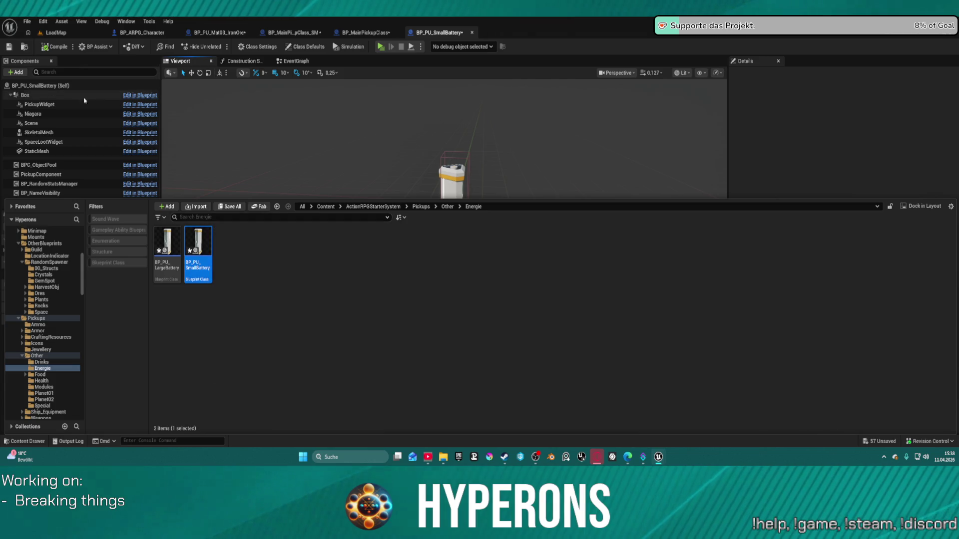
{"action": "left_click", "coordinate": [45, 151]}
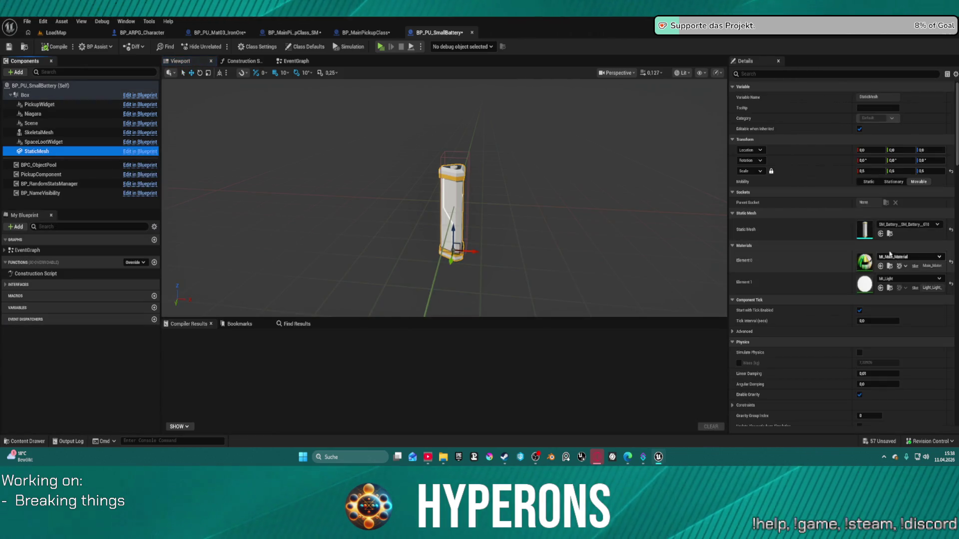
{"action": "double_click", "coordinate": [864, 230]}
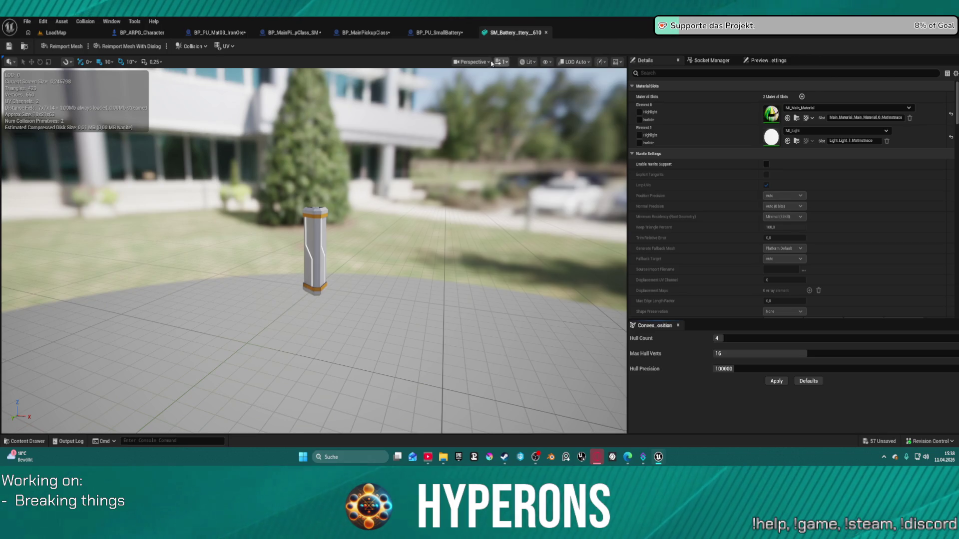
Show simple collision and apply convex decomposition with 14 hulls at 250000 precision.
{"action": "left_click", "coordinate": [554, 63]}
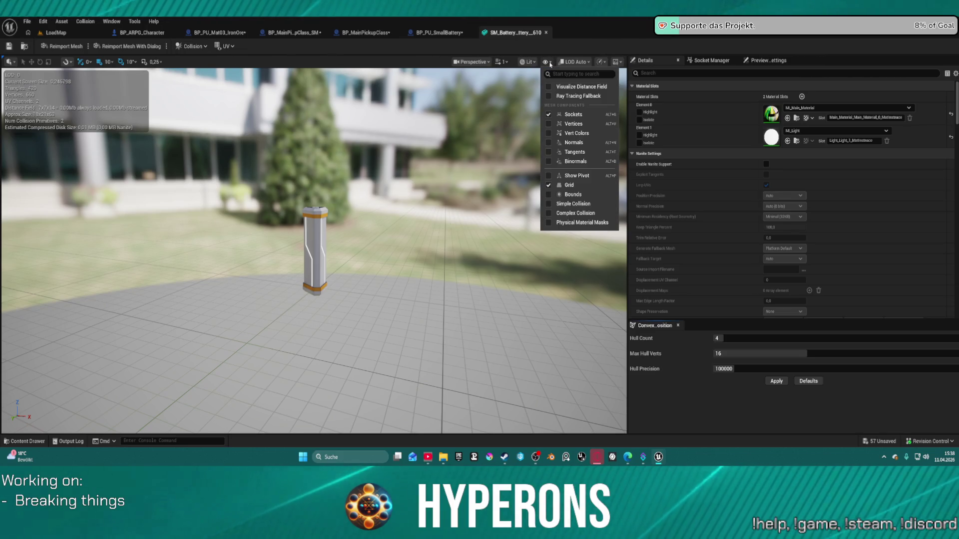
{"action": "left_click", "coordinate": [564, 208]}
{"action": "mouse_move", "coordinate": [534, 208]}
{"action": "left_mouse_down"}
{"action": "mouse_move", "coordinate": [474, 180]}
{"action": "mouse_move", "coordinate": [405, 202]}
{"action": "left_mouse_up"}
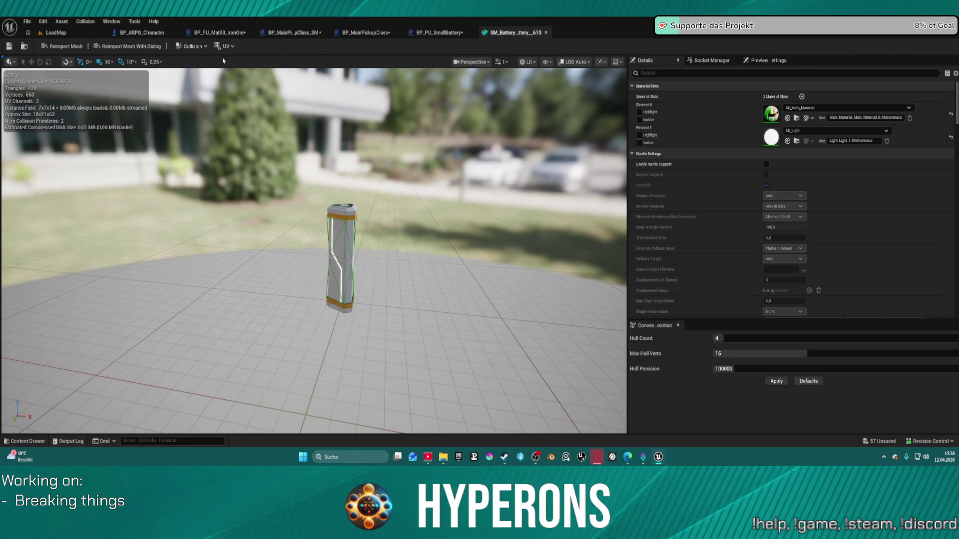
{"action": "mouse_move", "coordinate": [734, 338]}
{"action": "left_mouse_down"}
{"action": "mouse_move", "coordinate": [794, 338]}
{"action": "mouse_move", "coordinate": [759, 338]}
{"action": "mouse_move", "coordinate": [744, 383]}
{"action": "left_mouse_up"}
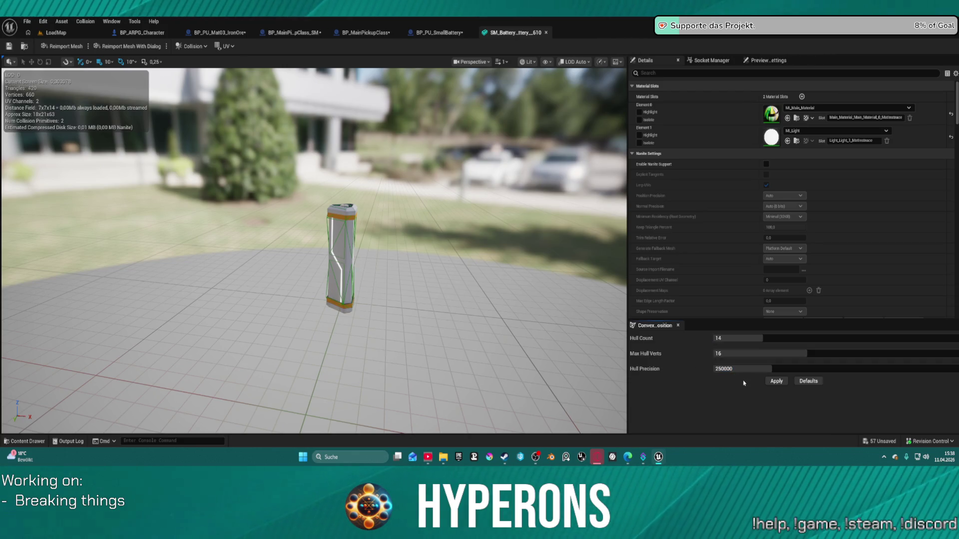
{"action": "left_click", "coordinate": [776, 382]}
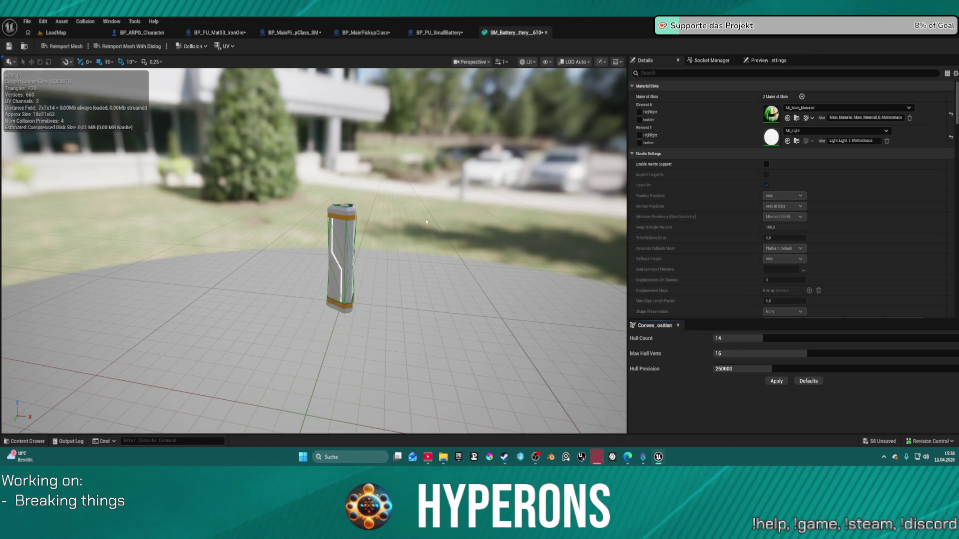
Show the mesh bounds, check the new collision, and return to BP_PU_SmallBattery.
{"action": "left_click", "coordinate": [545, 62]}
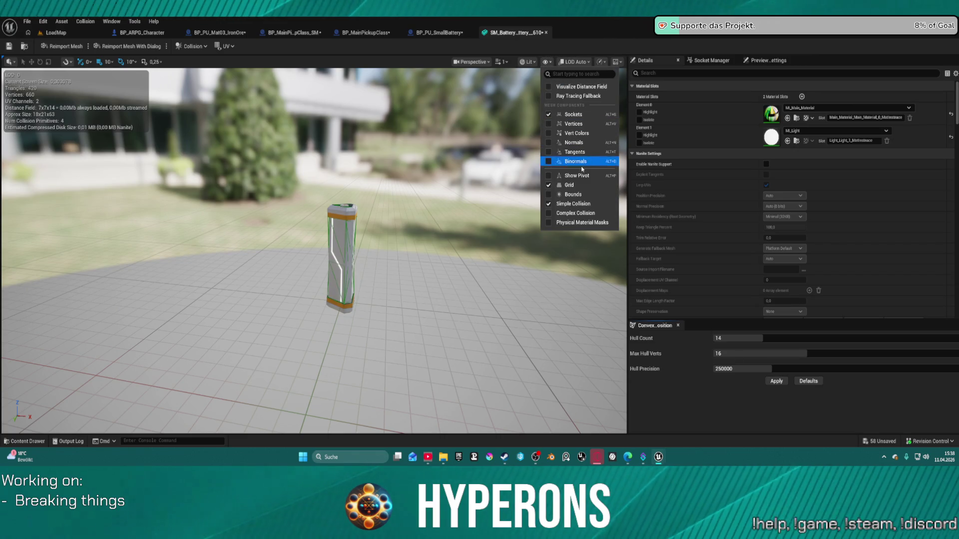
{"action": "left_click", "coordinate": [582, 195]}
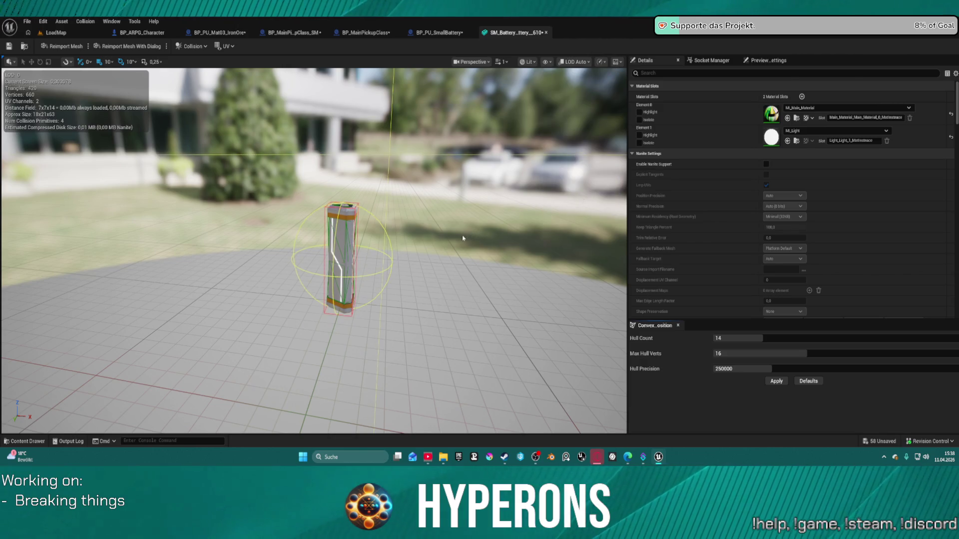
{"action": "left_click_drag", "start_coordinate": [447, 240], "coordinate": [470, 103]}
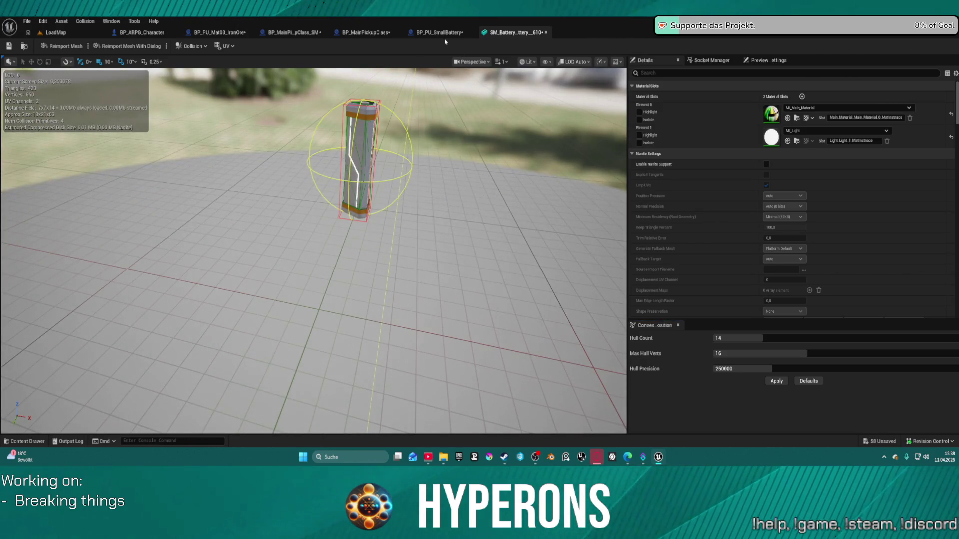
{"action": "left_click", "coordinate": [436, 33]}
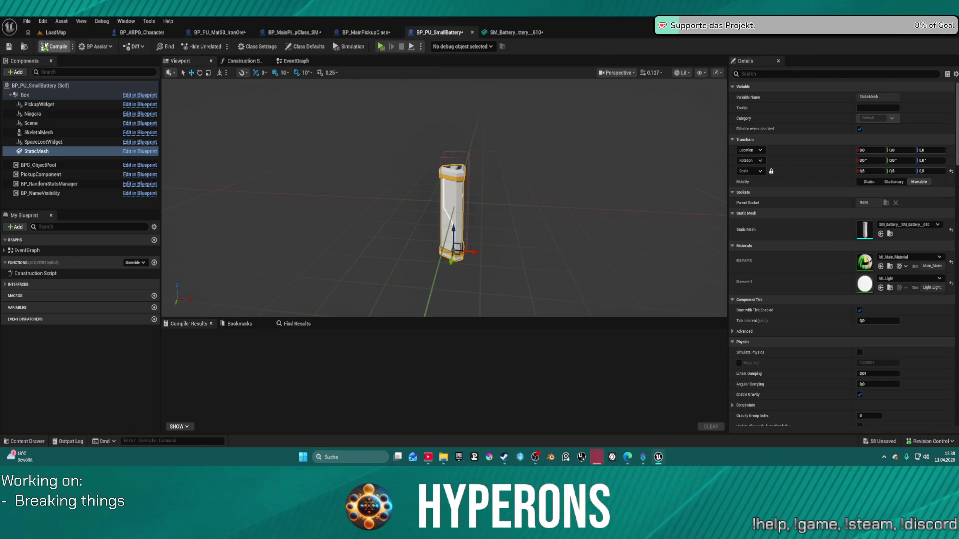
Compile BP_PU_SmallBattery and frame the battery mesh in the blueprint viewport.
{"action": "left_click", "coordinate": [56, 46]}
{"action": "mouse_move", "coordinate": [310, 122]}
{"action": "left_mouse_down"}
{"action": "mouse_move", "coordinate": [329, 159]}
{"action": "mouse_move", "coordinate": [297, 132]}
{"action": "mouse_move", "coordinate": [305, 175]}
{"action": "left_mouse_up"}
{"action": "key", "text": "f"}
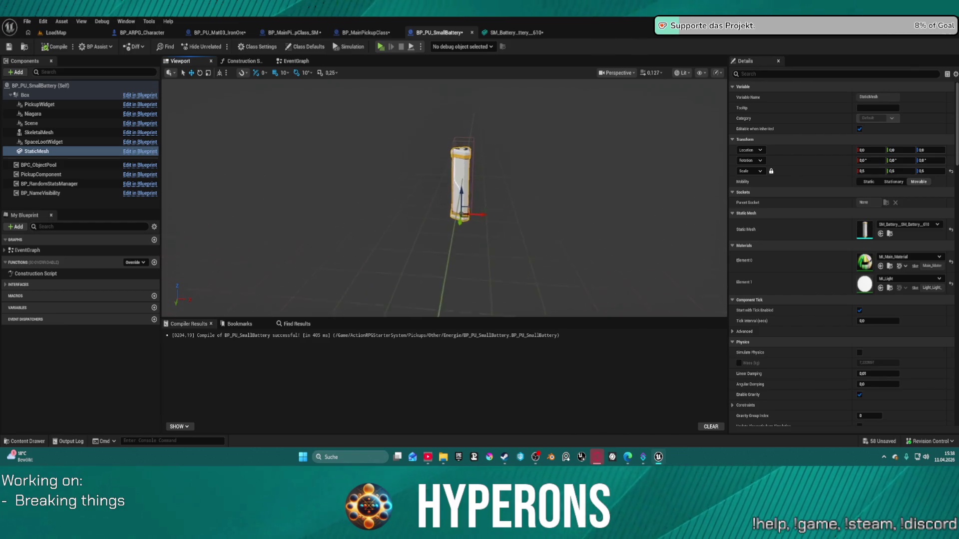
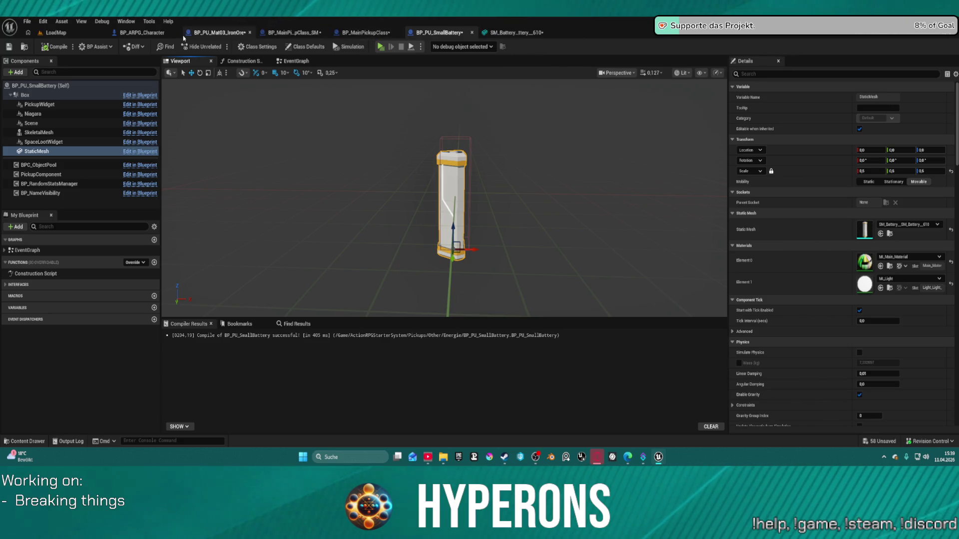
Review the iron ore pickup blueprint, then open and close the SM_Battery mesh asset.
{"action": "left_click", "coordinate": [216, 33]}
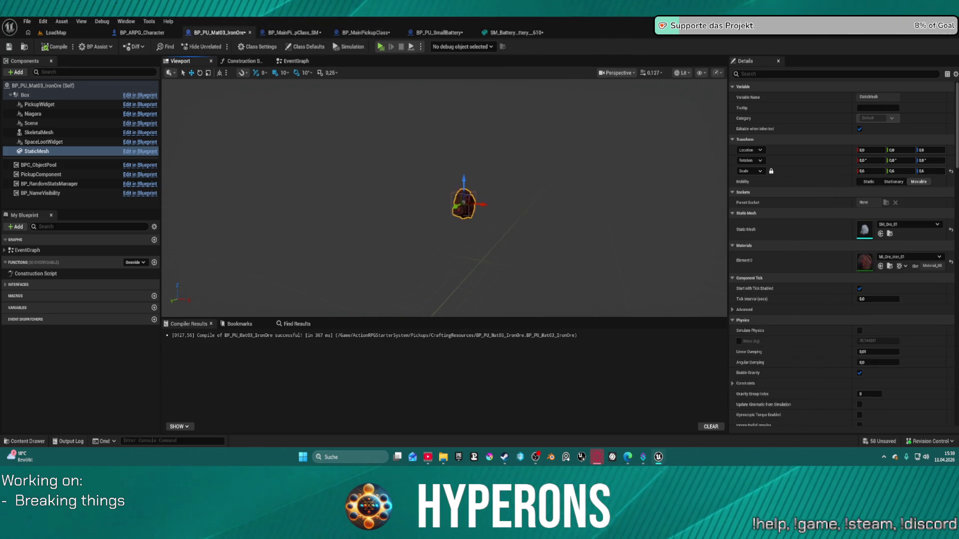
{"action": "scroll", "coordinate": [460, 225], "scroll_direction": "up", "scroll_amount": 8}
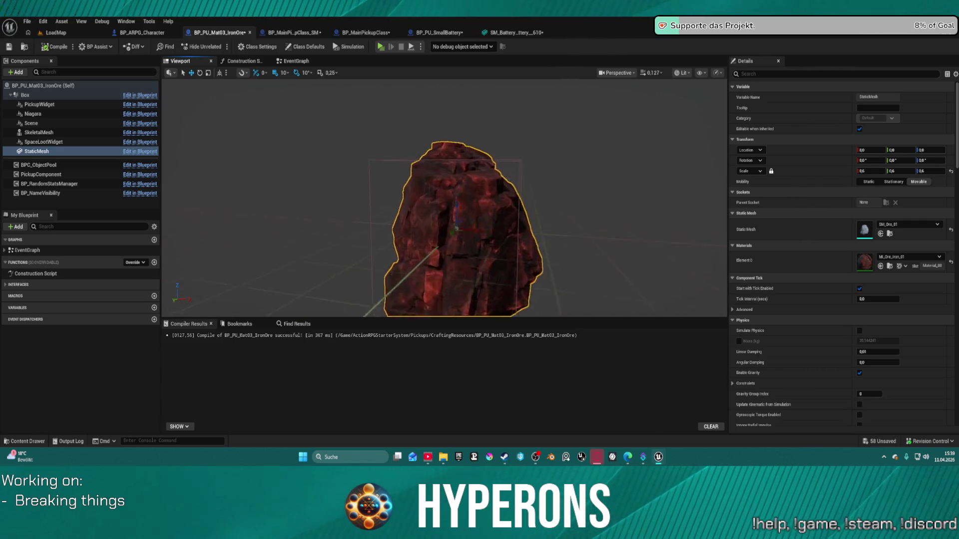
{"action": "scroll", "coordinate": [450, 209], "scroll_direction": "down", "scroll_amount": 3}
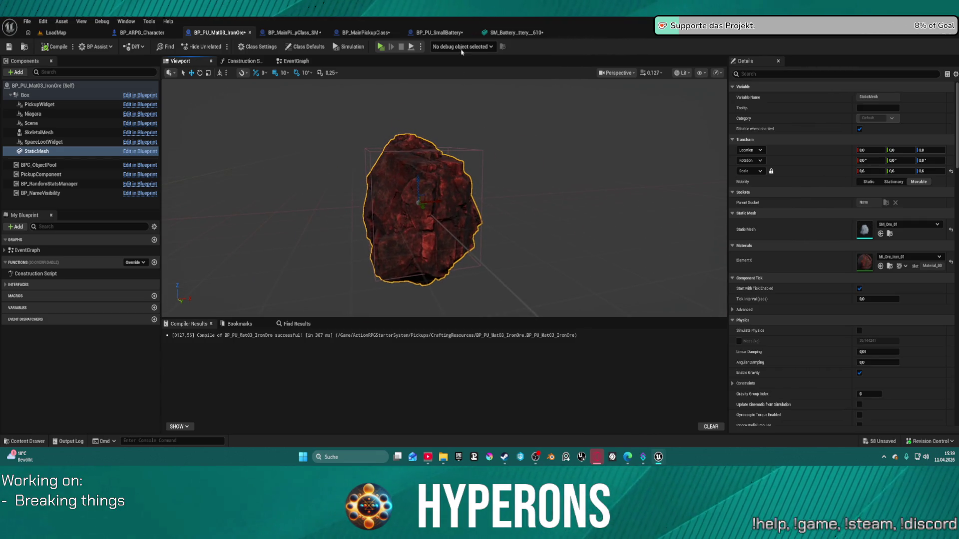
{"action": "left_click", "coordinate": [514, 33]}
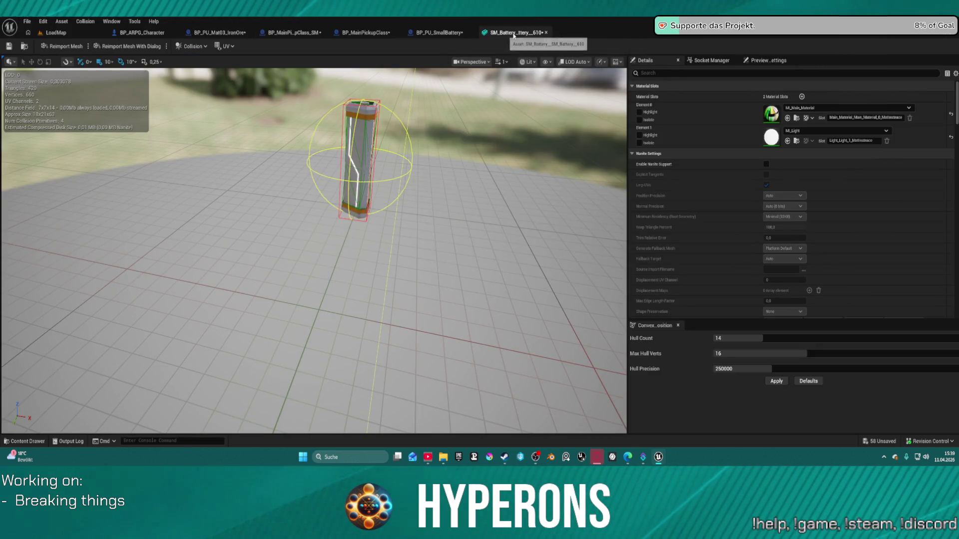
{"action": "left_click", "coordinate": [546, 33]}
Lift the battery StaticMesh above the pickup origin, recompile BP_PU_SmallBattery, and close it.
{"action": "mouse_move", "coordinate": [449, 149]}
{"action": "left_mouse_down"}
{"action": "mouse_move", "coordinate": [440, 155]}
{"action": "mouse_move", "coordinate": [474, 150]}
{"action": "mouse_move", "coordinate": [450, 130]}
{"action": "mouse_move", "coordinate": [445, 150]}
{"action": "left_mouse_up"}
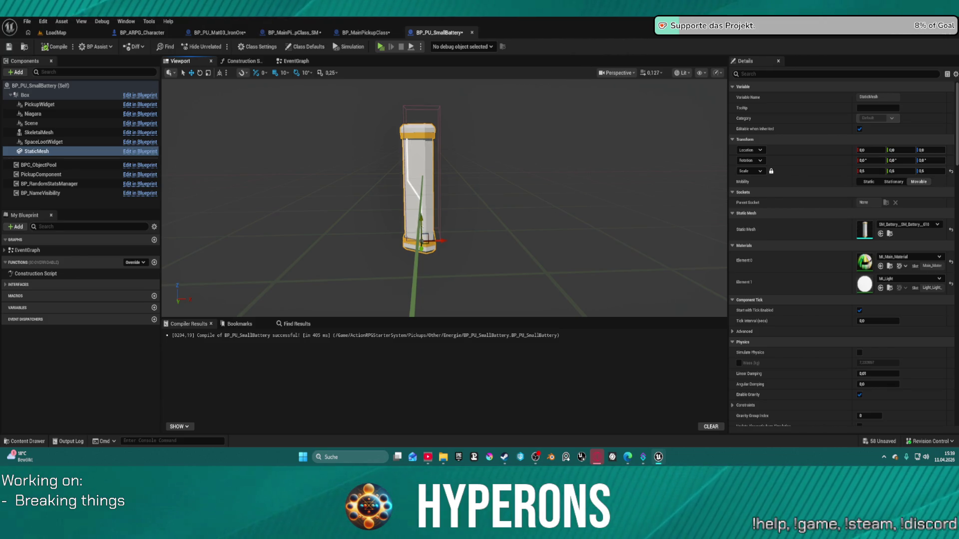
{"action": "mouse_move", "coordinate": [424, 239]}
{"action": "left_mouse_down"}
{"action": "mouse_move", "coordinate": [424, 200]}
{"action": "mouse_move", "coordinate": [421, 218]}
{"action": "left_mouse_up"}
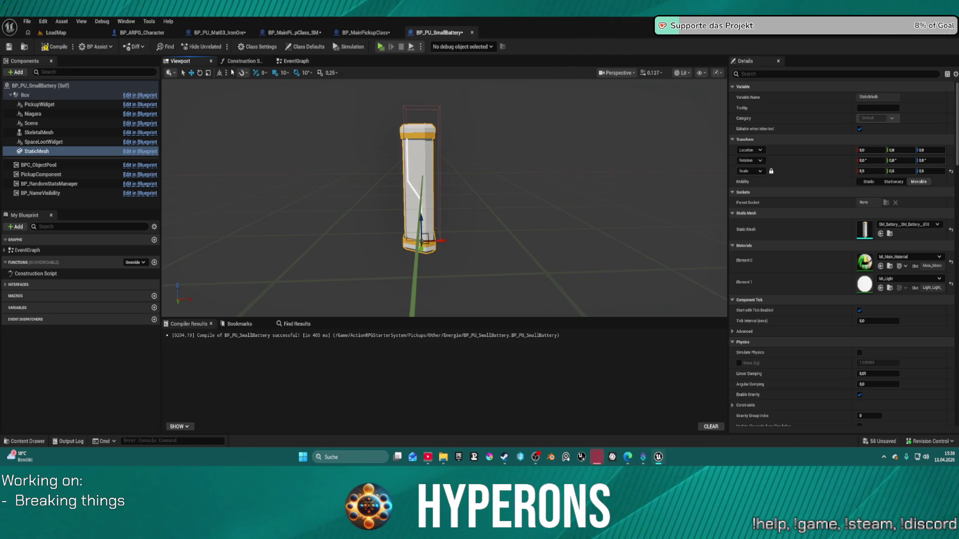
{"action": "left_click", "coordinate": [65, 48]}
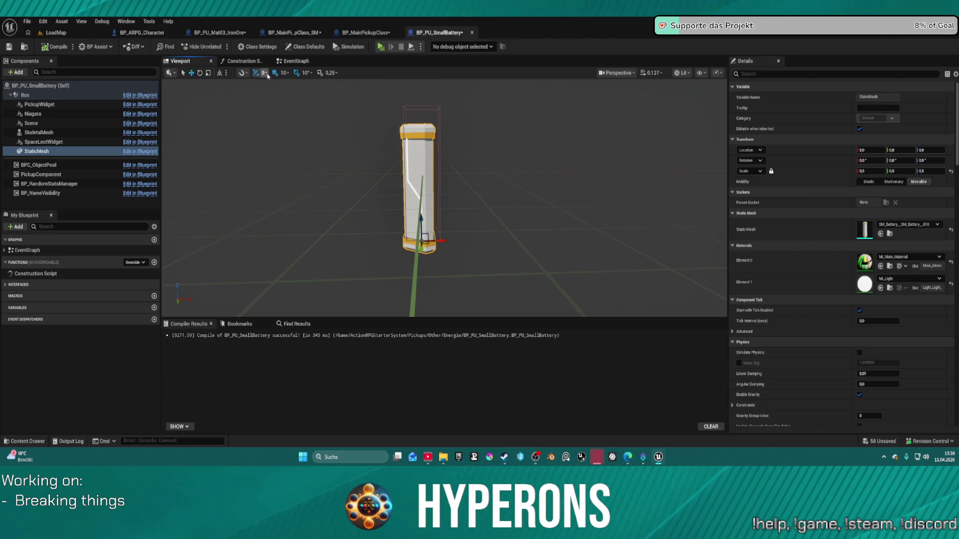
{"action": "left_click_drag", "start_coordinate": [442, 241], "coordinate": [445, 226]}
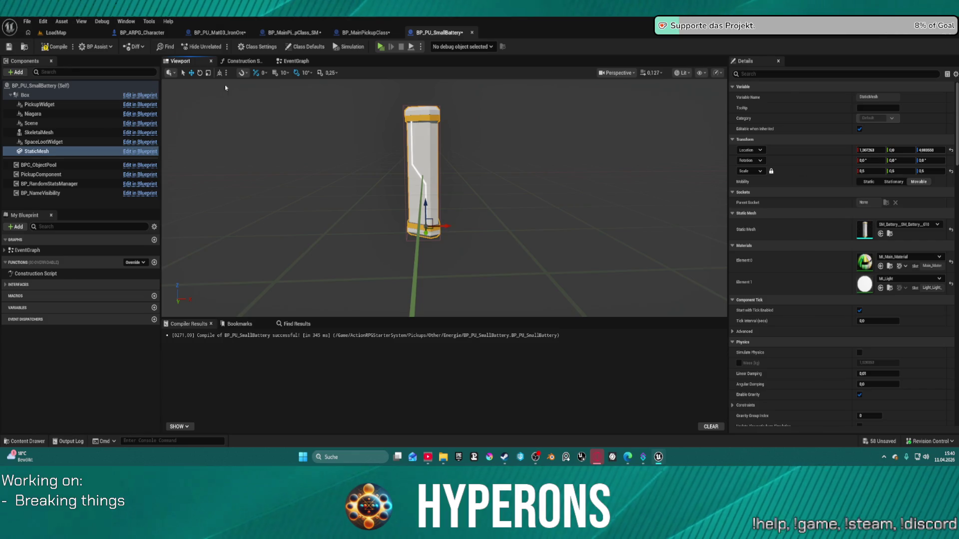
{"action": "left_click", "coordinate": [64, 46]}
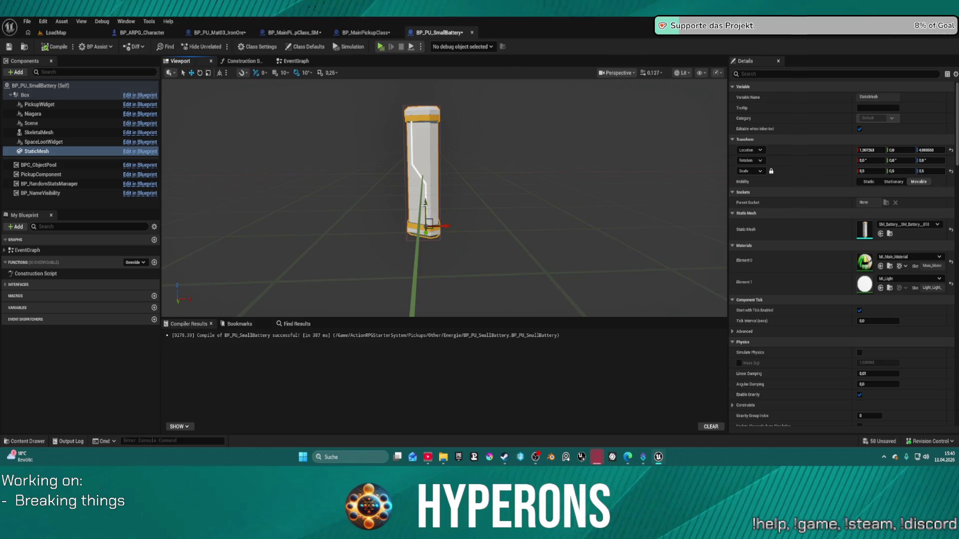
{"action": "left_click_drag", "start_coordinate": [424, 202], "coordinate": [424, 203]}
{"action": "left_click", "coordinate": [472, 33]}
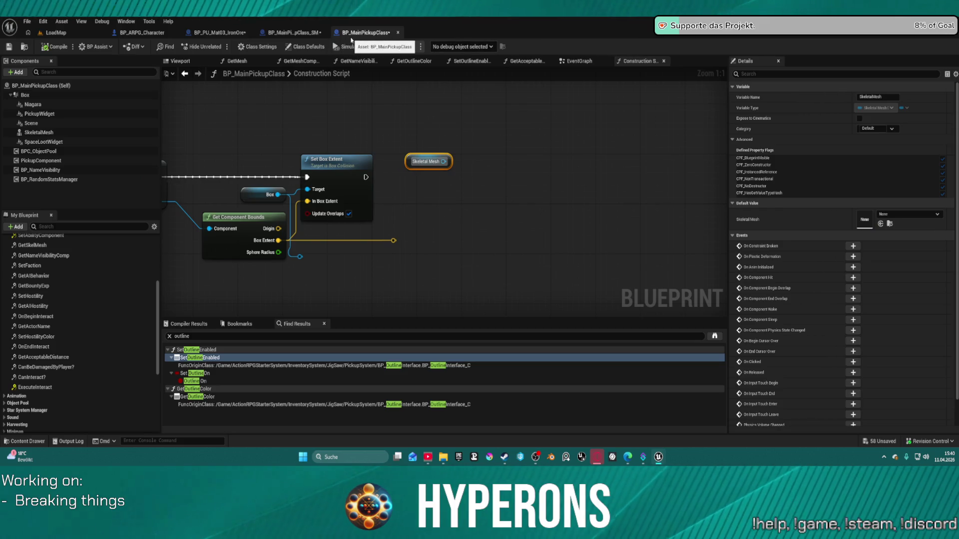
Delete the Get World Location node from BP_MainPickupClass_SM's mesh-offset nodes.
{"action": "mouse_move", "coordinate": [370, 117]}
{"action": "left_mouse_down"}
{"action": "mouse_move", "coordinate": [501, 111]}
{"action": "mouse_move", "coordinate": [442, 115]}
{"action": "left_mouse_up"}
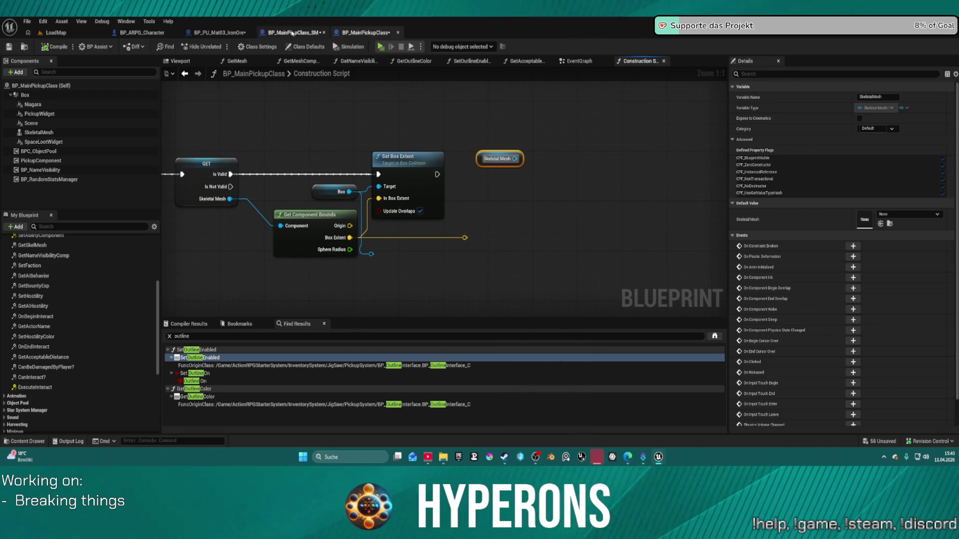
{"action": "left_click", "coordinate": [292, 33]}
{"action": "left_click_drag", "start_coordinate": [533, 108], "coordinate": [456, 77]}
{"action": "mouse_move", "coordinate": [390, 157]}
{"action": "left_mouse_down"}
{"action": "mouse_move", "coordinate": [552, 250]}
{"action": "mouse_move", "coordinate": [633, 253]}
{"action": "mouse_move", "coordinate": [630, 260]}
{"action": "left_mouse_up"}
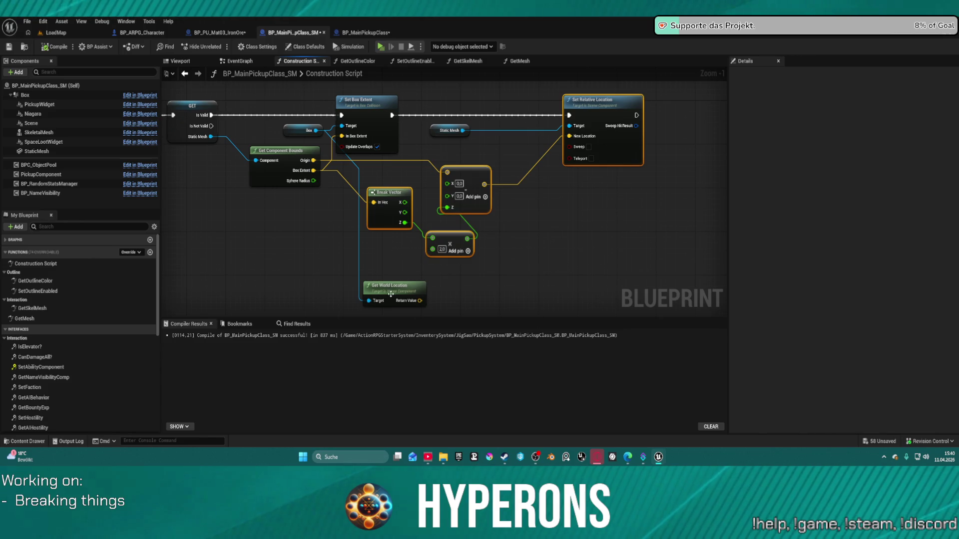
{"action": "left_click", "coordinate": [390, 295]}
{"action": "key", "text": "Delete"}
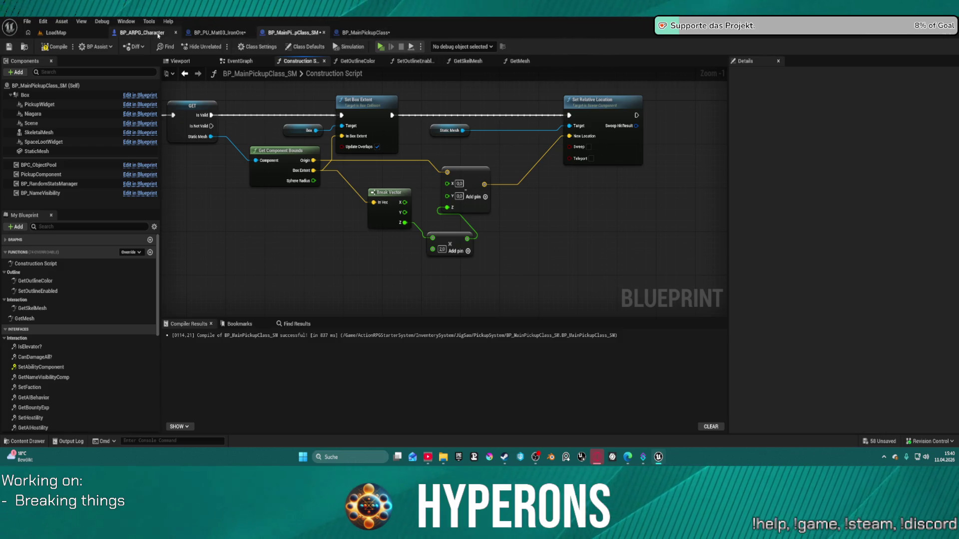
Paste the offset nodes into BP_MainPickupClass's Construction Script, wiring Skeletal Mesh, box extent and bounds Origin.
{"action": "left_click", "coordinate": [223, 33]}
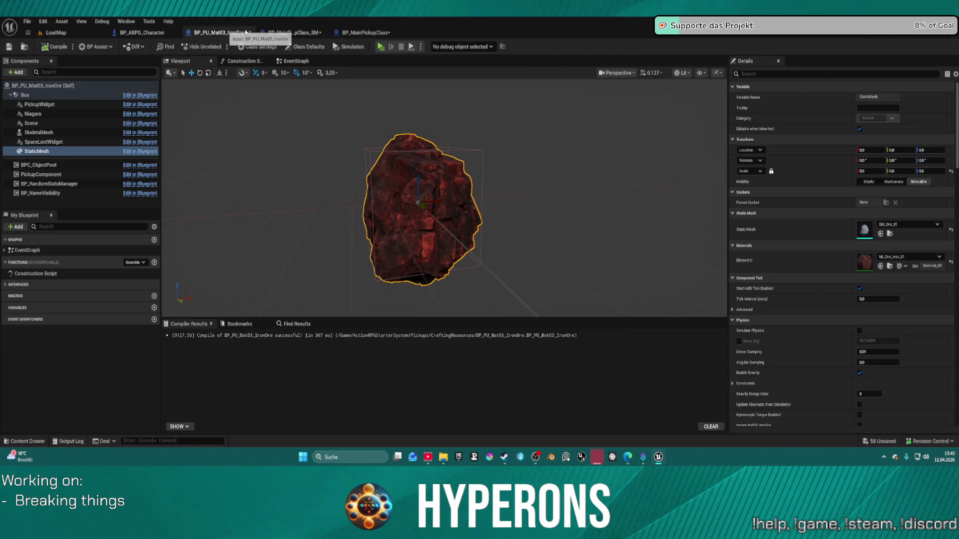
{"action": "left_click", "coordinate": [364, 32]}
{"action": "key", "text": "ctrl+v"}
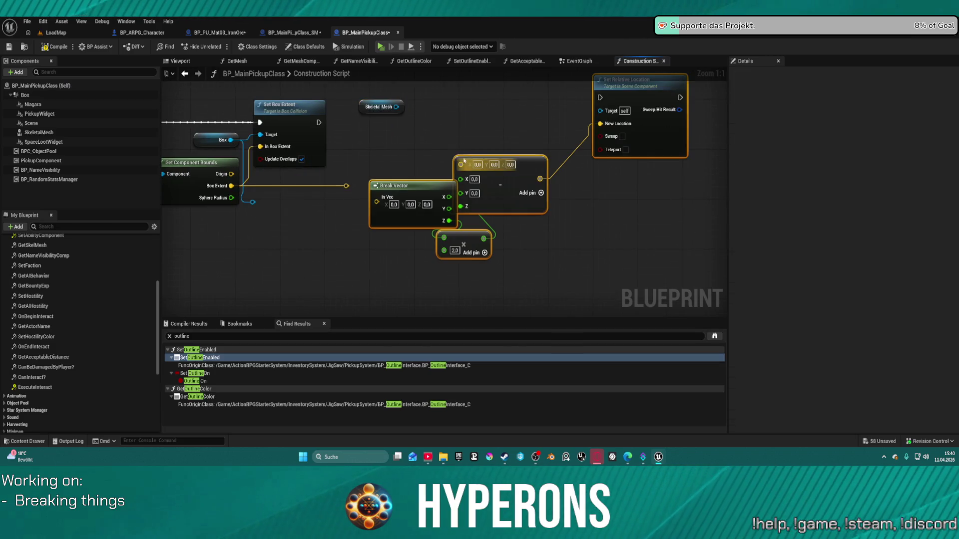
{"action": "mouse_move", "coordinate": [601, 109]}
{"action": "left_mouse_down"}
{"action": "mouse_move", "coordinate": [442, 117]}
{"action": "mouse_move", "coordinate": [395, 107]}
{"action": "left_mouse_up"}
{"action": "left_click_drag", "start_coordinate": [295, 106], "coordinate": [600, 97]}
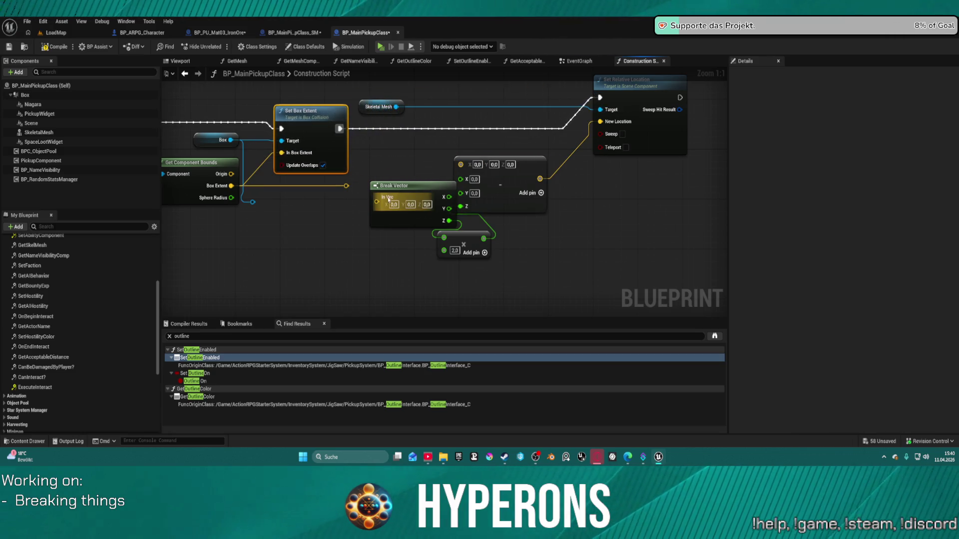
{"action": "left_click_drag", "start_coordinate": [378, 203], "coordinate": [346, 185]}
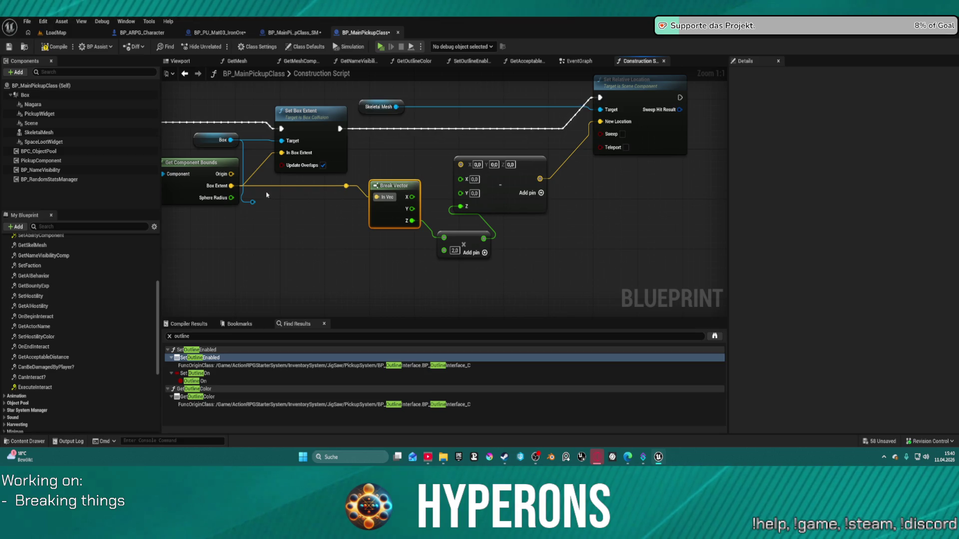
{"action": "left_click_drag", "start_coordinate": [232, 174], "coordinate": [460, 164]}
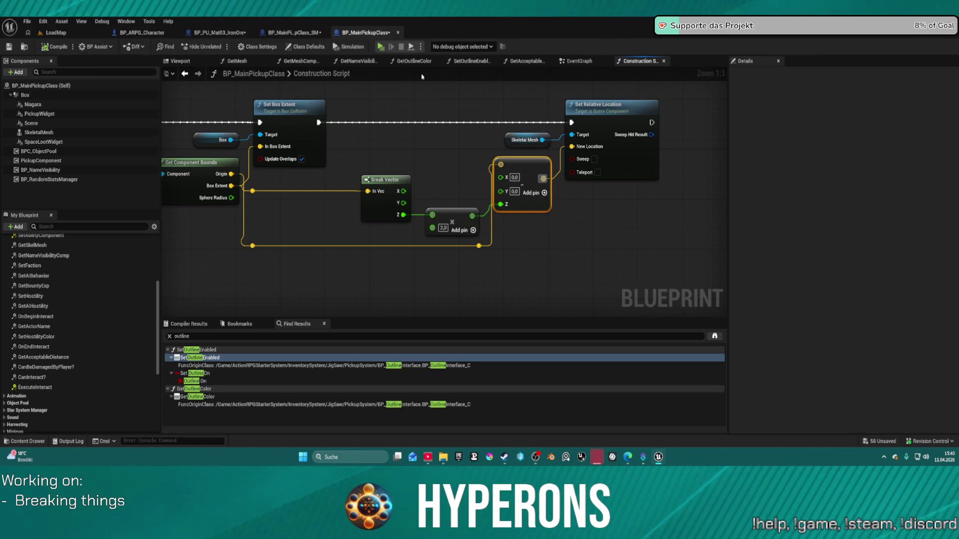
{"action": "left_click", "coordinate": [56, 32]}
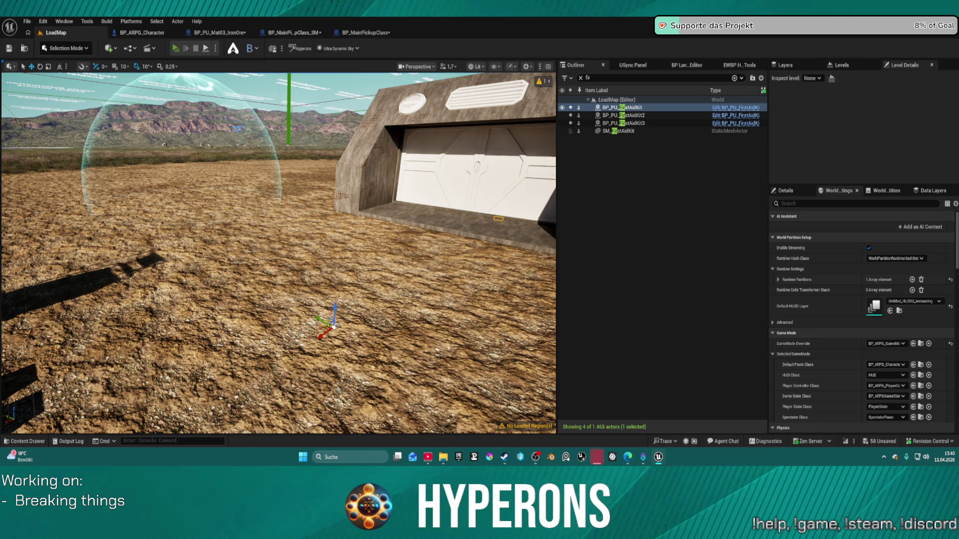
Play LoadMap, drop the Harvester into the world and clear MG 01 from the primary slot.
{"action": "key", "text": "alt+p"}
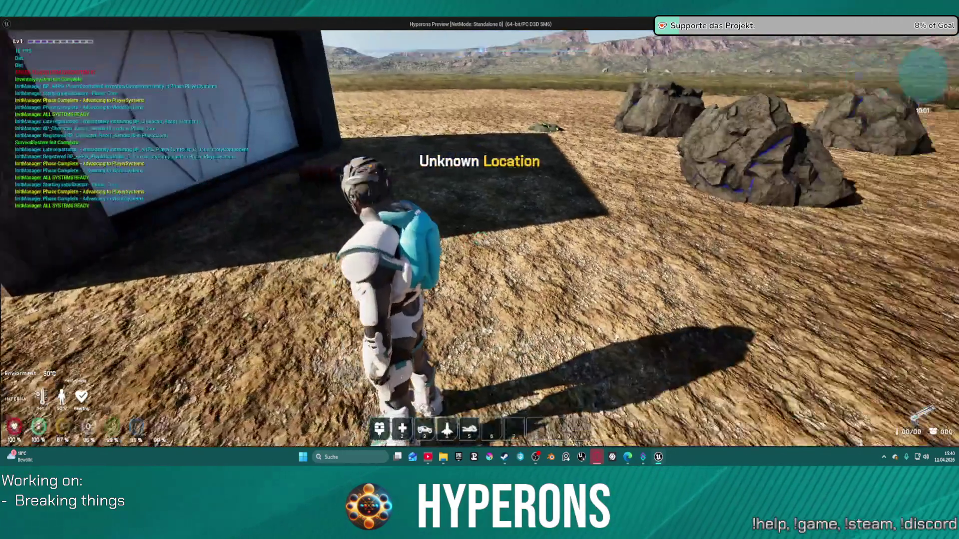
{"action": "key", "text": "i"}
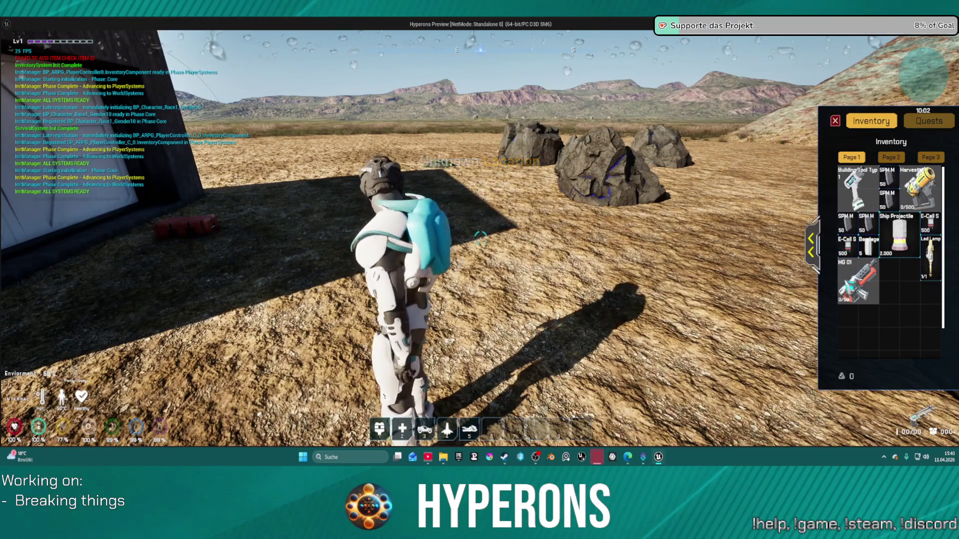
{"action": "right_click", "coordinate": [852, 283]}
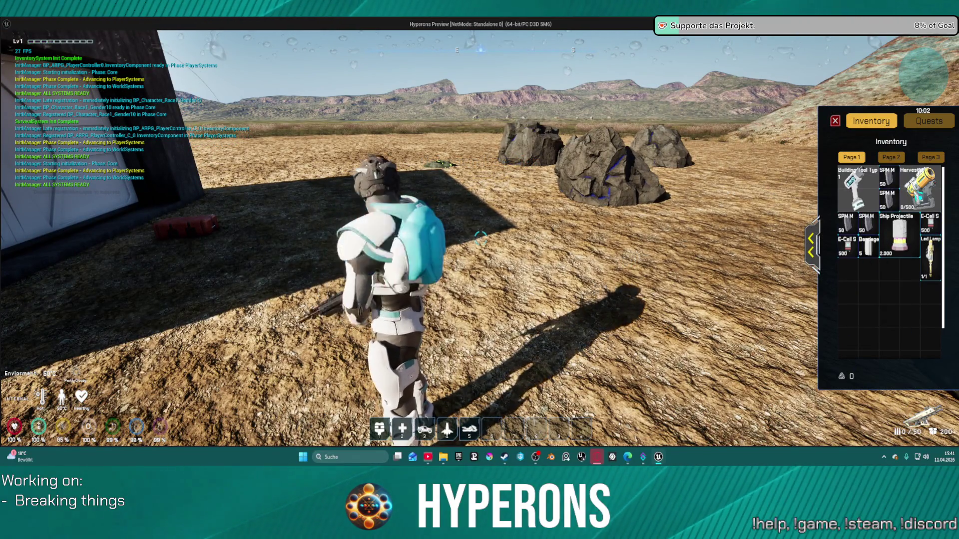
{"action": "mouse_move", "coordinate": [919, 187]}
{"action": "left_mouse_down"}
{"action": "mouse_move", "coordinate": [553, 200]}
{"action": "mouse_move", "coordinate": [450, 224]}
{"action": "left_mouse_up"}
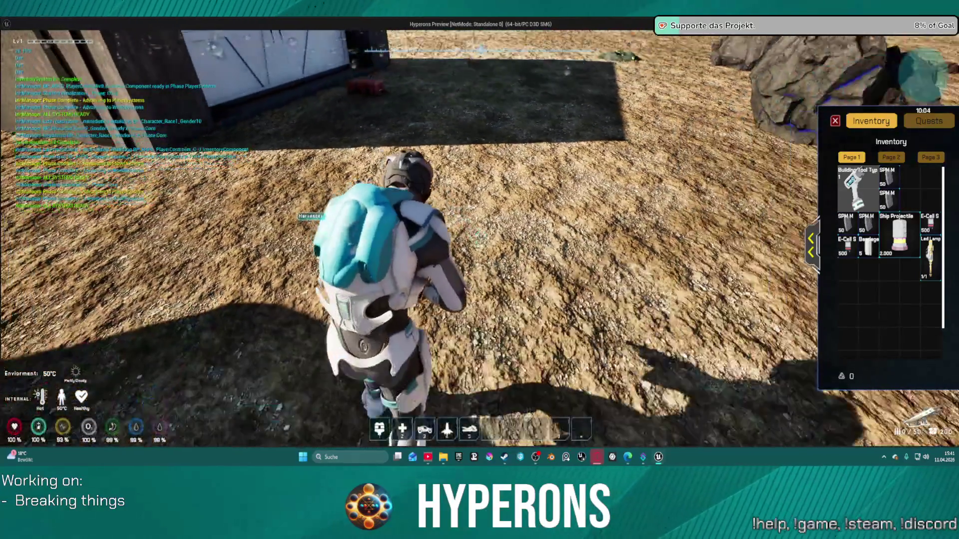
{"action": "left_click", "coordinate": [810, 245]}
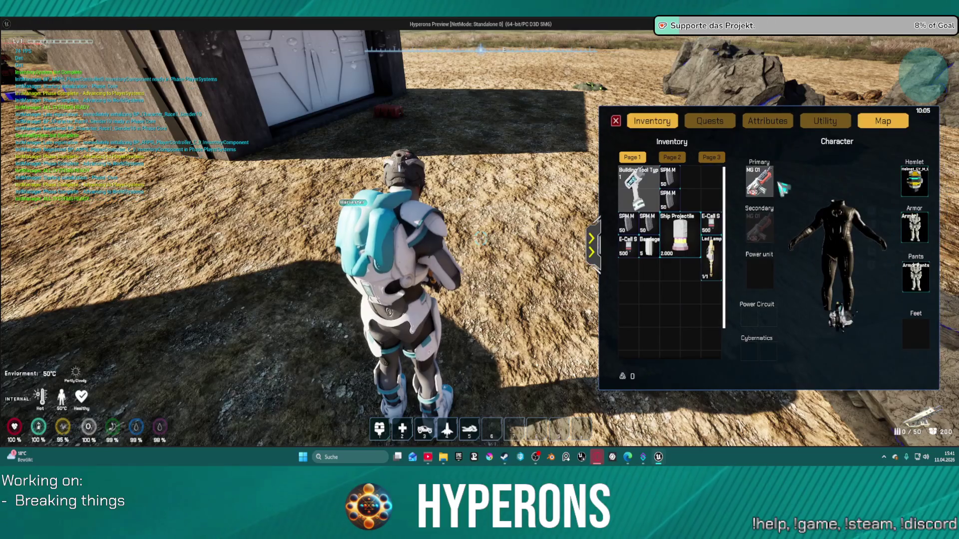
{"action": "mouse_move", "coordinate": [764, 183]}
{"action": "left_mouse_down"}
{"action": "mouse_move", "coordinate": [314, 150]}
{"action": "mouse_move", "coordinate": [440, 259]}
{"action": "mouse_move", "coordinate": [464, 224]}
{"action": "mouse_move", "coordinate": [388, 125]}
{"action": "left_mouse_up"}
{"action": "left_click", "coordinate": [464, 225]}
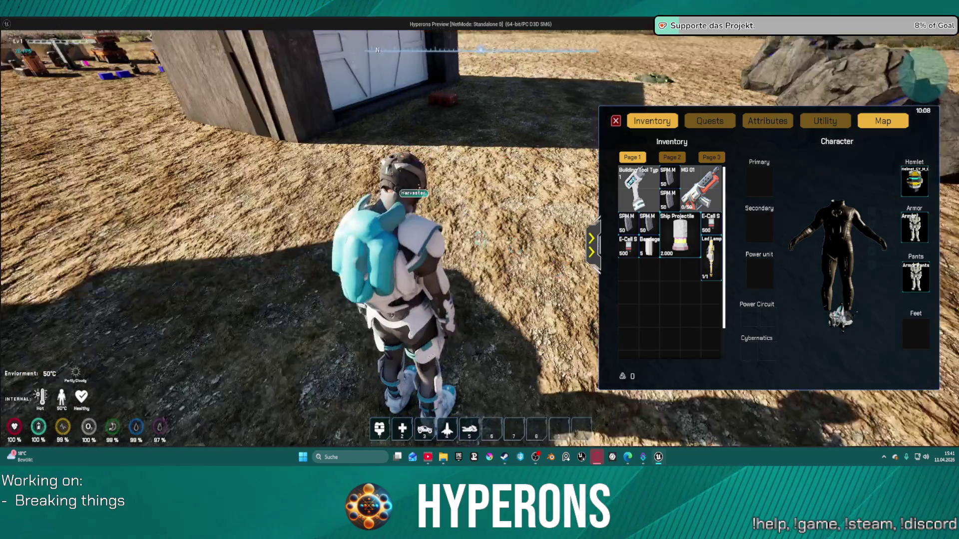
Pick up the Harvester, equip it as the primary item, and walk to the ore rocks.
{"action": "left_click_drag", "start_coordinate": [481, 239], "coordinate": [530, 208]}
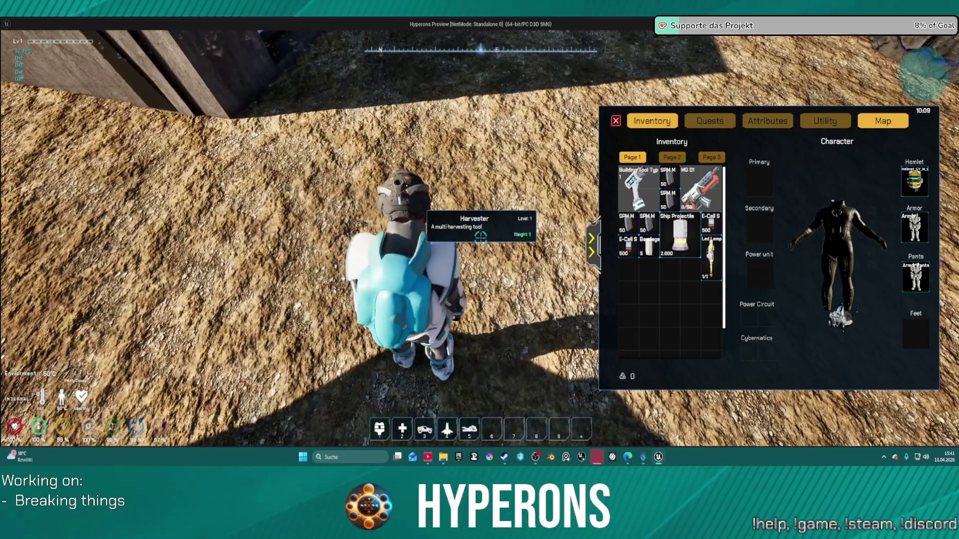
{"action": "left_click", "coordinate": [480, 239]}
{"action": "right_click", "coordinate": [641, 290]}
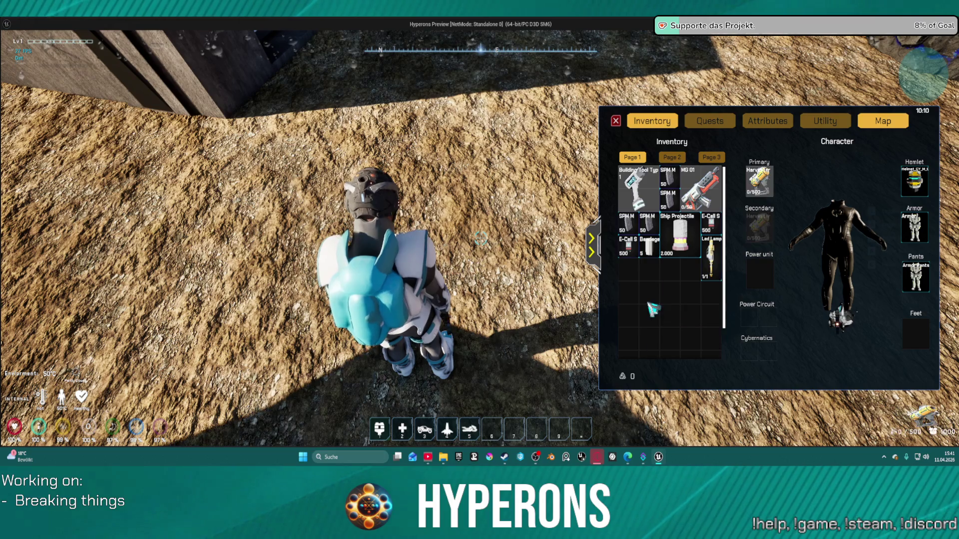
{"action": "key", "text": "i"}
{"action": "key", "text": "w"}
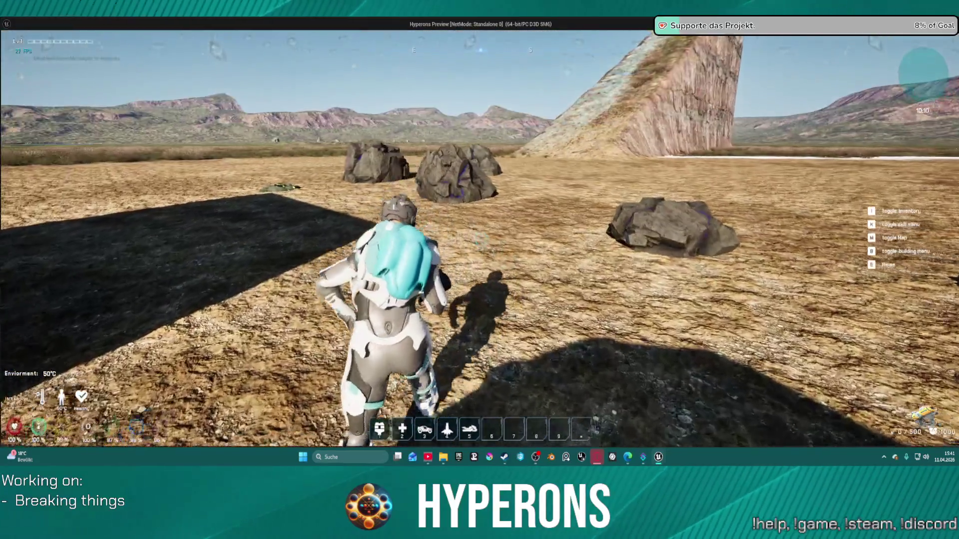
{"action": "key", "text": "w"}
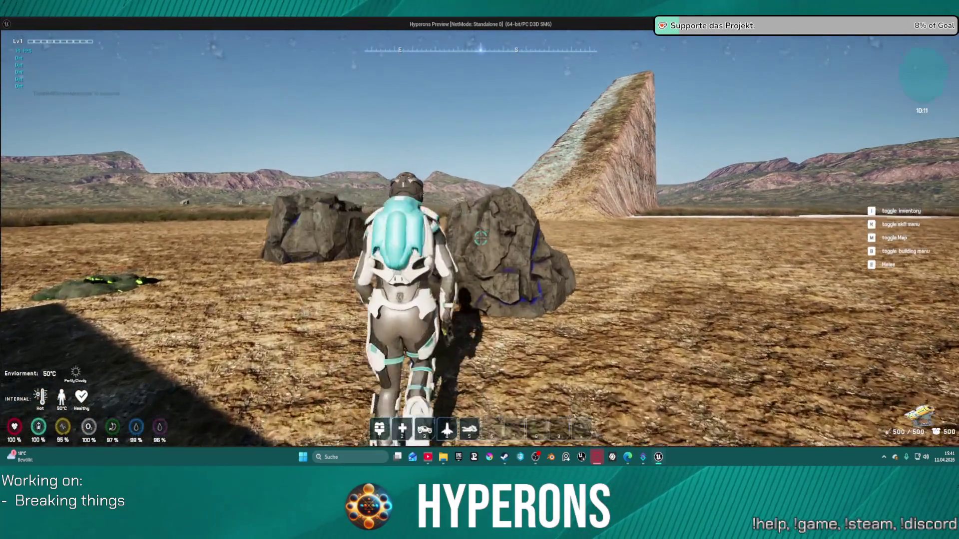
{"action": "key", "text": "w"}
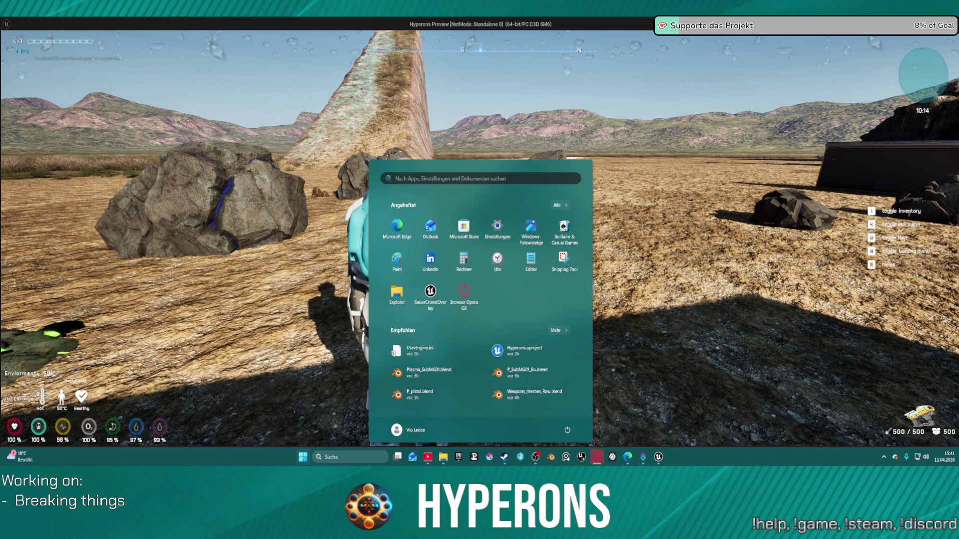
Return to the running game preview and walk the character up to the rock.
{"action": "key", "text": "Escape"}
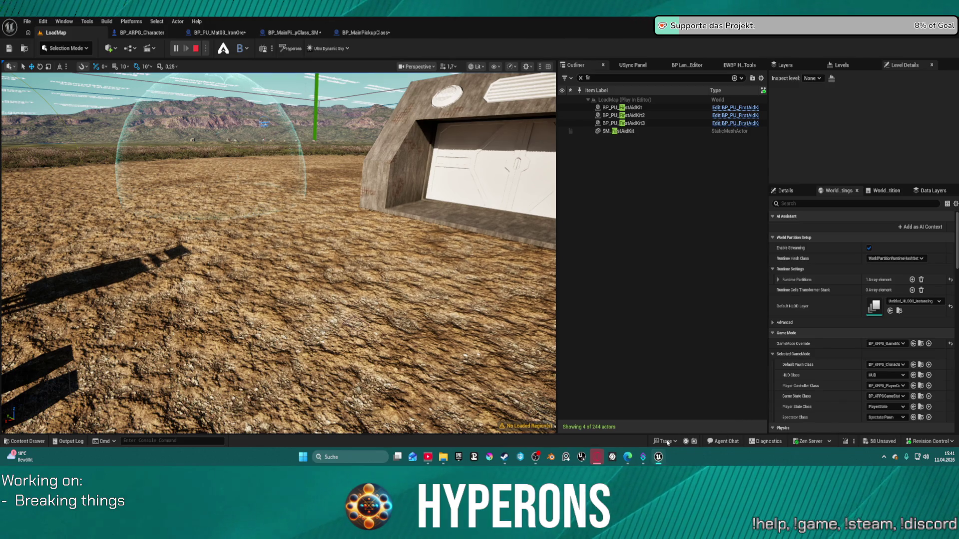
{"action": "left_click", "coordinate": [724, 429]}
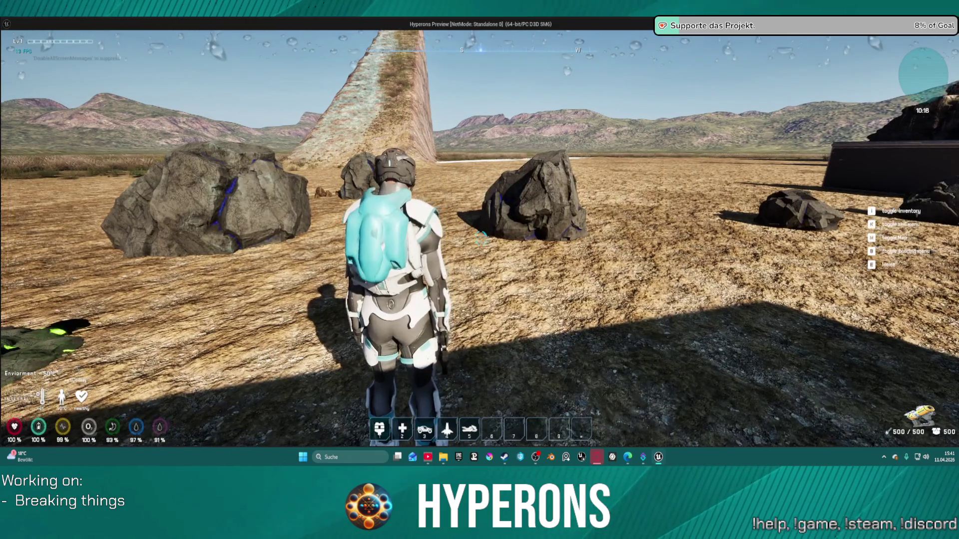
{"action": "key", "text": "w"}
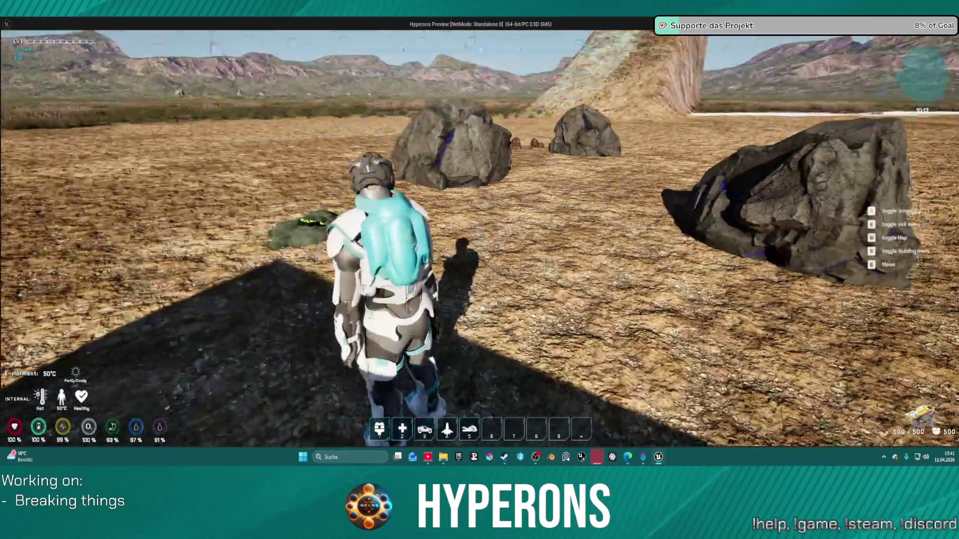
{"action": "key", "text": "w"}
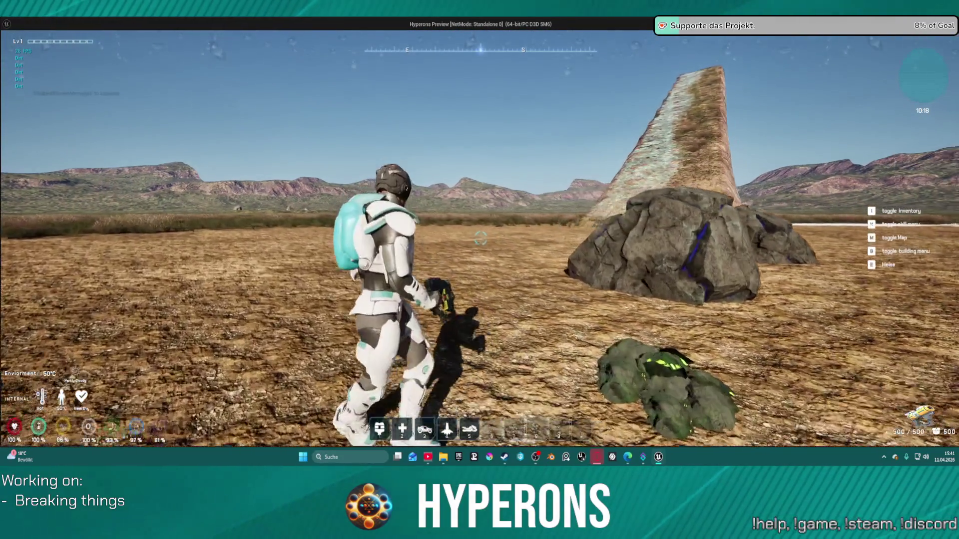
{"action": "key", "text": "s"}
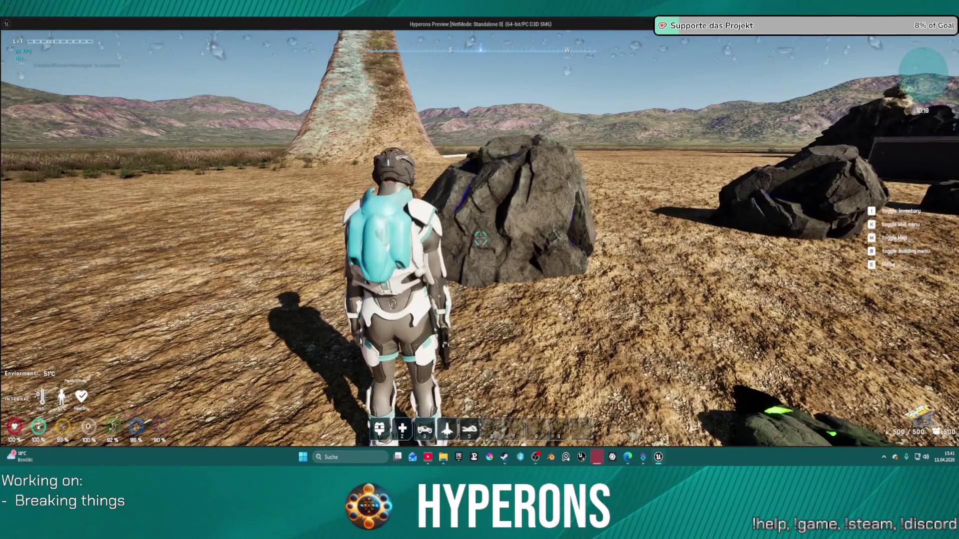
In the inventory, equip the Harvester as the primary tool with MG 01 stored.
{"action": "key", "text": "i"}
{"action": "right_click", "coordinate": [759, 184]}
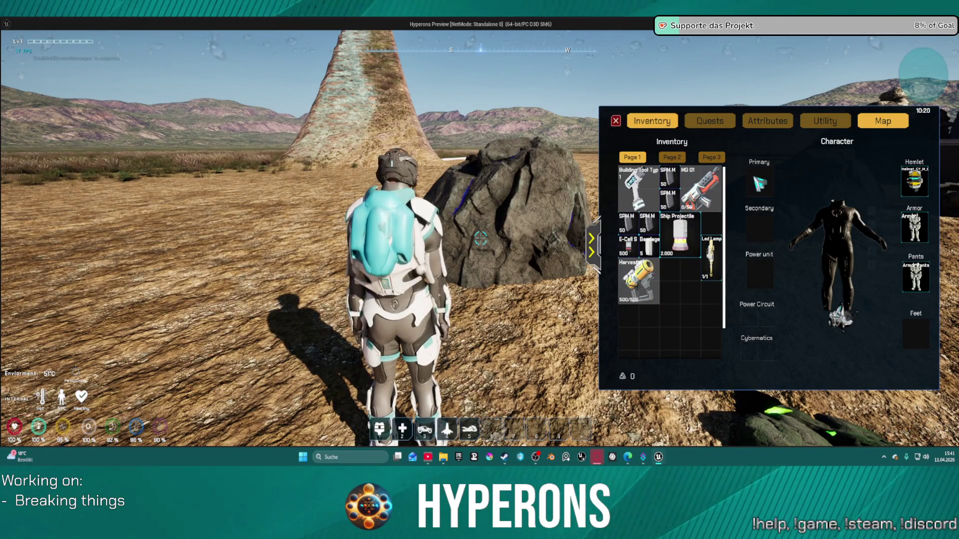
{"action": "key", "text": "i"}
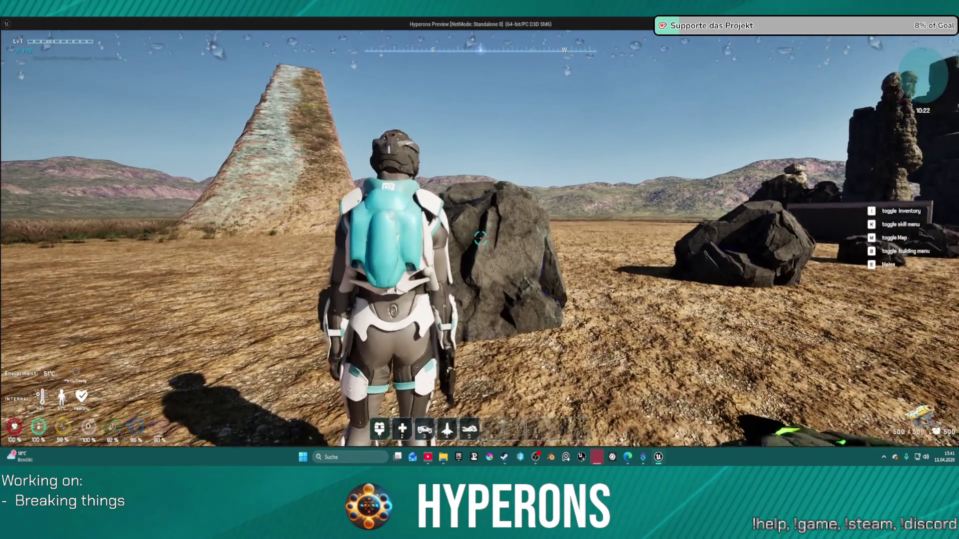
{"action": "key", "text": "i"}
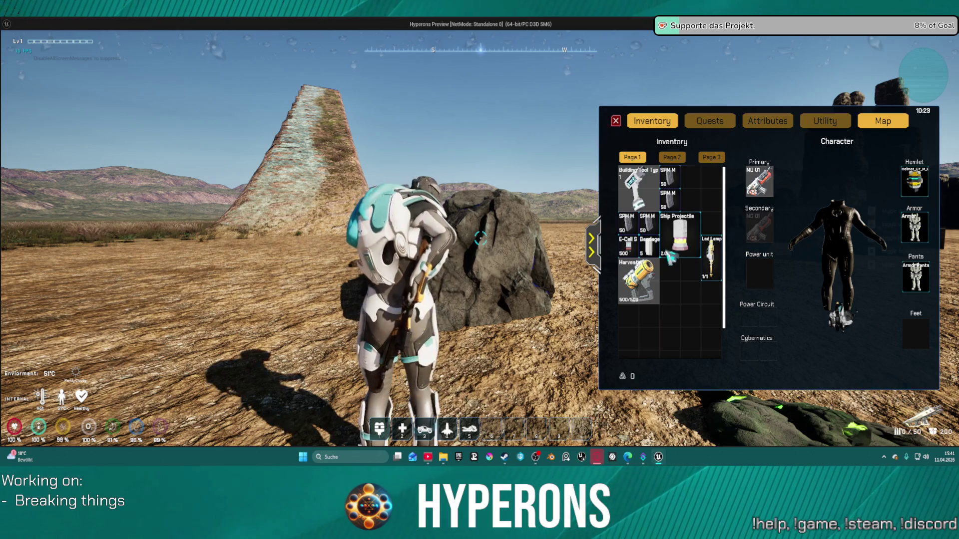
{"action": "right_click", "coordinate": [644, 280]}
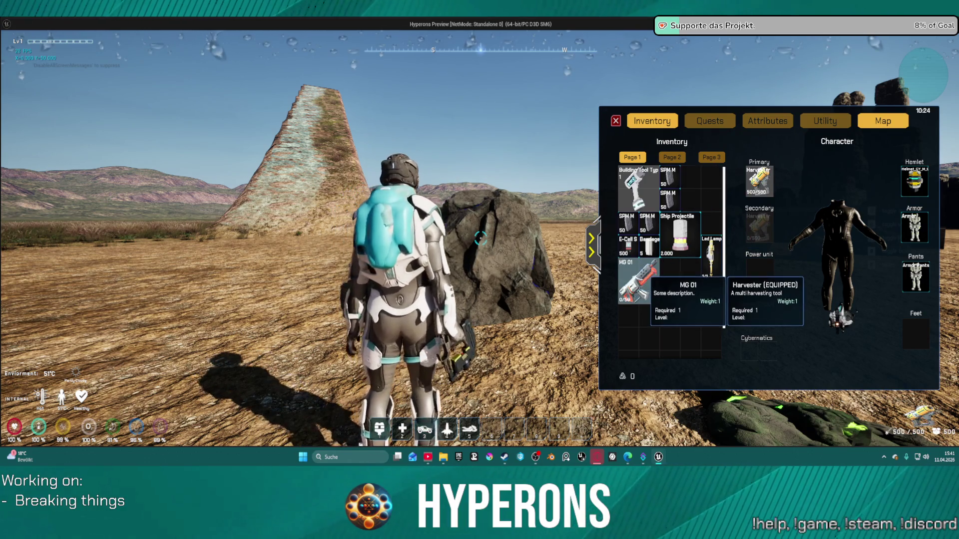
Harvest the Cobalt ore rock, pick up the dropped Normal Stone, and stop the preview.
{"action": "key", "text": "i"}
{"action": "left_click", "coordinate": [481, 238]}
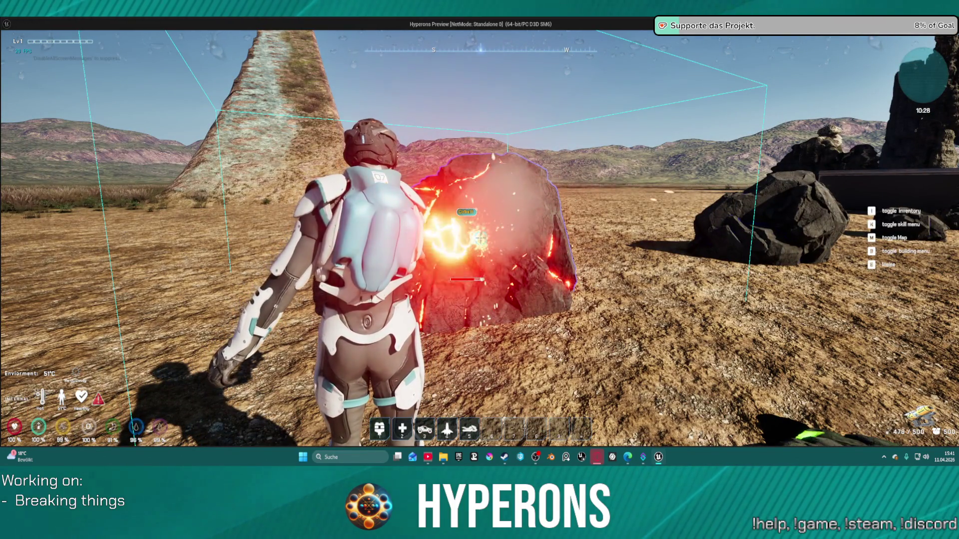
{"action": "key", "text": "s"}
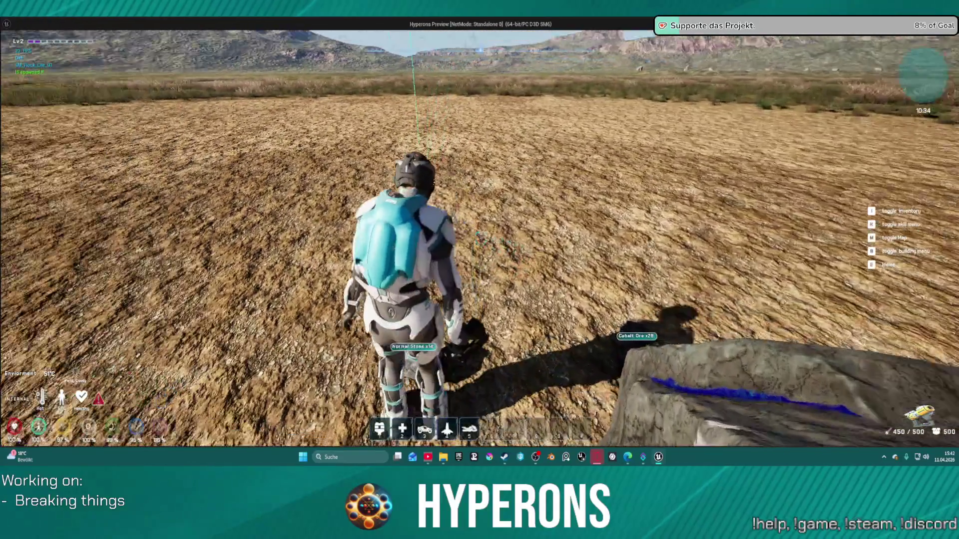
{"action": "key", "text": "w"}
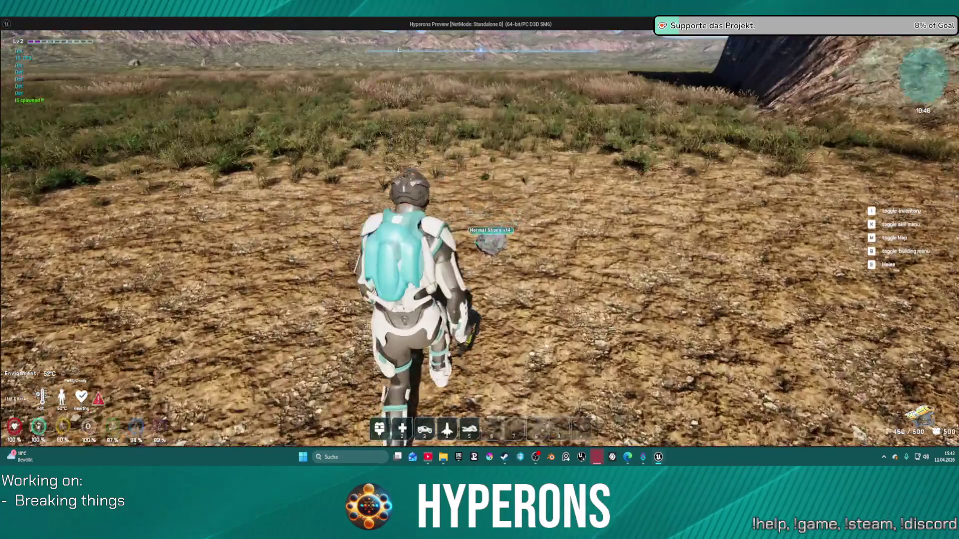
{"action": "key", "text": "e"}
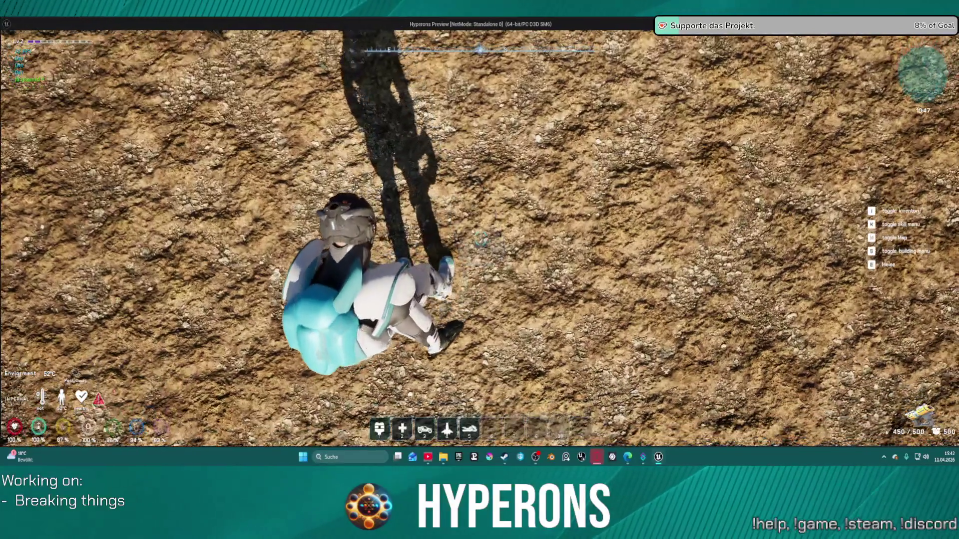
{"action": "key", "text": "Escape"}
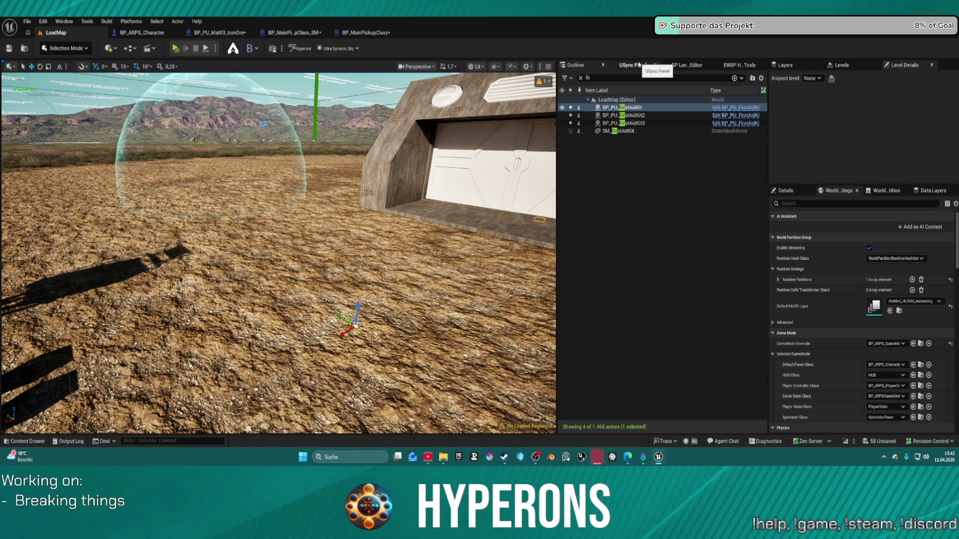
Save all changes, checking out the FirstAidKit, SpaceSoldier and Battery assets.
{"action": "key", "text": "ctrl+s"}
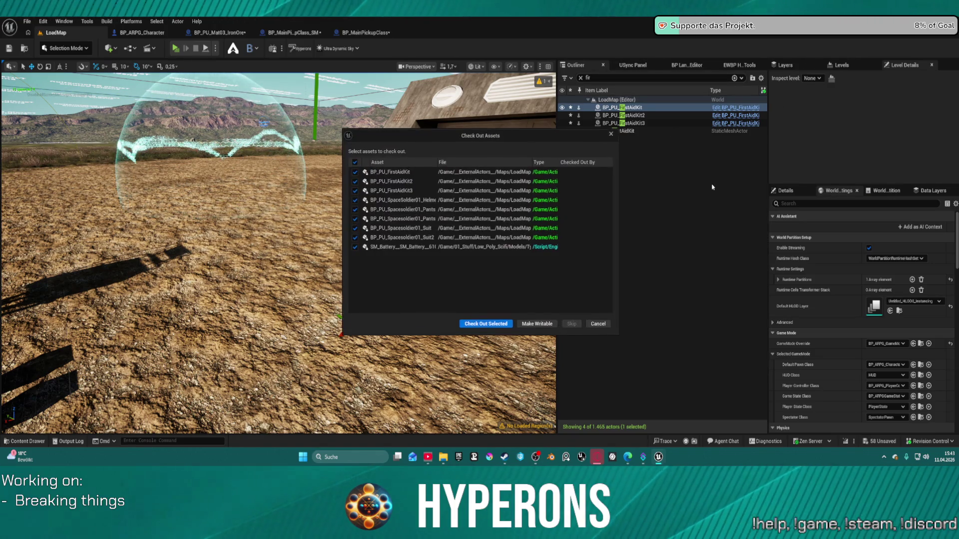
{"action": "left_click", "coordinate": [485, 324]}
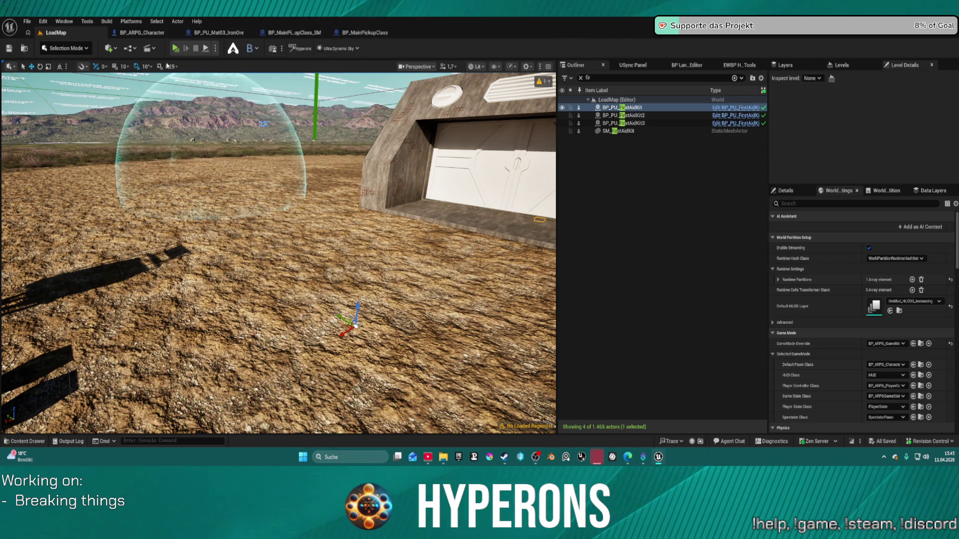
{"action": "left_click", "coordinate": [27, 20]}
Open DEV_Cave_Landscape from Recent Levels and fly the camera into the cave.
{"action": "mouse_move", "coordinate": [84, 79]}
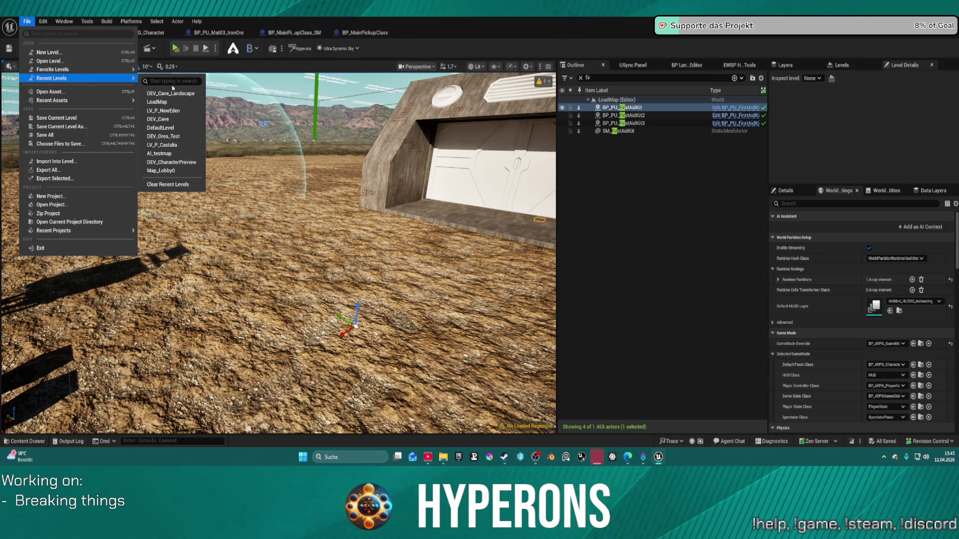
{"action": "left_click", "coordinate": [171, 93]}
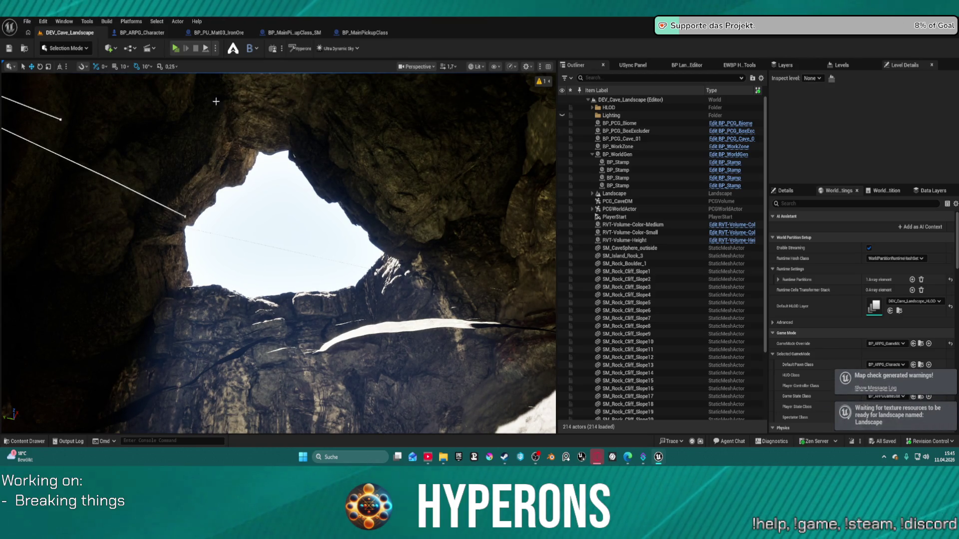
{"action": "mouse_move", "coordinate": [236, 139]}
{"action": "left_mouse_down"}
{"action": "mouse_move", "coordinate": [235, 100]}
{"action": "mouse_move", "coordinate": [245, 109]}
{"action": "mouse_move", "coordinate": [220, 143]}
{"action": "mouse_move", "coordinate": [221, 130]}
{"action": "mouse_move", "coordinate": [225, 120]}
{"action": "mouse_move", "coordinate": [237, 155]}
{"action": "mouse_move", "coordinate": [230, 170]}
{"action": "left_mouse_up"}
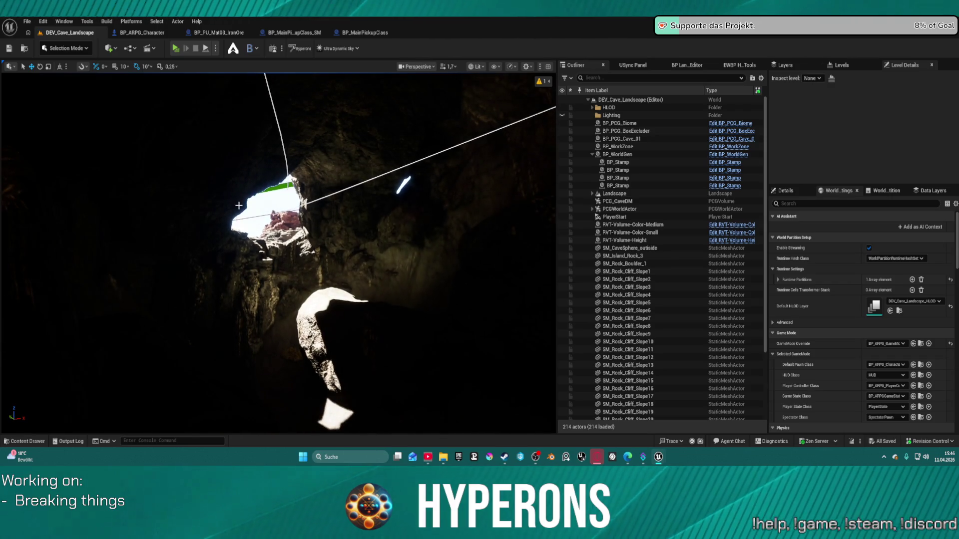
Launch the cave level as a Standalone Game and bring the loaded Hyperons window forward.
{"action": "left_click", "coordinate": [216, 49]}
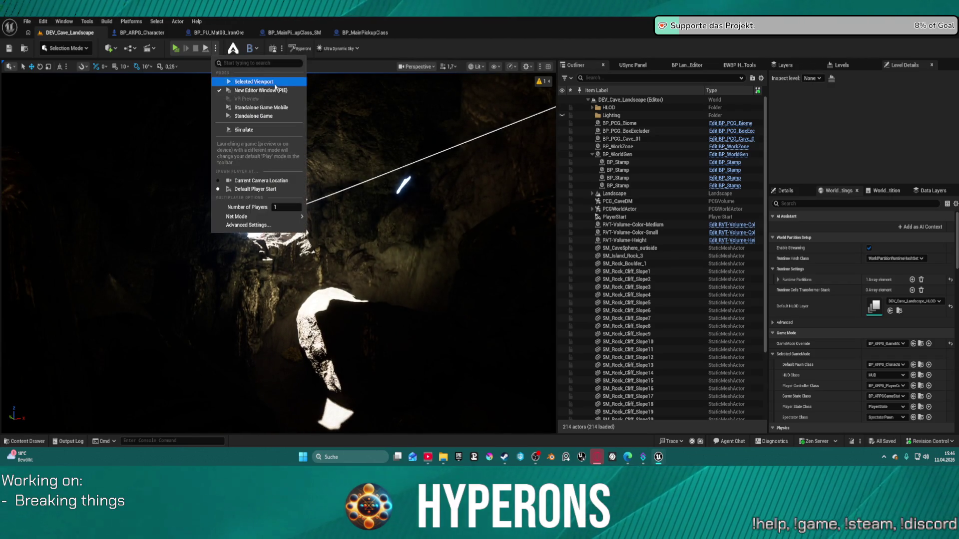
{"action": "left_click", "coordinate": [254, 116]}
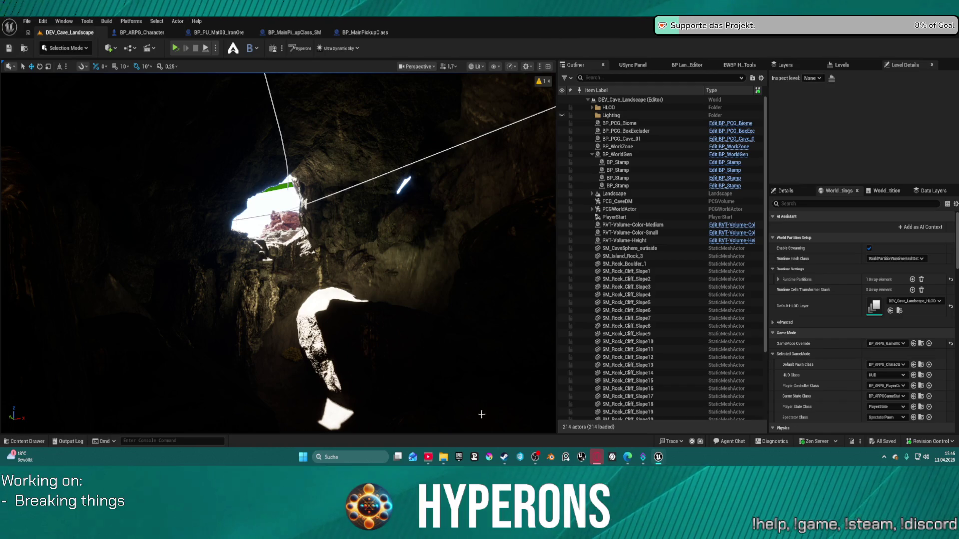
{"action": "mouse_move", "coordinate": [501, 468]}
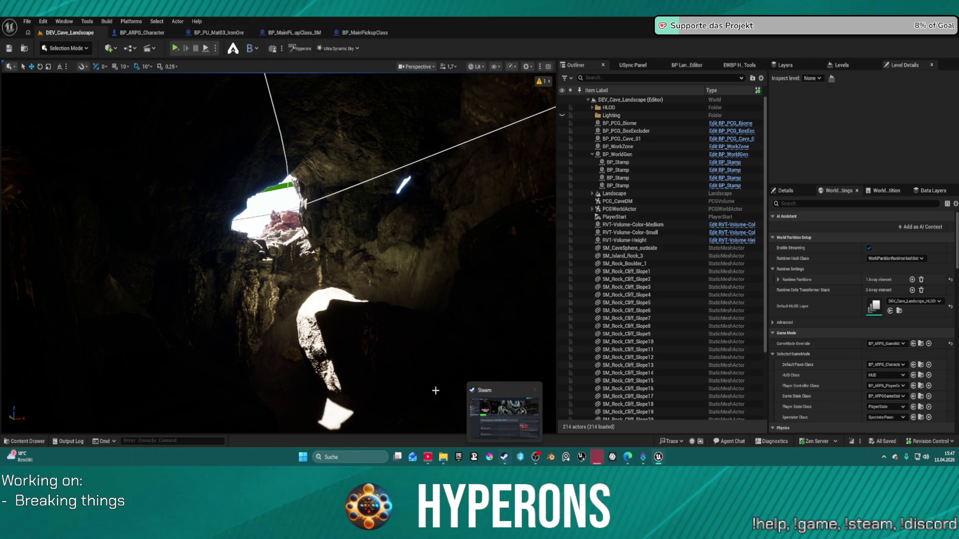
{"action": "mouse_move", "coordinate": [658, 457]}
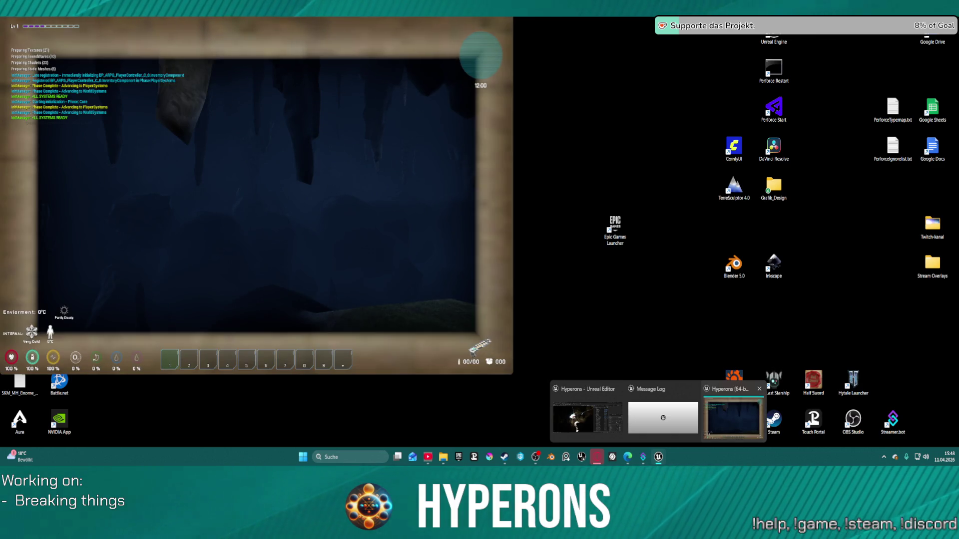
Change the game resolution to 1440p in the settings, then resume the paused game.
{"action": "left_click", "coordinate": [733, 418]}
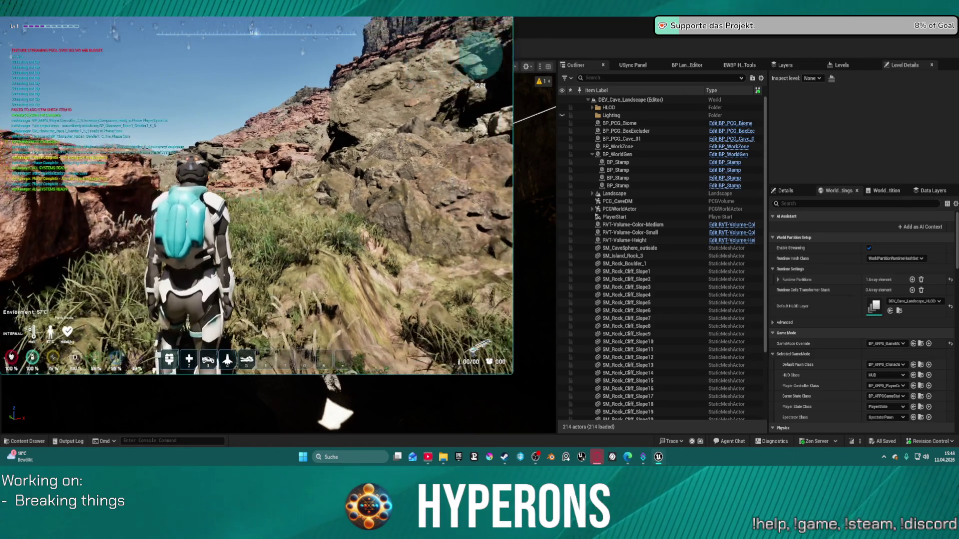
{"action": "key", "text": "w"}
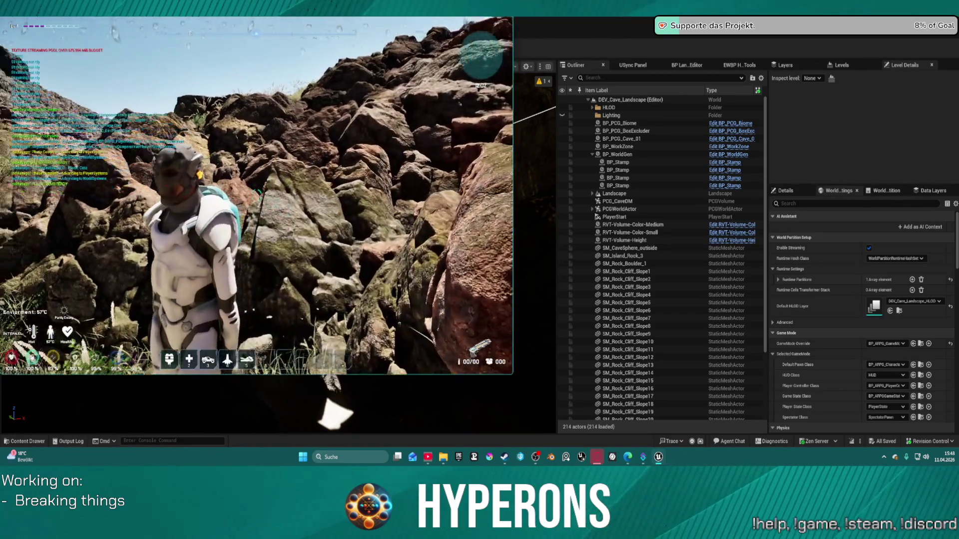
{"action": "key", "text": "Escape"}
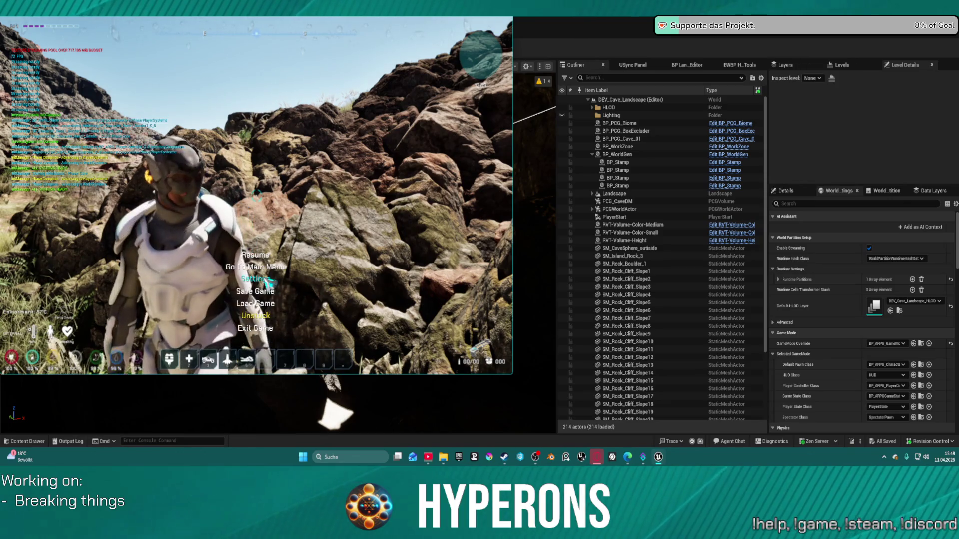
{"action": "left_click", "coordinate": [268, 281]}
{"action": "left_click", "coordinate": [316, 138]}
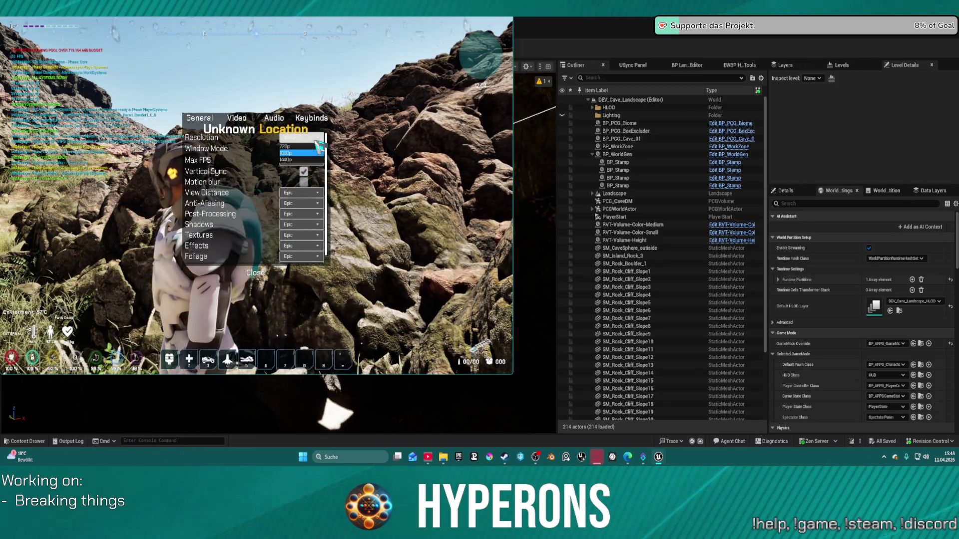
{"action": "left_click", "coordinate": [302, 159]}
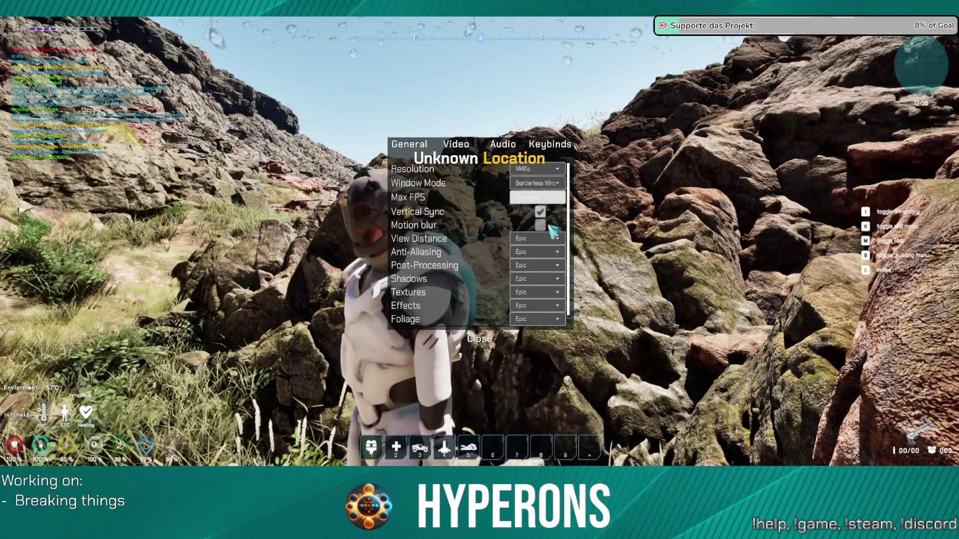
{"action": "key", "text": "Escape"}
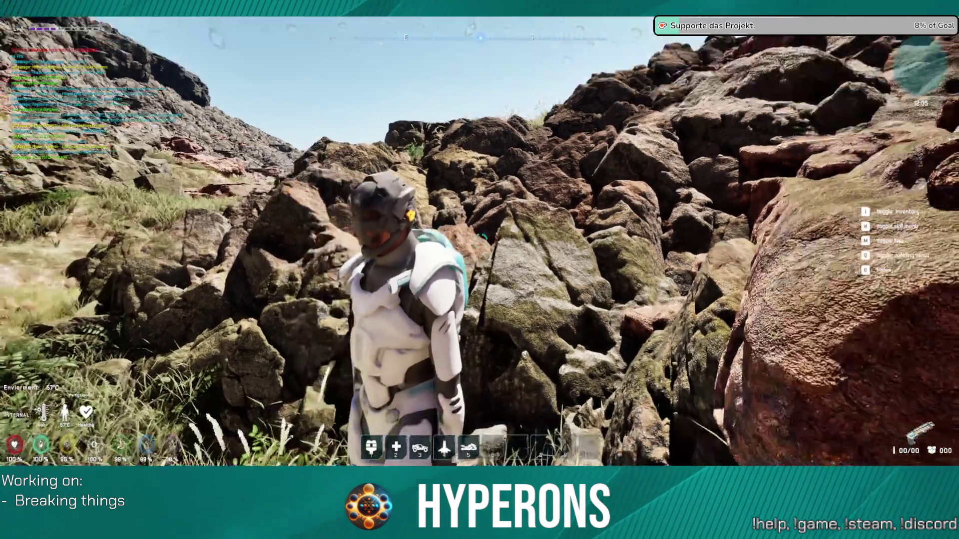
{"action": "key", "text": "Escape"}
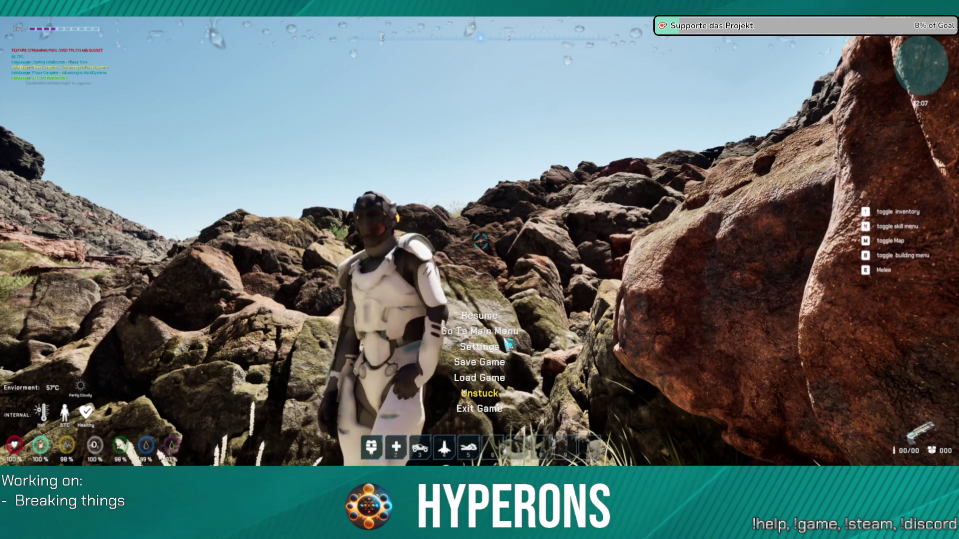
{"action": "left_click", "coordinate": [495, 318]}
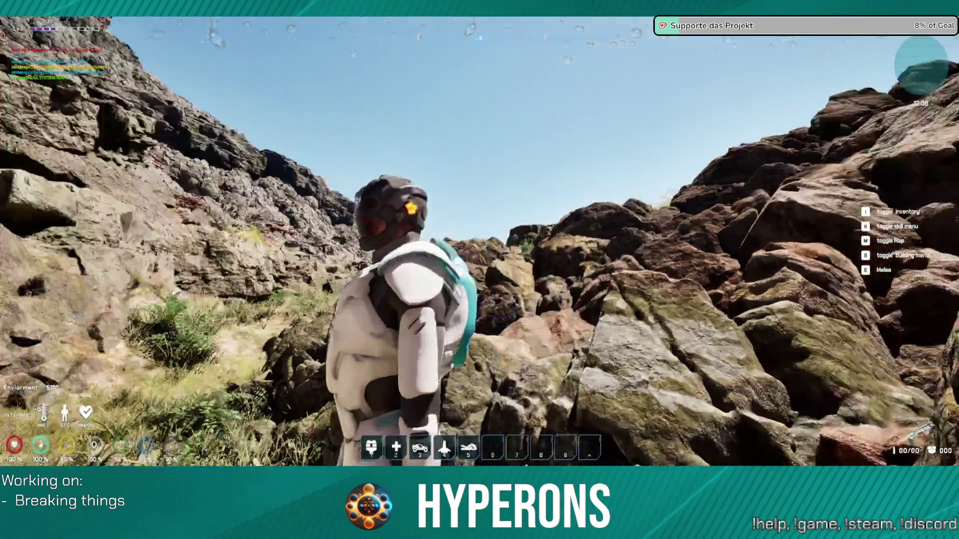
Equip the Harvester from the character's inventory.
{"action": "key", "text": "i"}
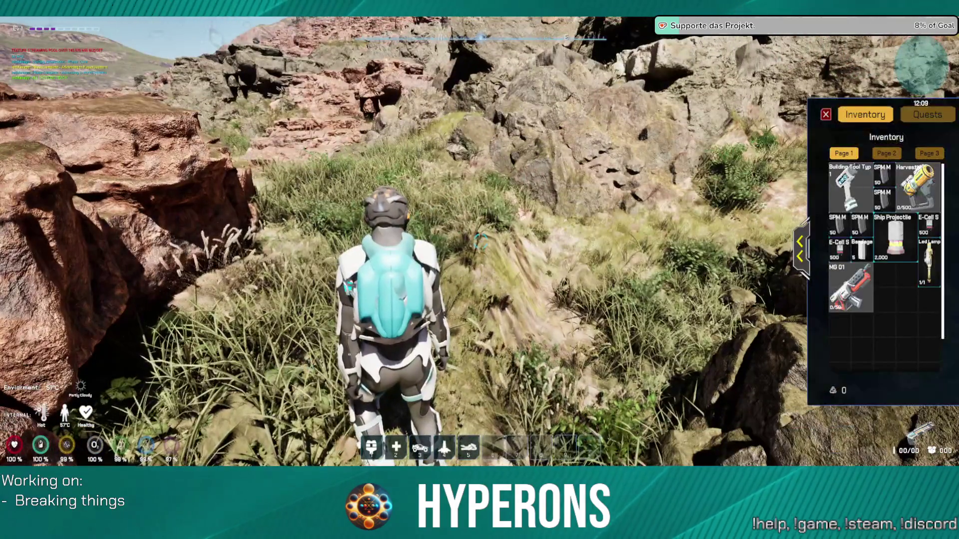
{"action": "left_click", "coordinate": [916, 187]}
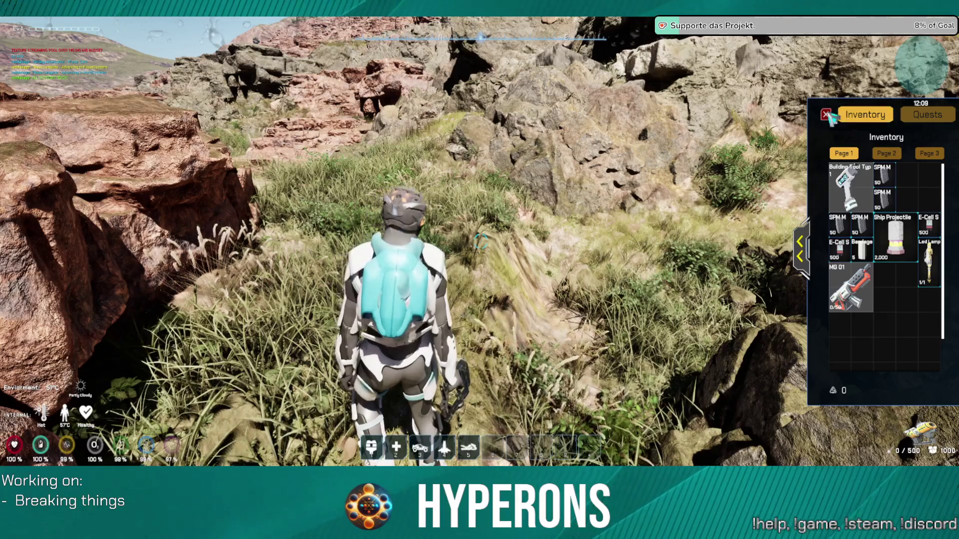
{"action": "key", "text": "i"}
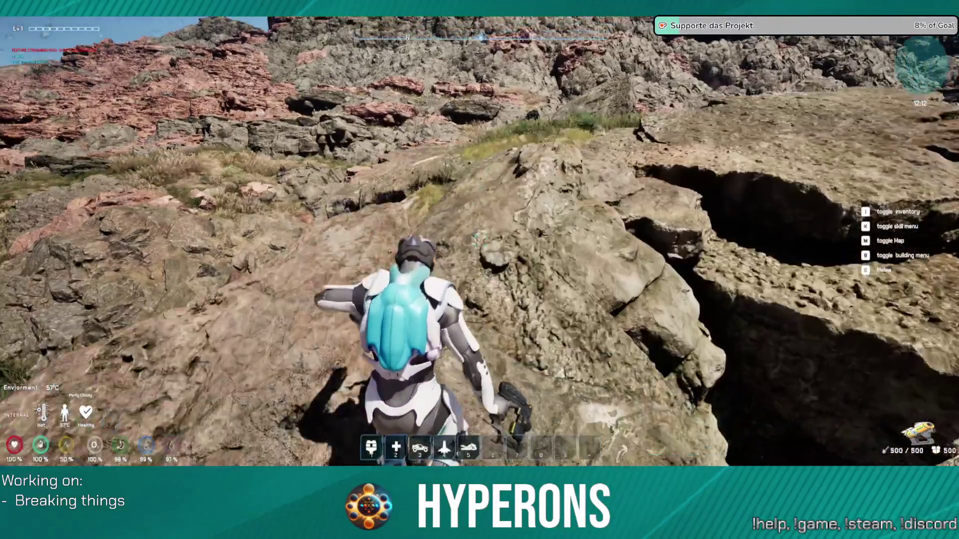
Climb across the rocks from the crevice edge and drop into the dark cave.
{"action": "key", "text": "w"}
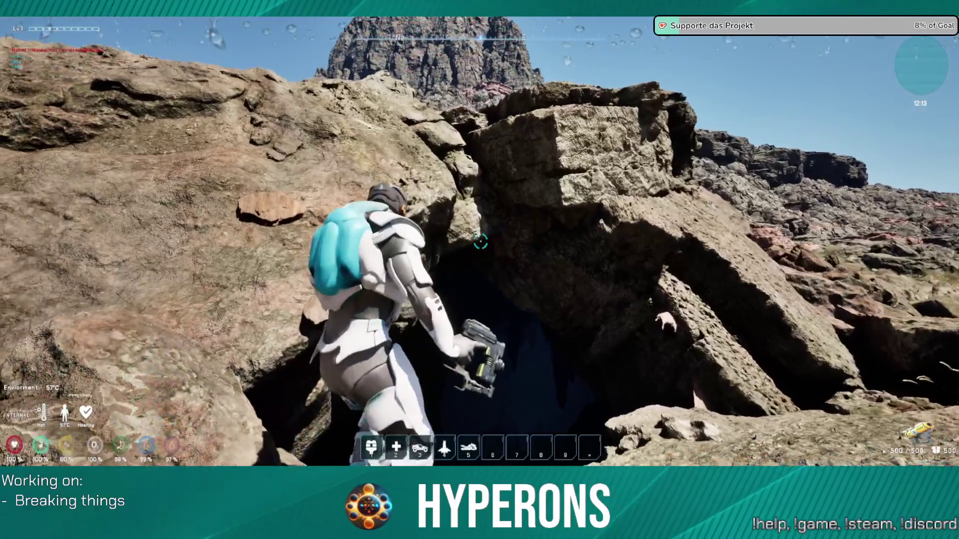
{"action": "key", "text": "w"}
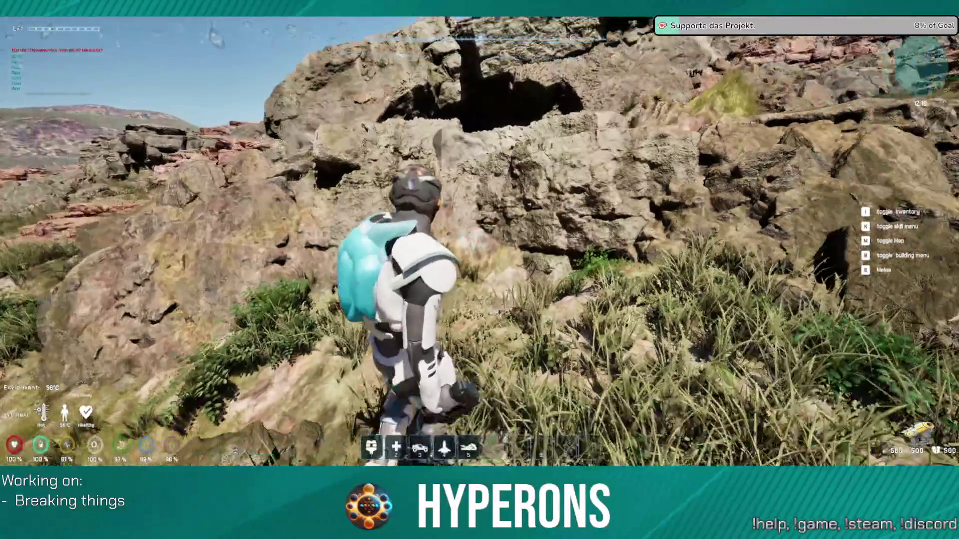
{"action": "key", "text": "w"}
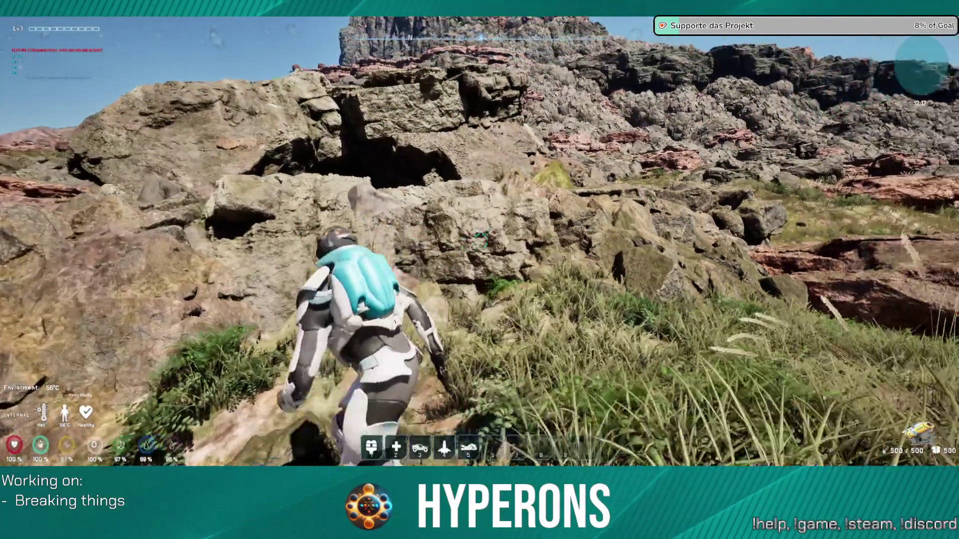
{"action": "key", "text": "w"}
{"action": "key", "text": "w"}
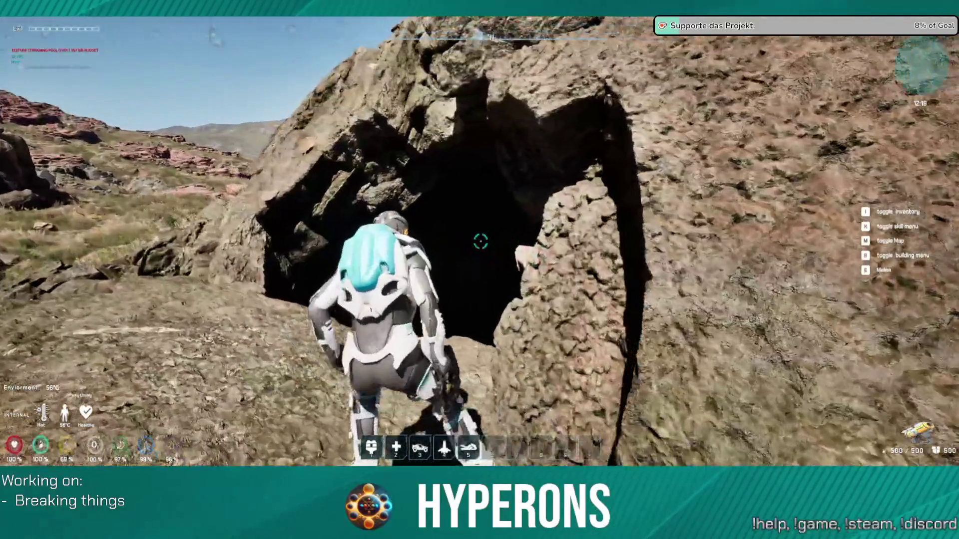
{"action": "key", "text": "w"}
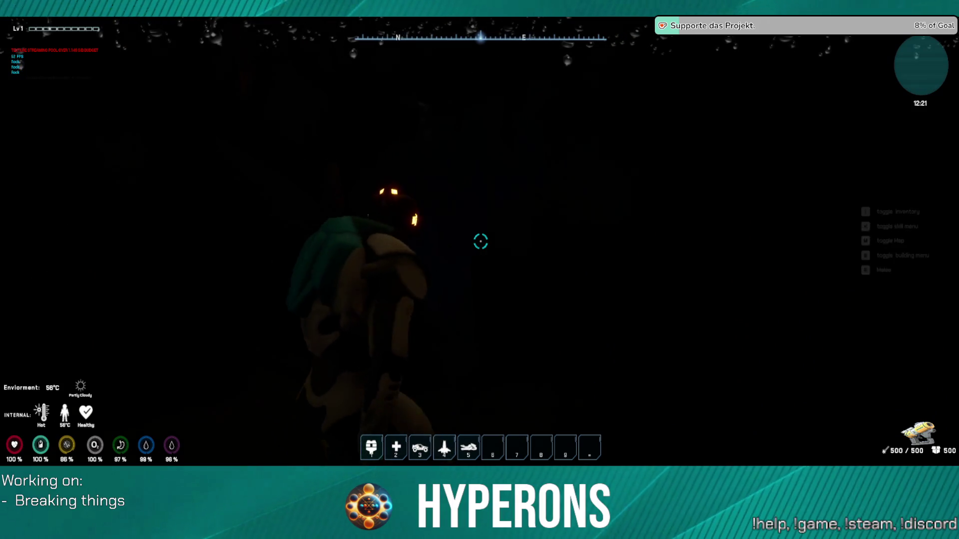
Walk through the dark cave looking toward the lit opening, then open the inventory listing Led Lamp and MG 01.
{"action": "key", "text": "w"}
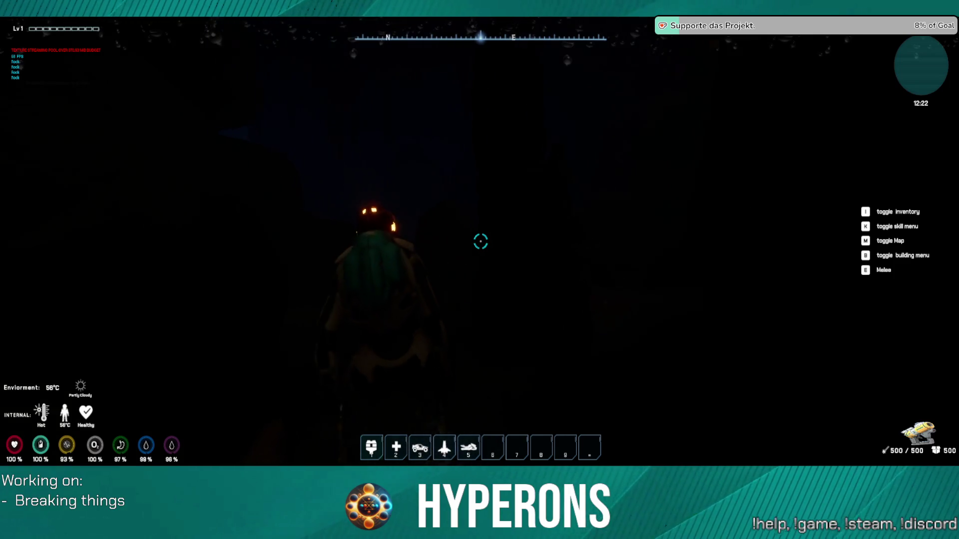
{"action": "key", "text": "w"}
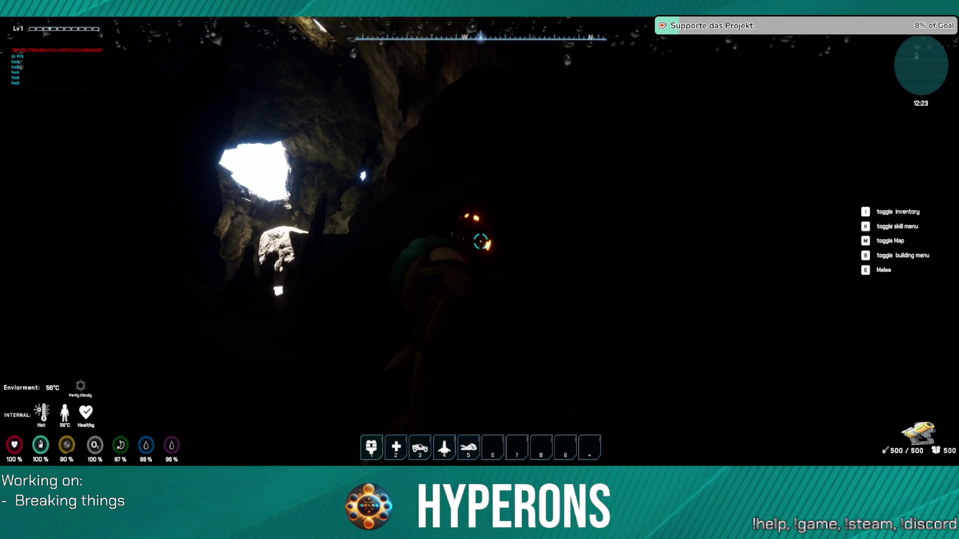
{"action": "key", "text": "w"}
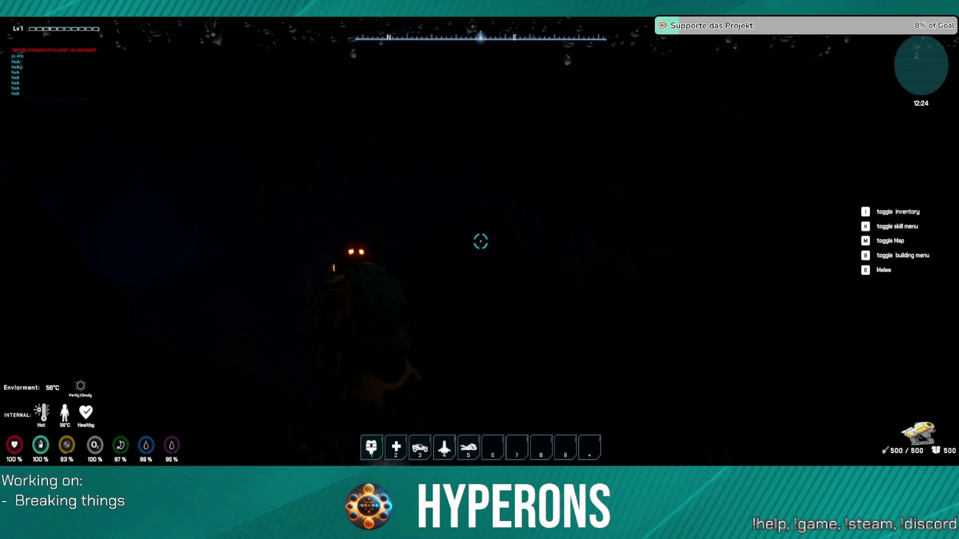
{"action": "key", "text": "w"}
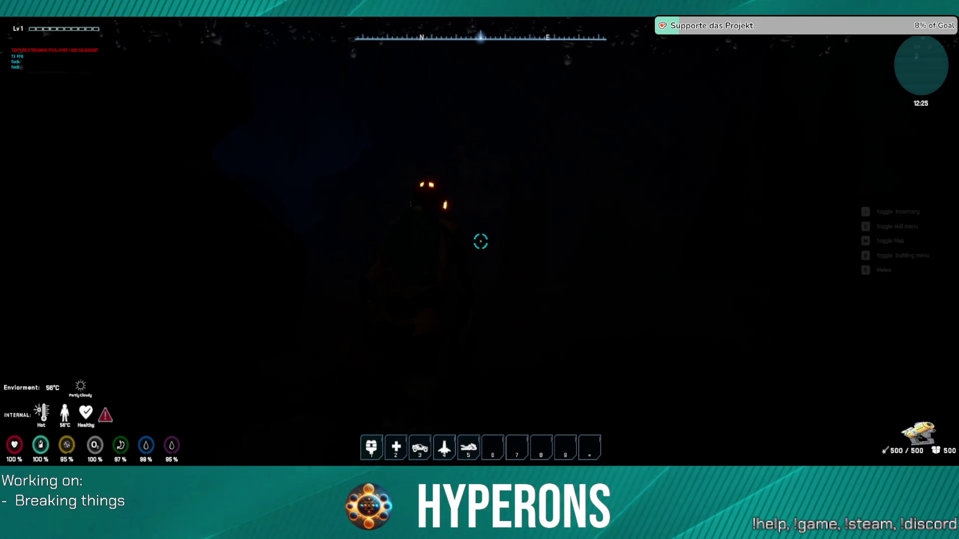
{"action": "key", "text": "w"}
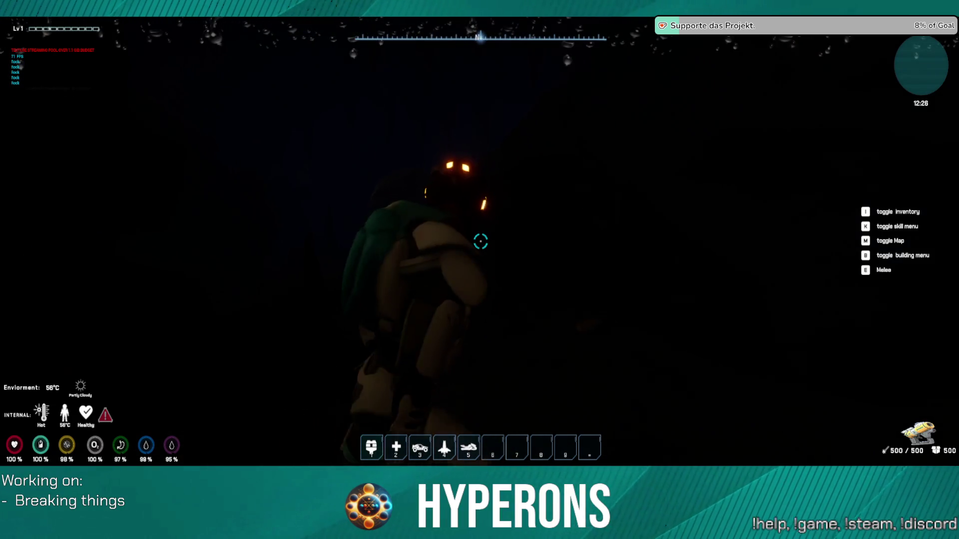
{"action": "key", "text": "w"}
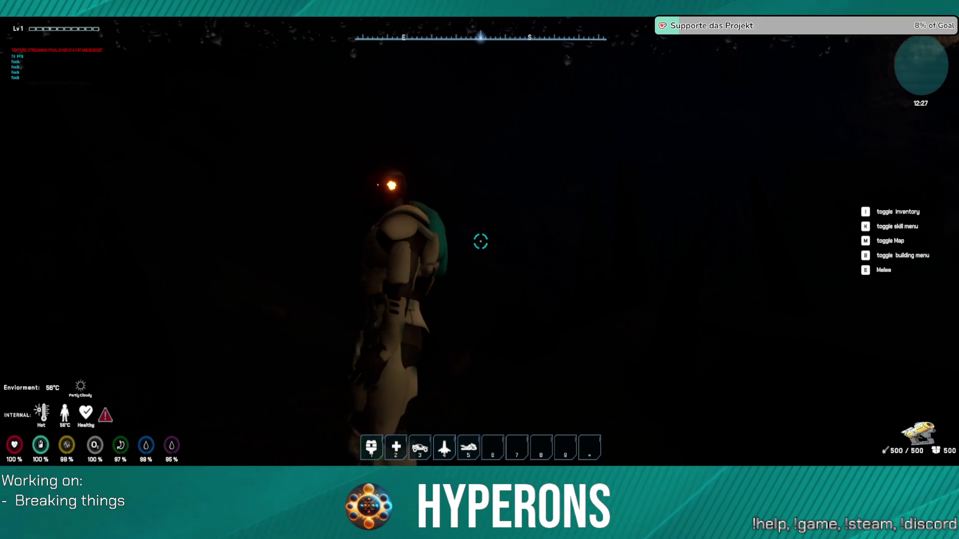
{"action": "key", "text": "i"}
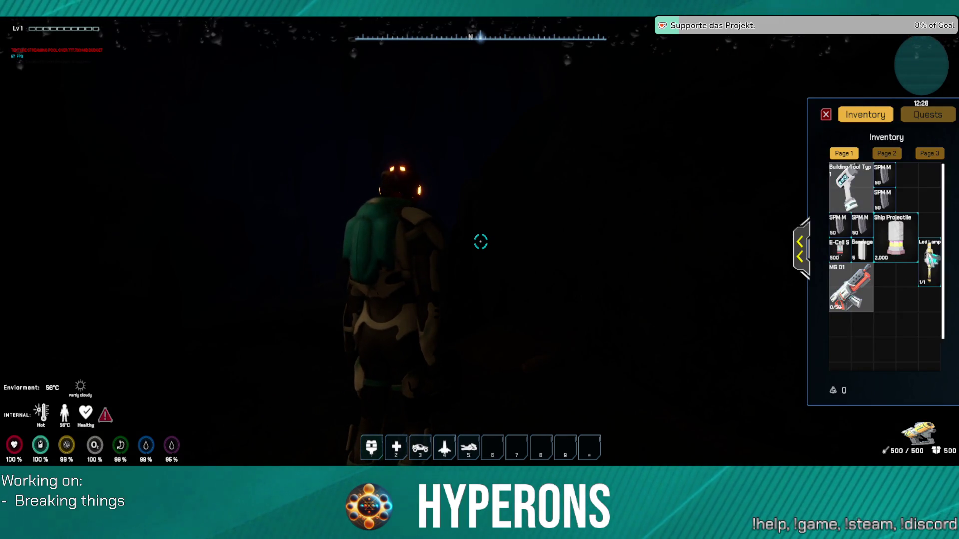
Equip the Led Lamp and walk up to the blue-grey boulder.
{"action": "right_click", "coordinate": [942, 254]}
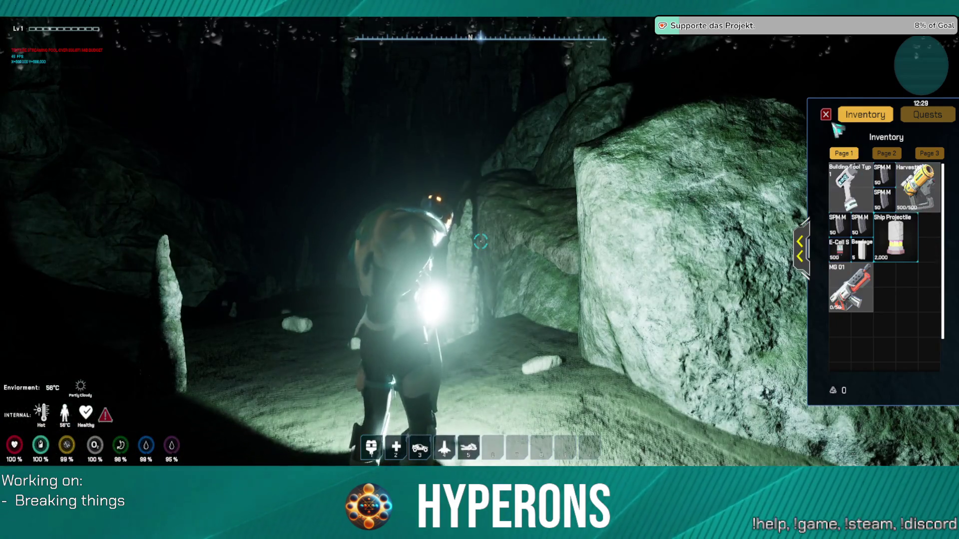
{"action": "key", "text": "i"}
{"action": "key", "text": "w"}
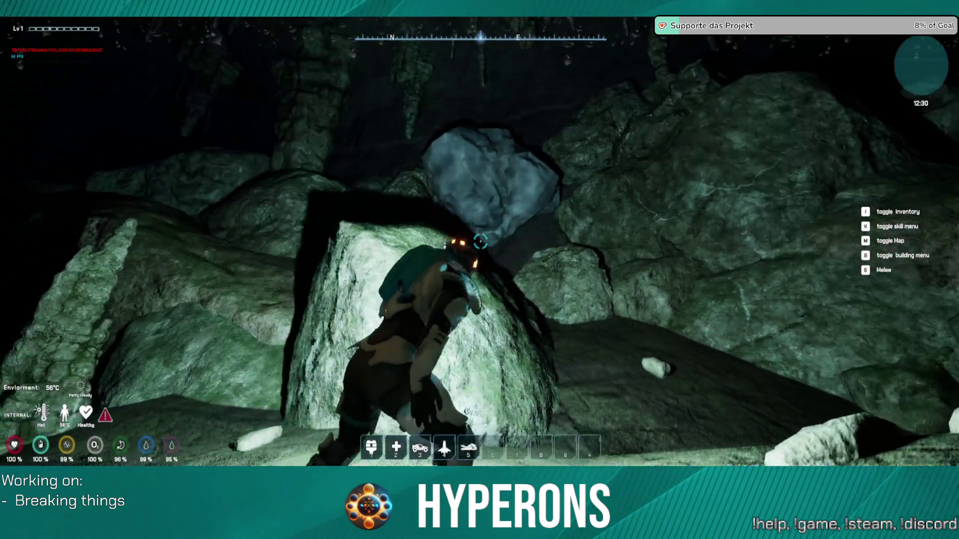
{"action": "key", "text": "w"}
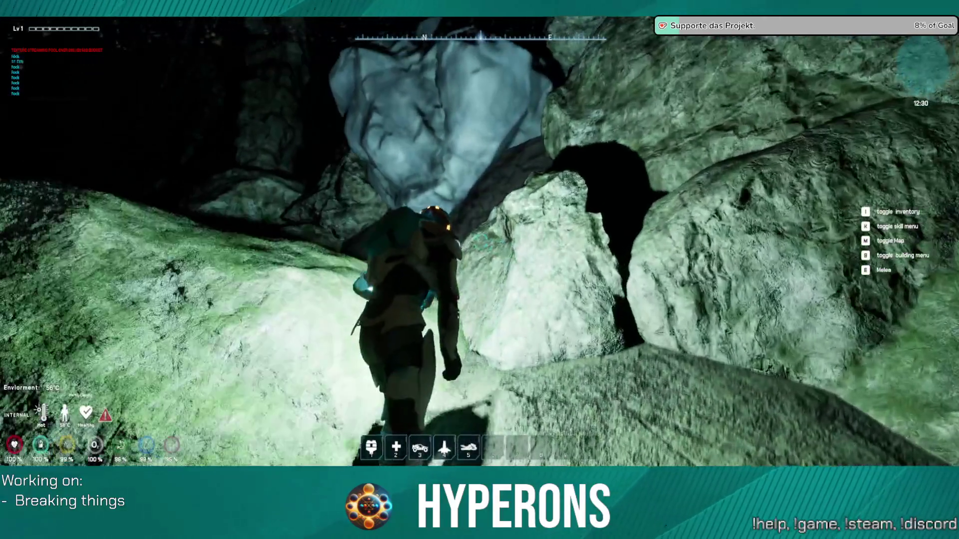
Switch to the Harvester, laser the boulder until it breaks into Normal Stone, then re-equip the Led Lamp.
{"action": "key", "text": "i"}
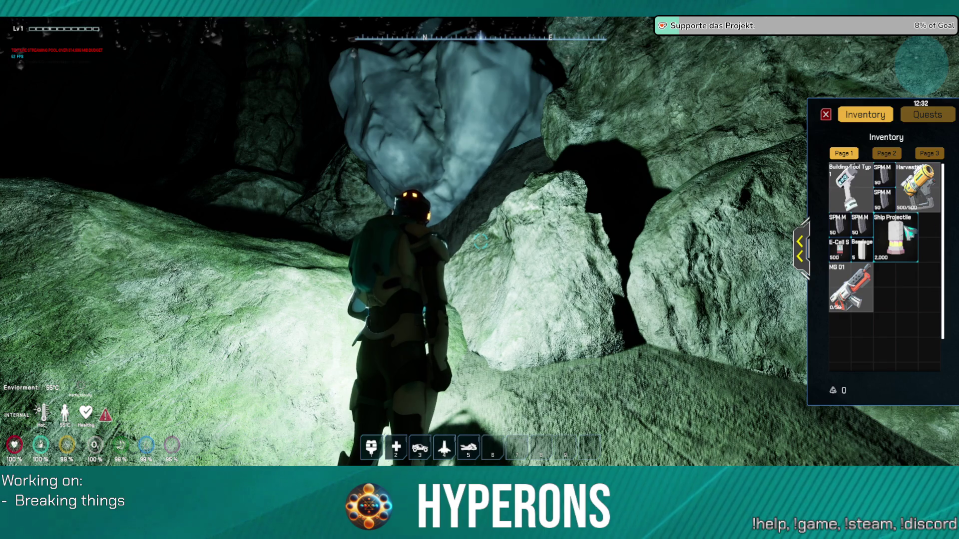
{"action": "double_click", "coordinate": [923, 187]}
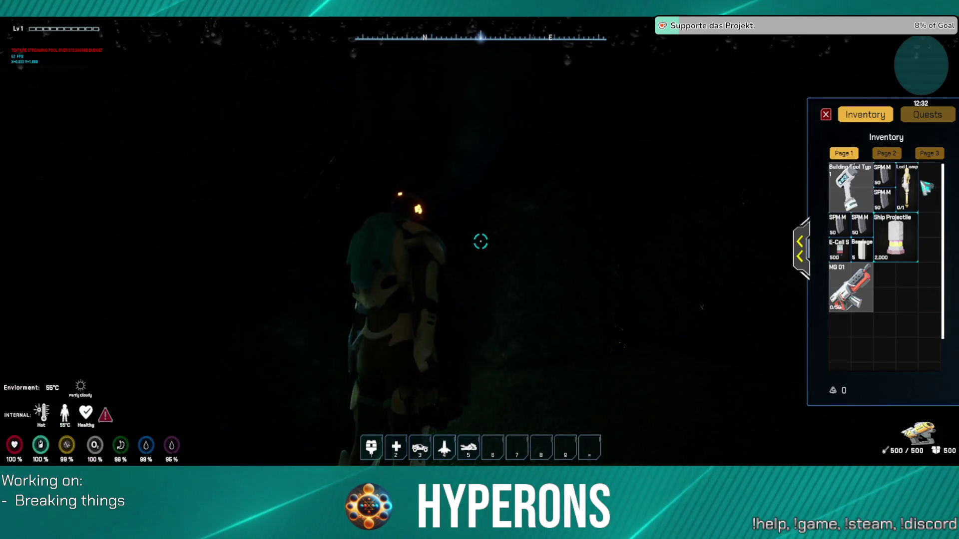
{"action": "left_click", "coordinate": [830, 114]}
{"action": "left_click_drag", "start_coordinate": [481, 242], "coordinate": [481, 242]}
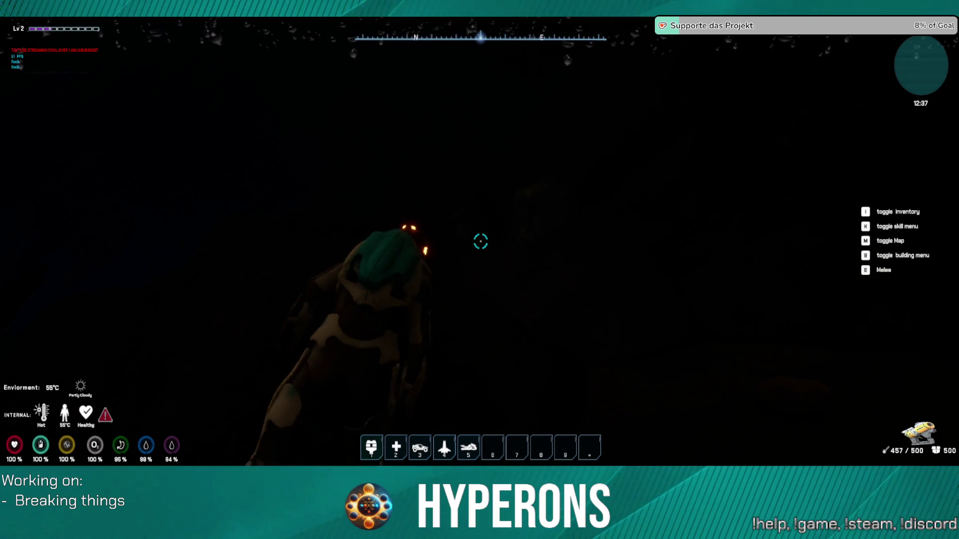
{"action": "left_click", "coordinate": [481, 241]}
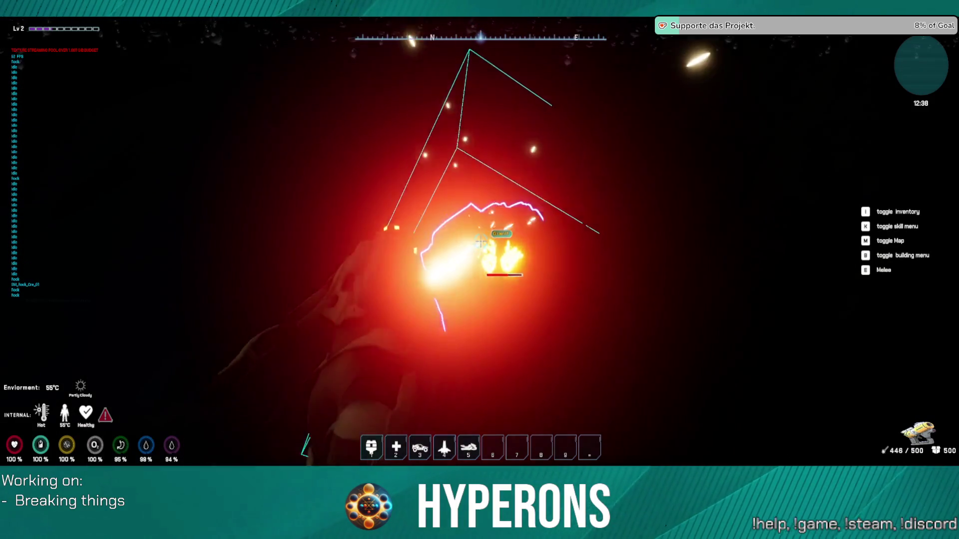
{"action": "left_click_drag", "start_coordinate": [481, 241], "coordinate": [481, 242]}
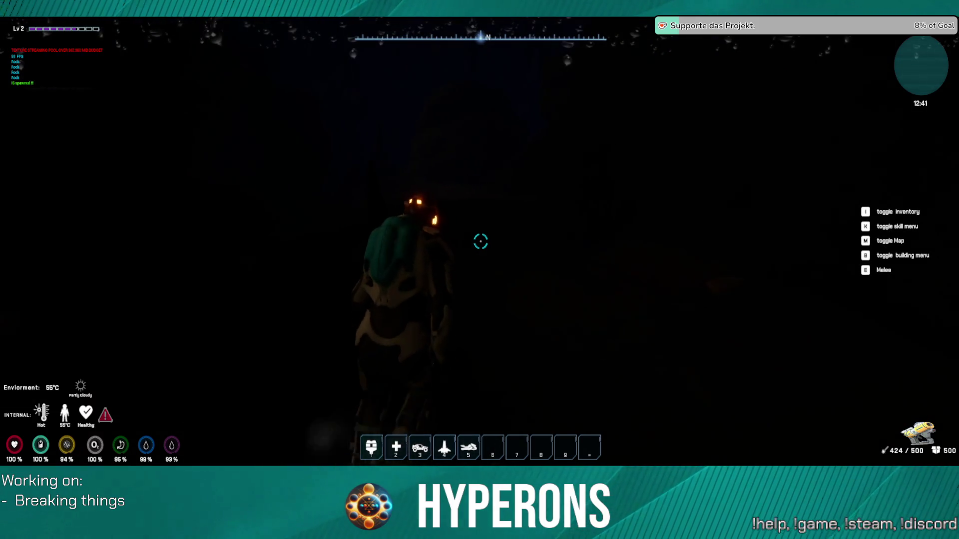
{"action": "key", "text": "i"}
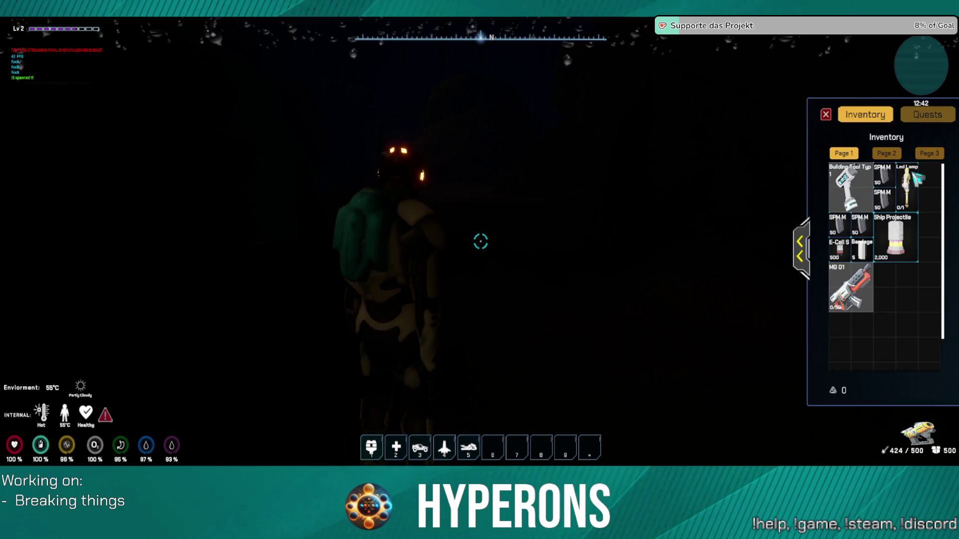
{"action": "left_click", "coordinate": [917, 178]}
Close the inventory and walk past the yellow ore patch and boulder toward the cave arch.
{"action": "key", "text": "i"}
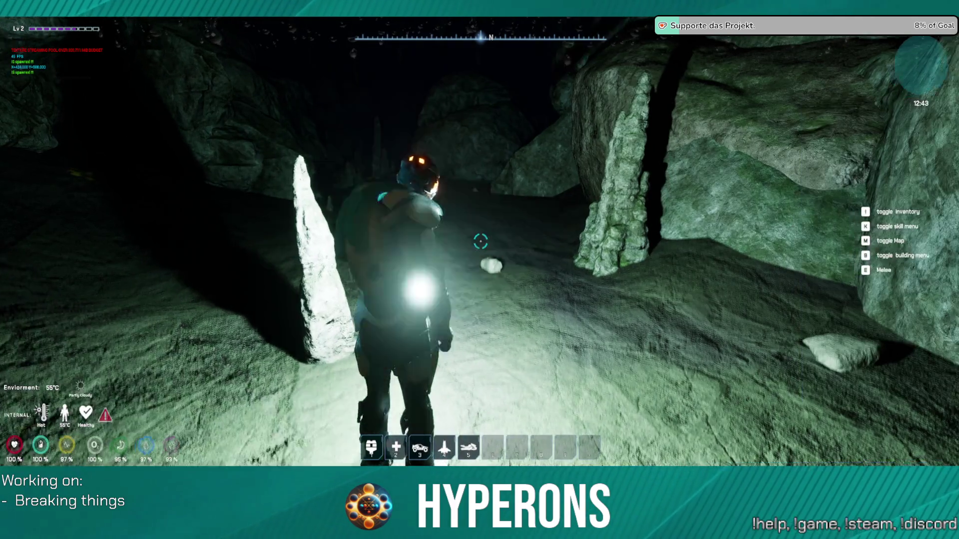
{"action": "key", "text": "w"}
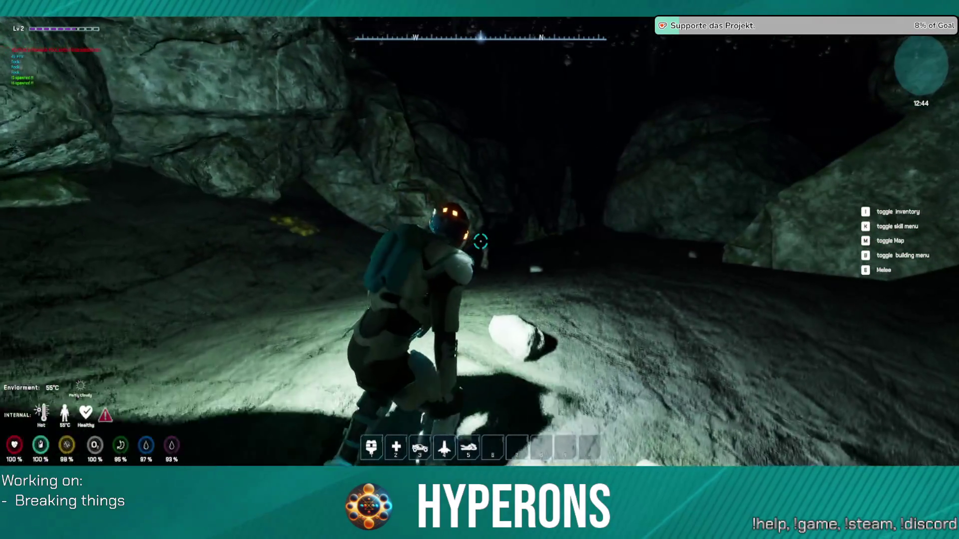
{"action": "key", "text": "w"}
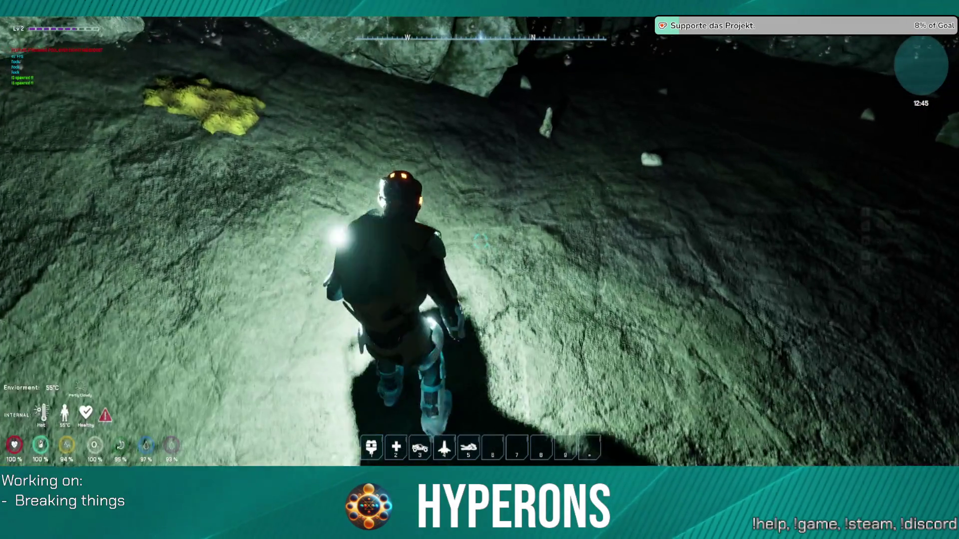
{"action": "key", "text": "w"}
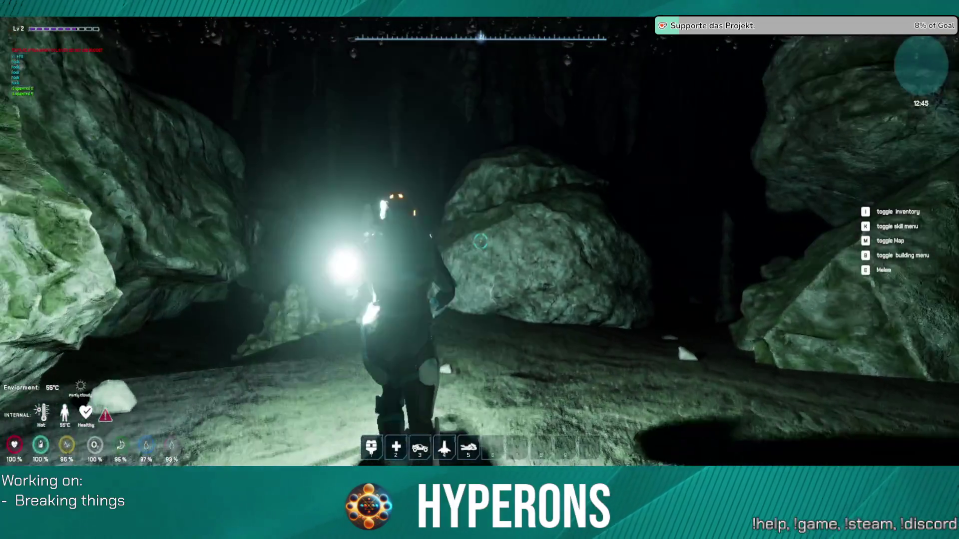
{"action": "key", "text": "w"}
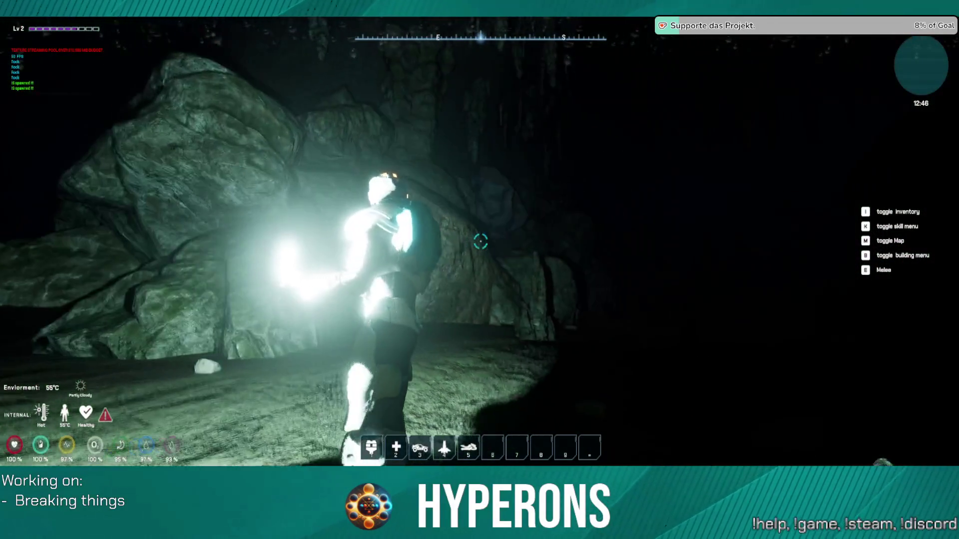
{"action": "key", "text": "w"}
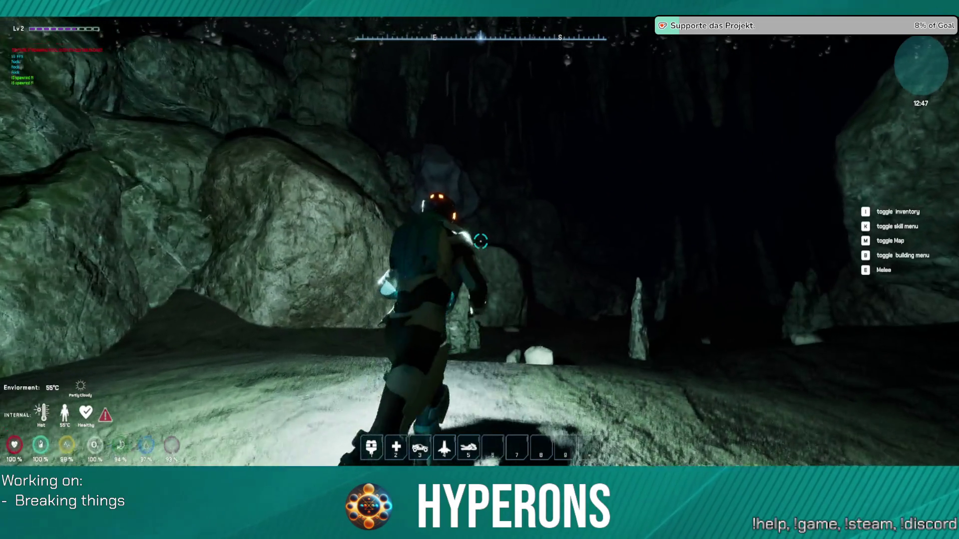
{"action": "key", "text": "w"}
{"action": "key", "text": "w"}
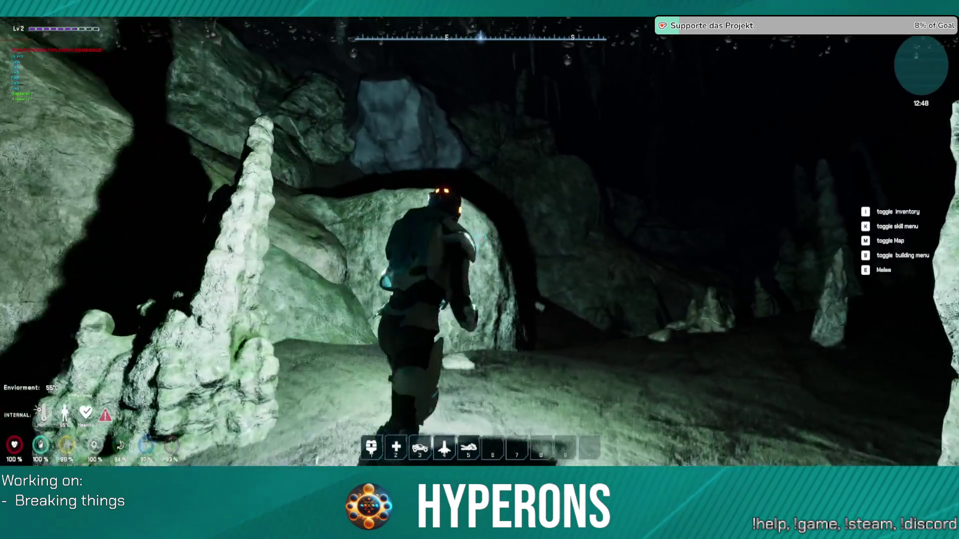
{"action": "key", "text": "w"}
{"action": "key", "text": "w"}
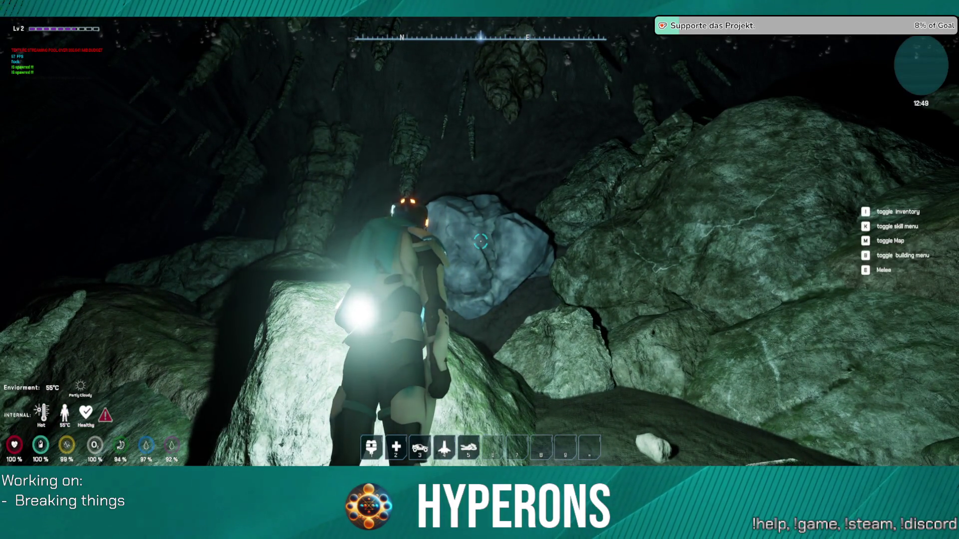
Climb past the blue ore rock into the wider chamber and switch on the headlamp.
{"action": "key", "text": "w"}
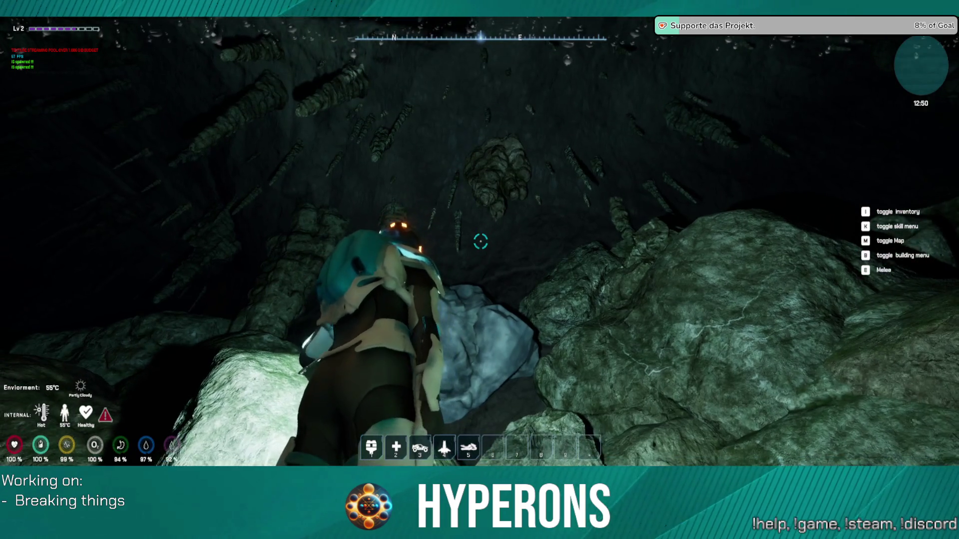
{"action": "key", "text": "w"}
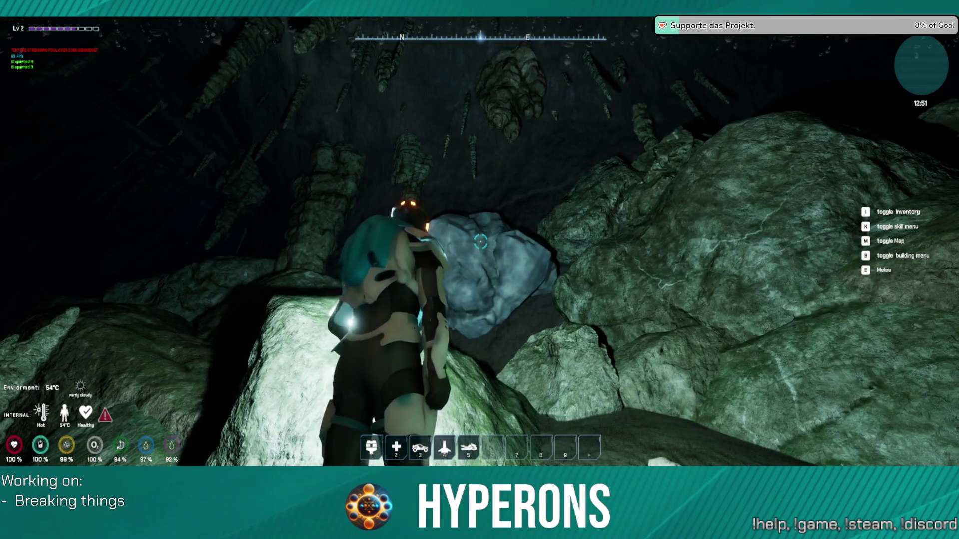
{"action": "key", "text": "w"}
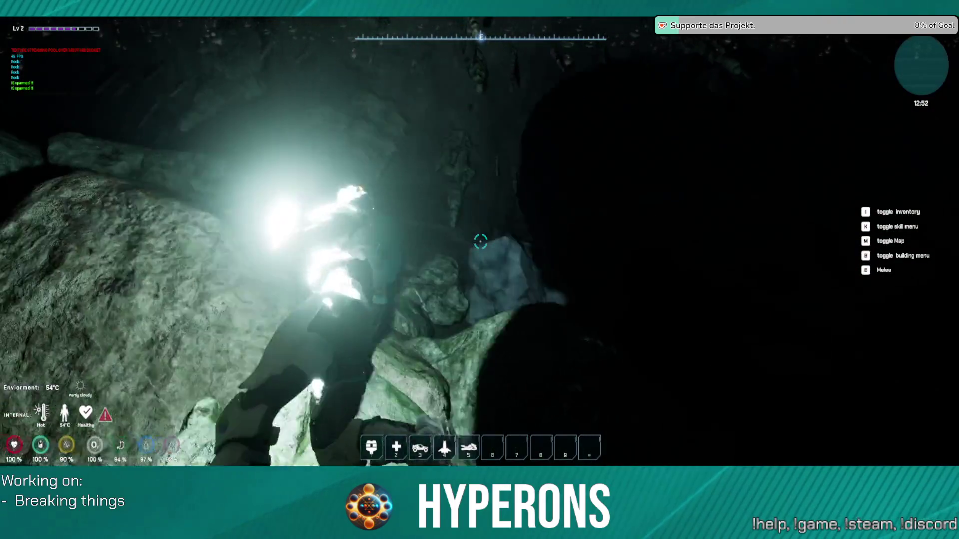
{"action": "key", "text": "w"}
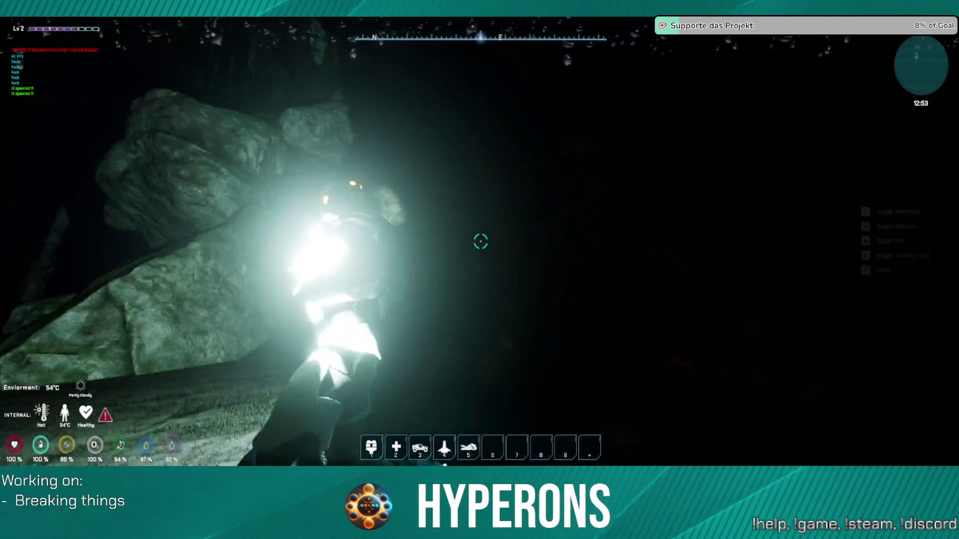
{"action": "key", "text": "w"}
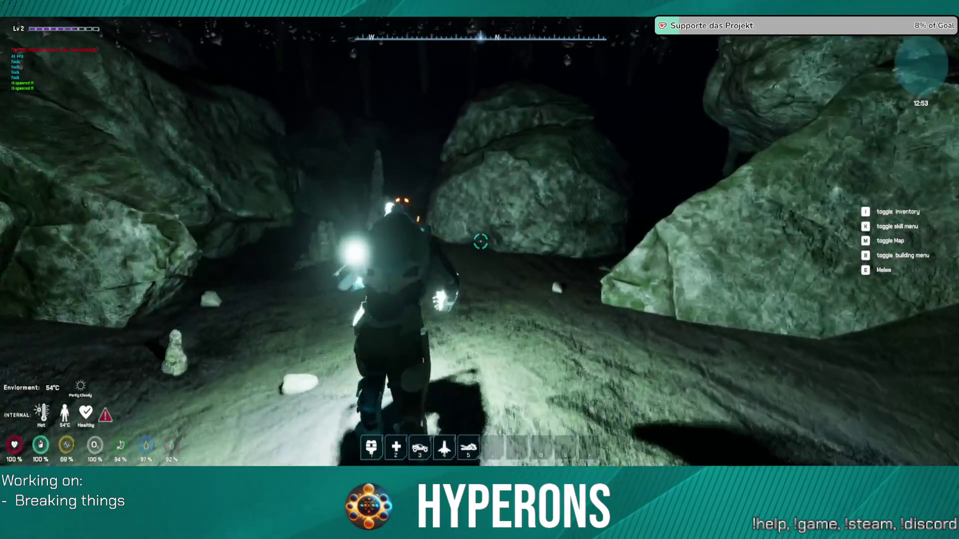
{"action": "key", "text": "w"}
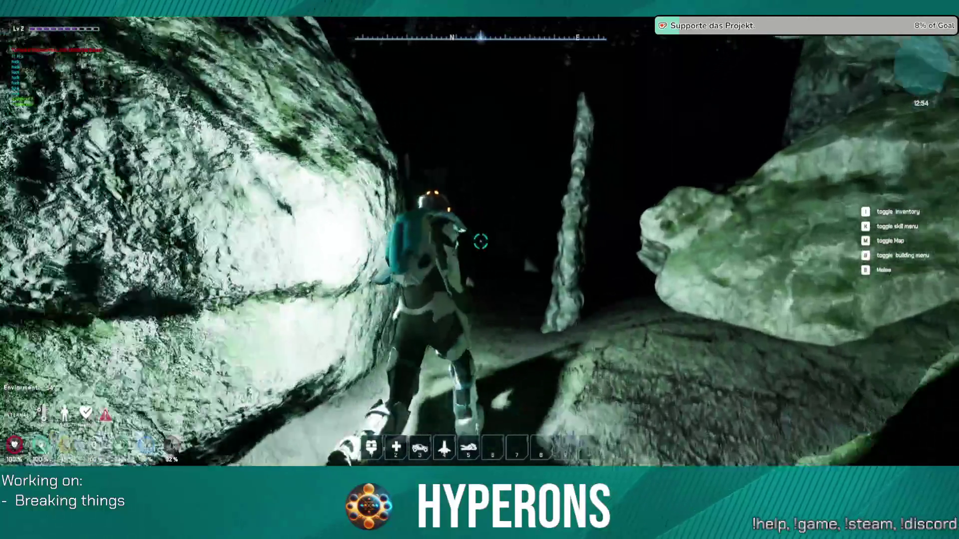
{"action": "key", "text": "w"}
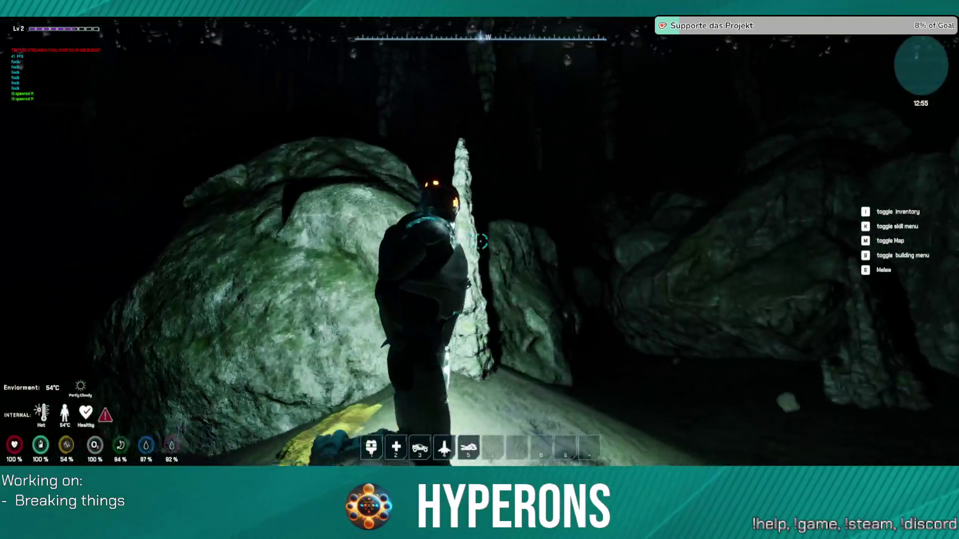
{"action": "key", "text": "w"}
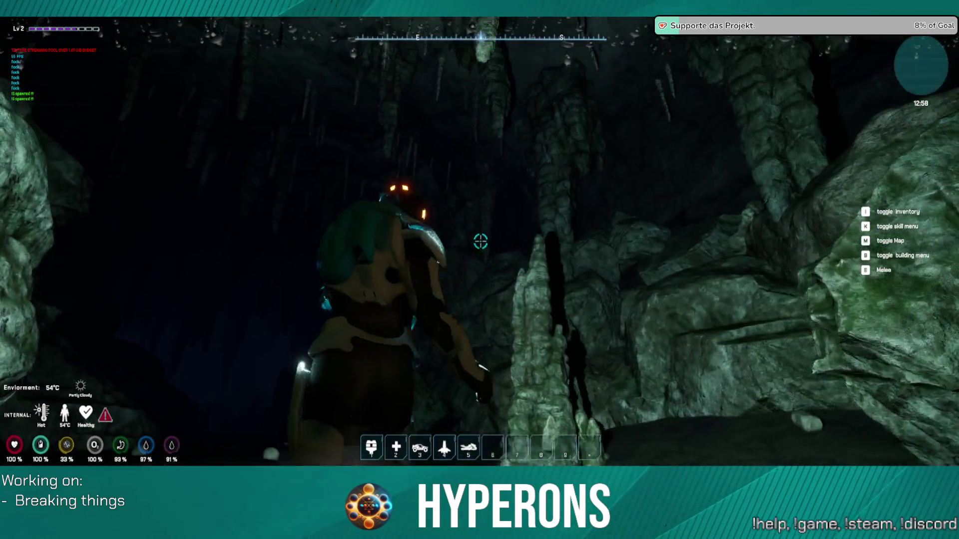
{"action": "key", "text": "f"}
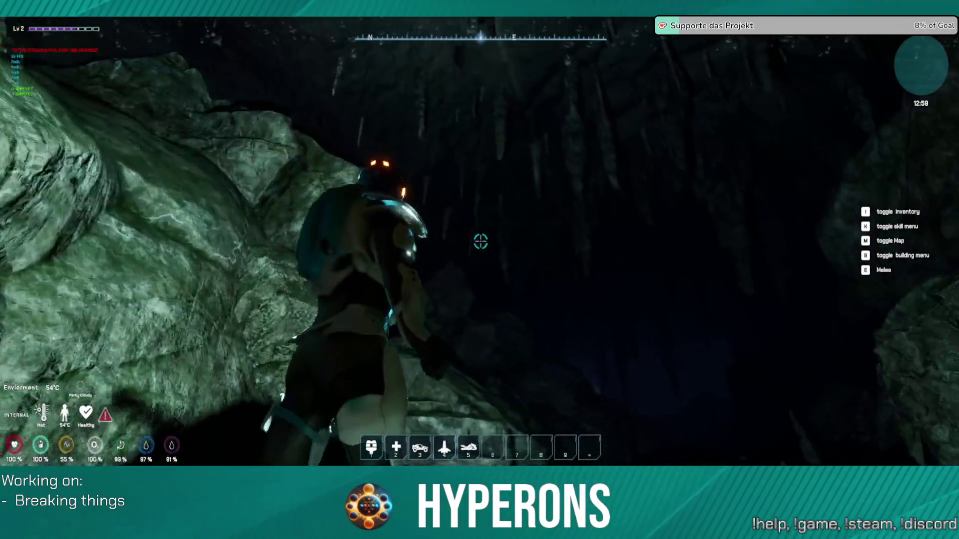
{"action": "key", "text": "w"}
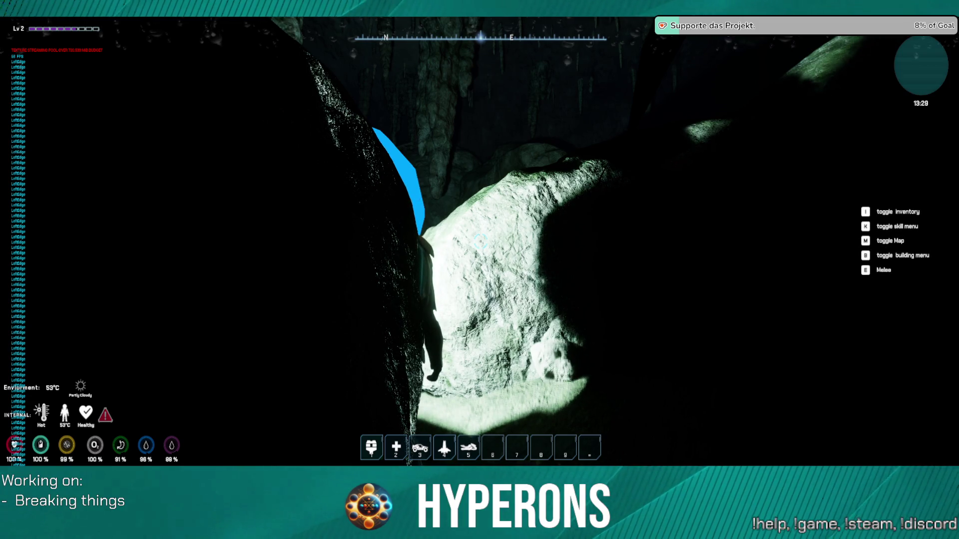
Climb onto the rock, then drop down onto the lit lower cave floor.
{"action": "key", "text": "d"}
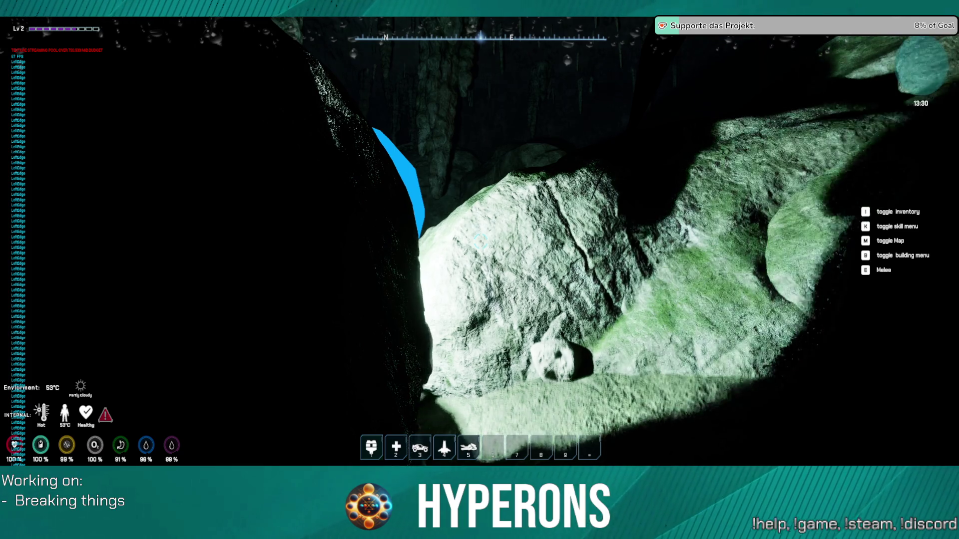
{"action": "key", "text": "w"}
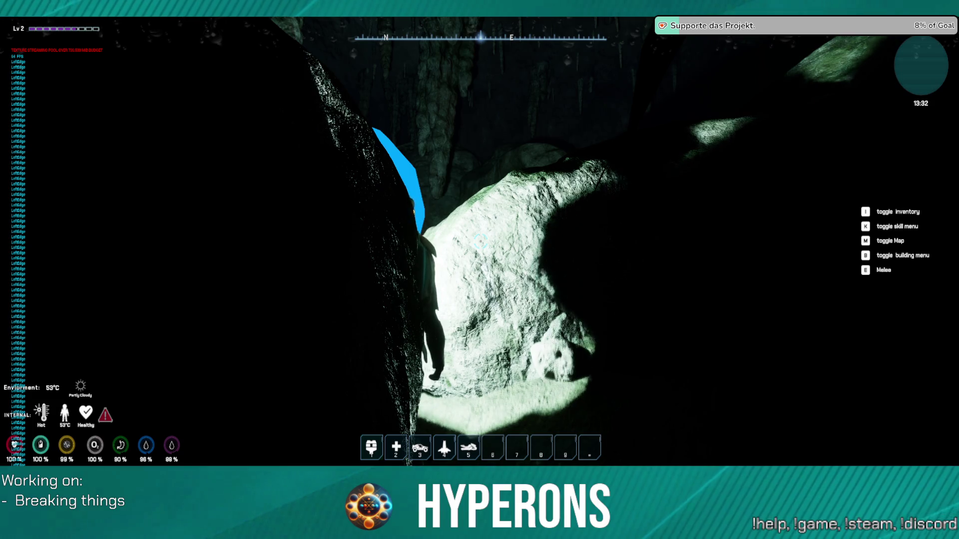
{"action": "key", "text": "space"}
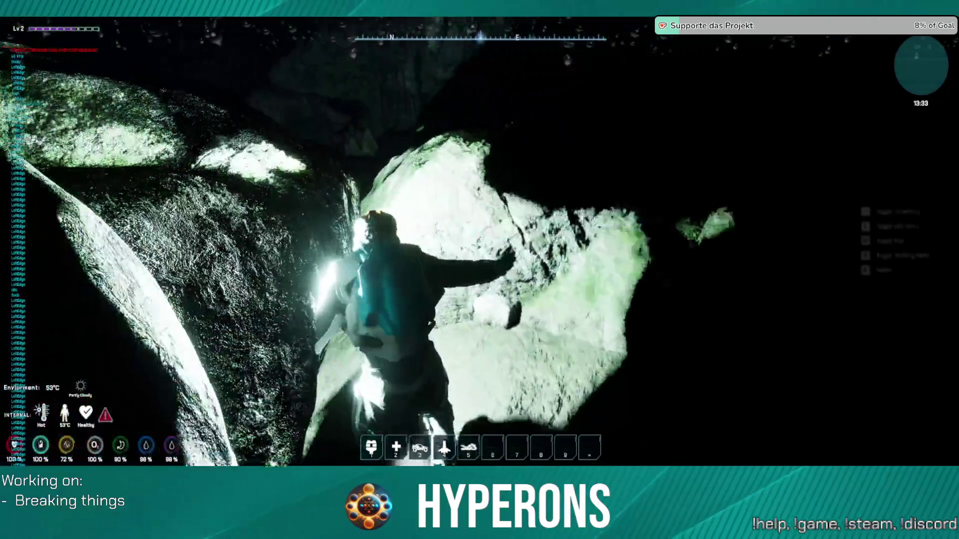
{"action": "key", "text": "w"}
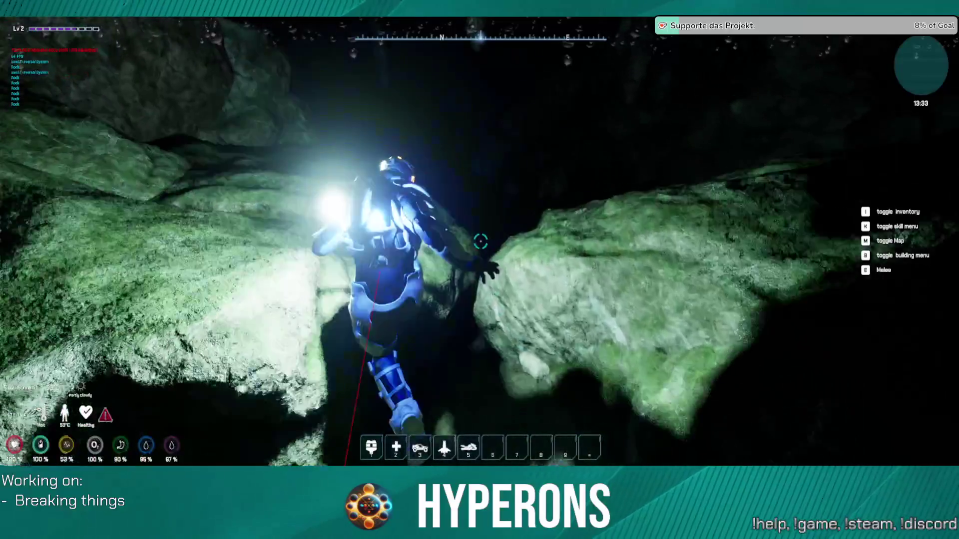
{"action": "key", "text": "w"}
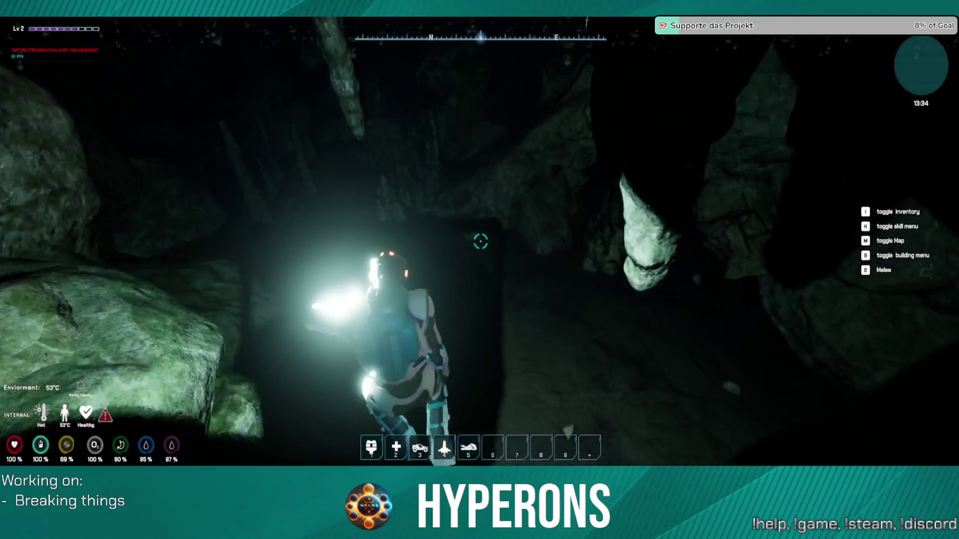
{"action": "key", "text": "w"}
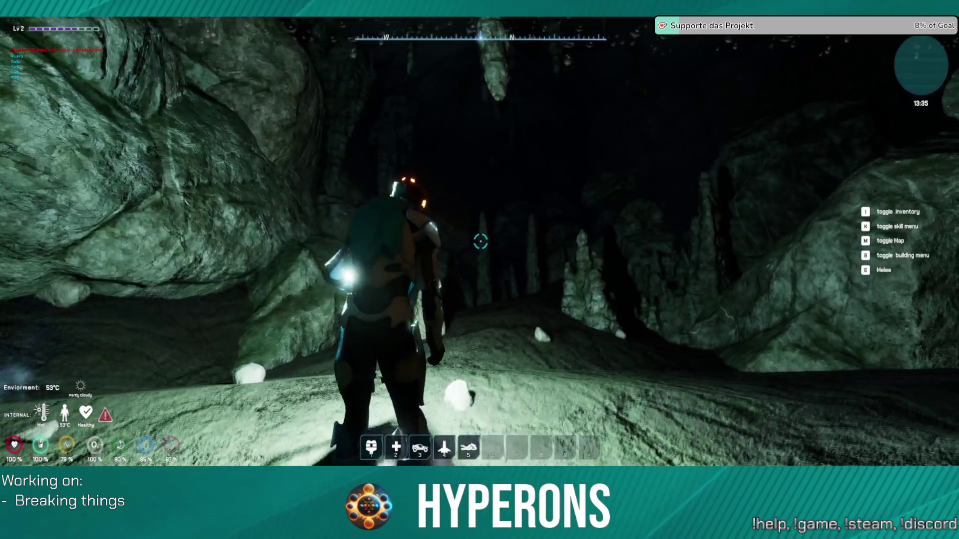
{"action": "key", "text": "w"}
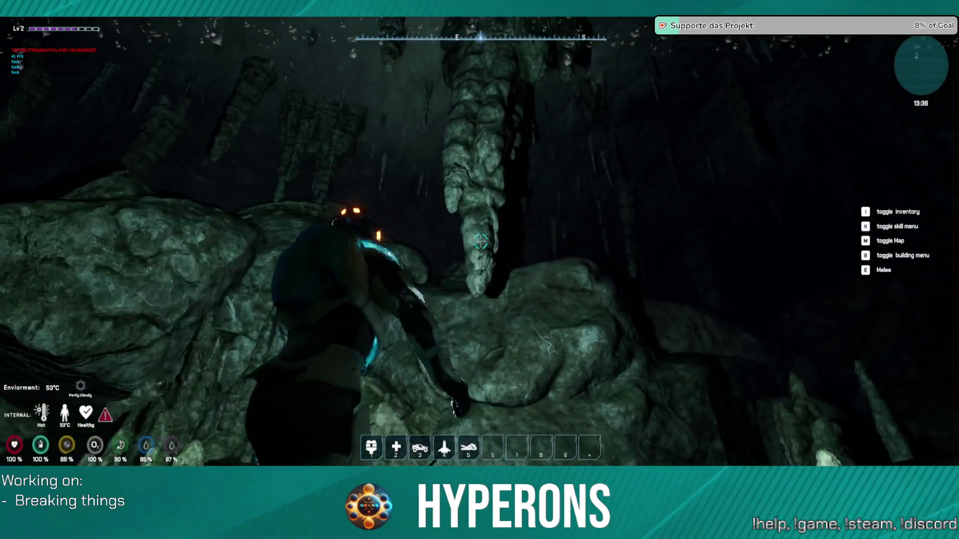
{"action": "key", "text": "w"}
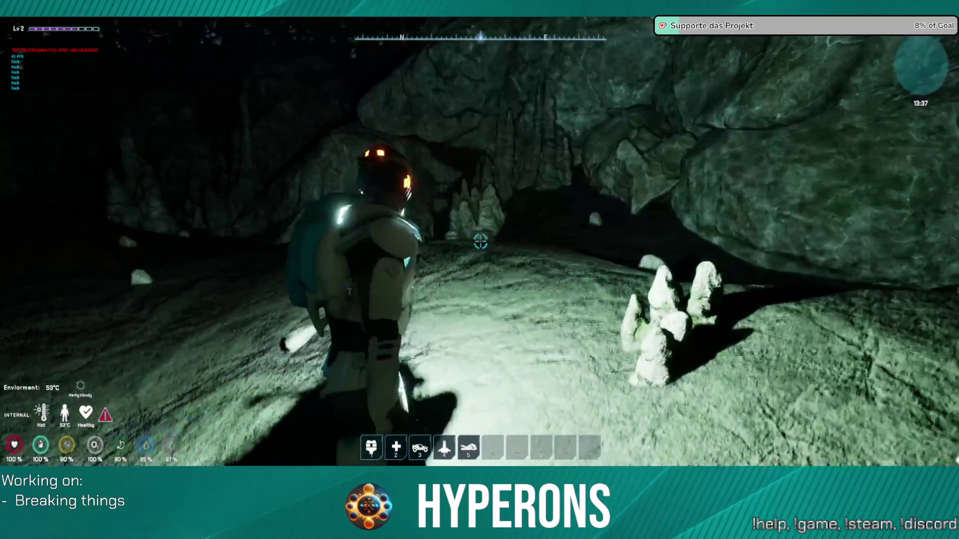
{"action": "key", "text": "w"}
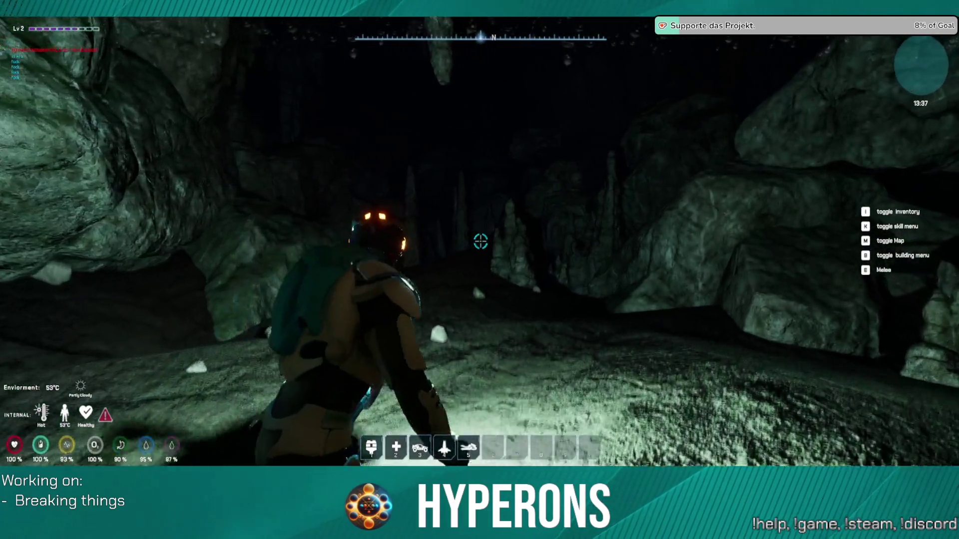
{"action": "key", "text": "w"}
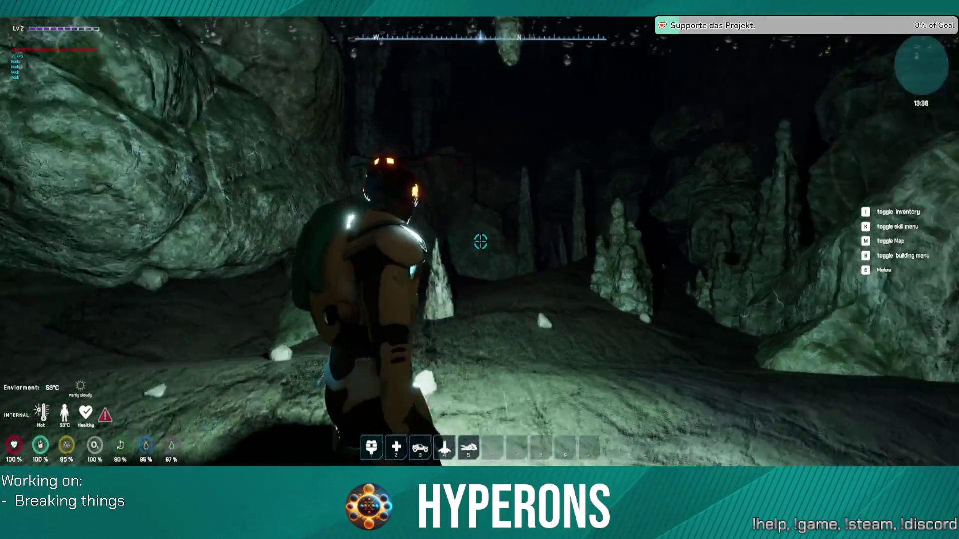
{"action": "key", "text": "w"}
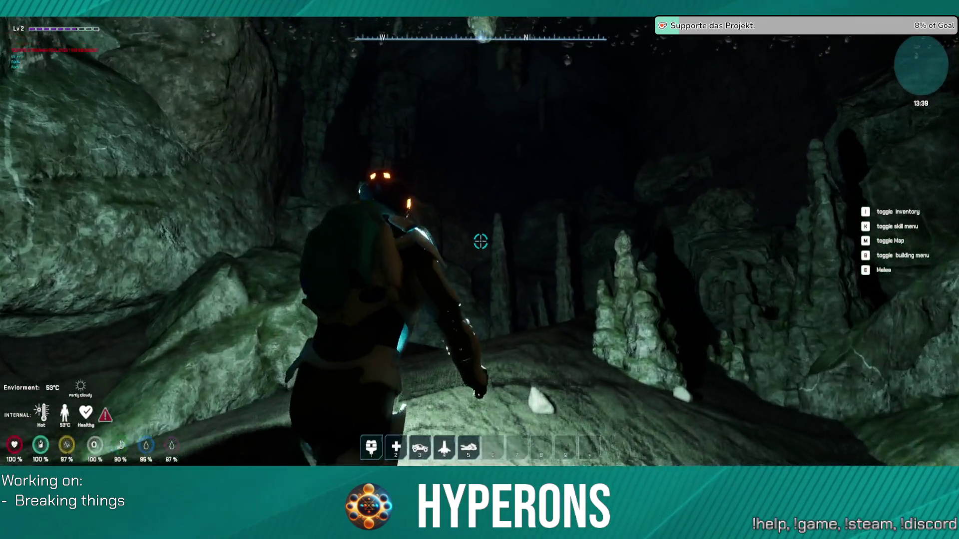
Jump and climb up the cave rocks, then use the traversal ability past the boulder.
{"action": "key", "text": "space"}
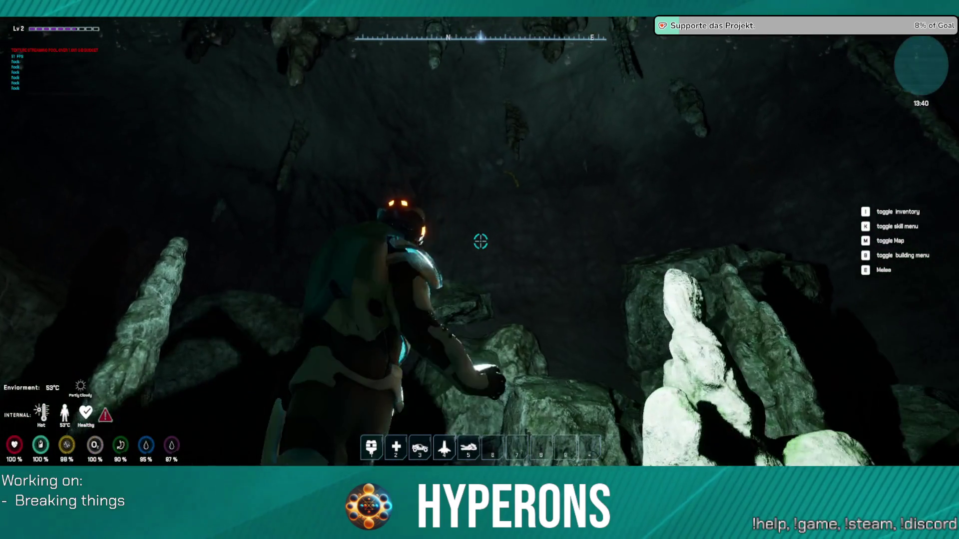
{"action": "key", "text": "w"}
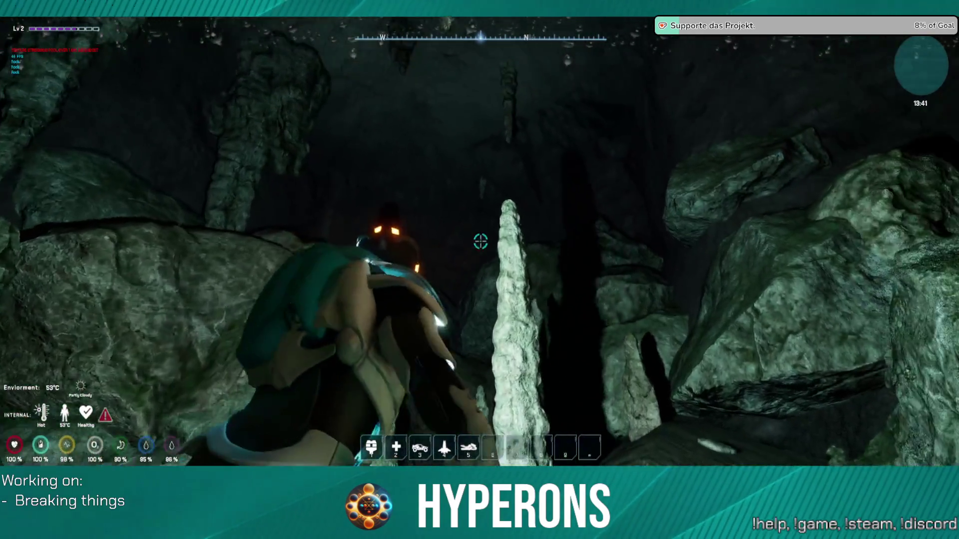
{"action": "key", "text": "w"}
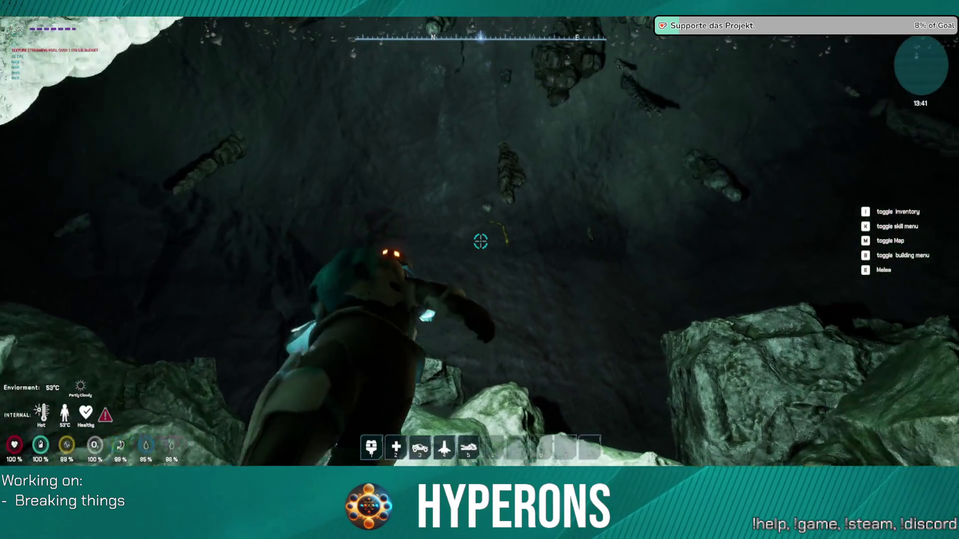
{"action": "key", "text": "w"}
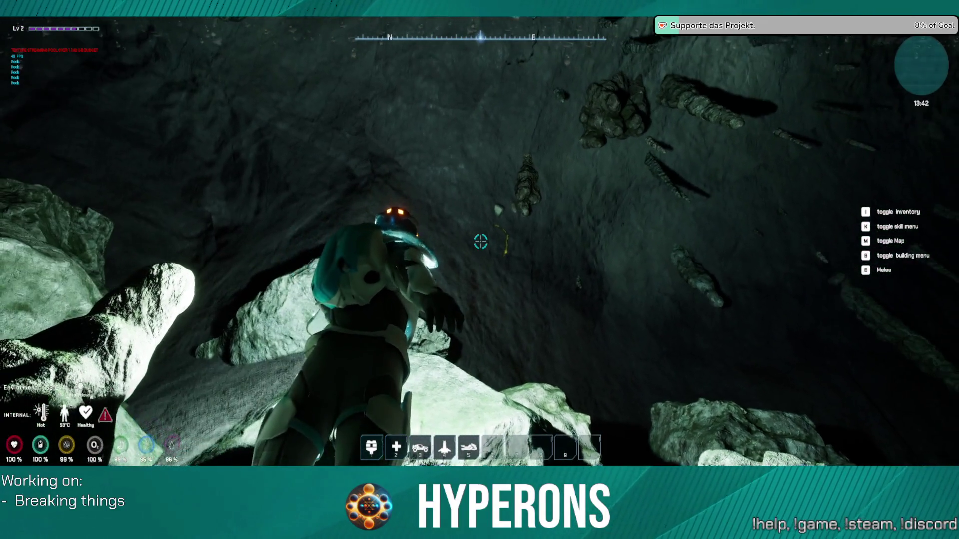
{"action": "key", "text": "w"}
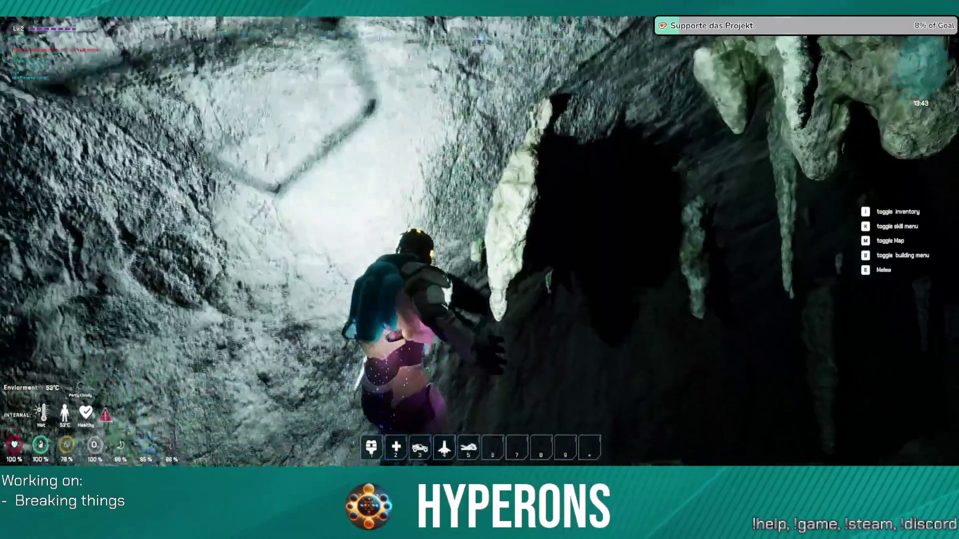
{"action": "key", "text": "w"}
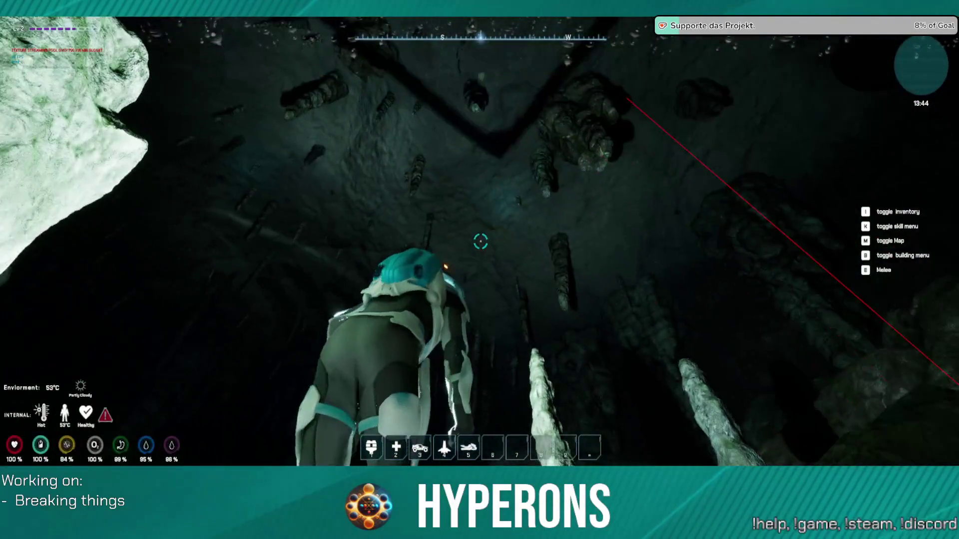
{"action": "key", "text": "w"}
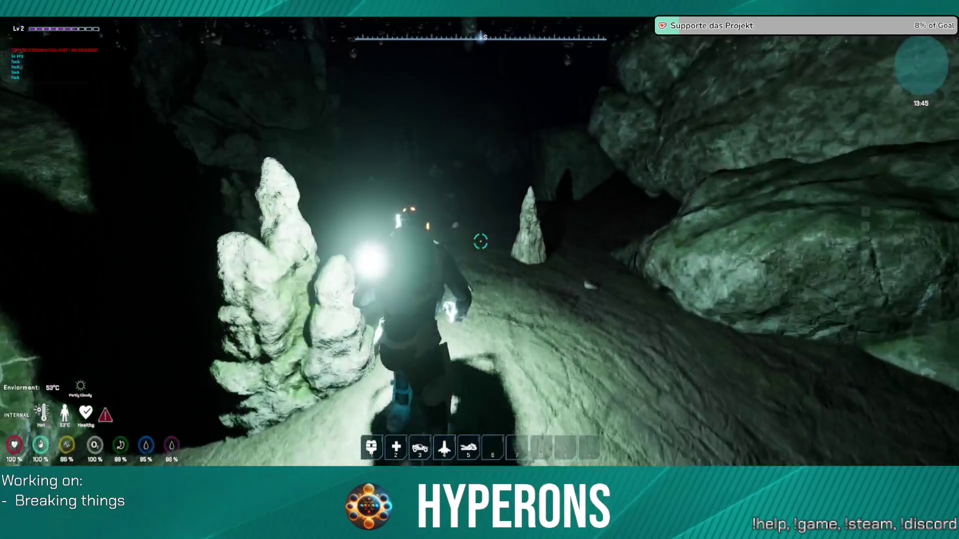
{"action": "key", "text": "w"}
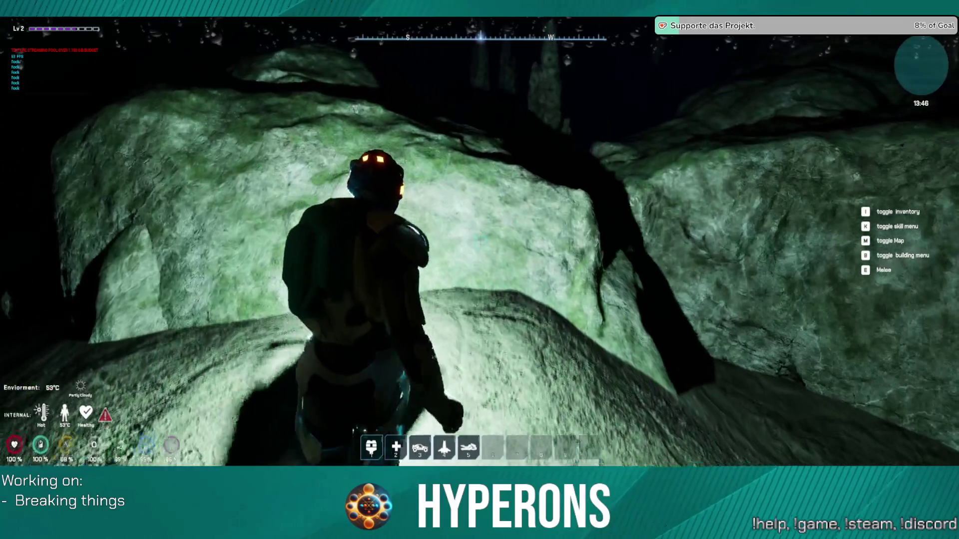
{"action": "key", "text": "space"}
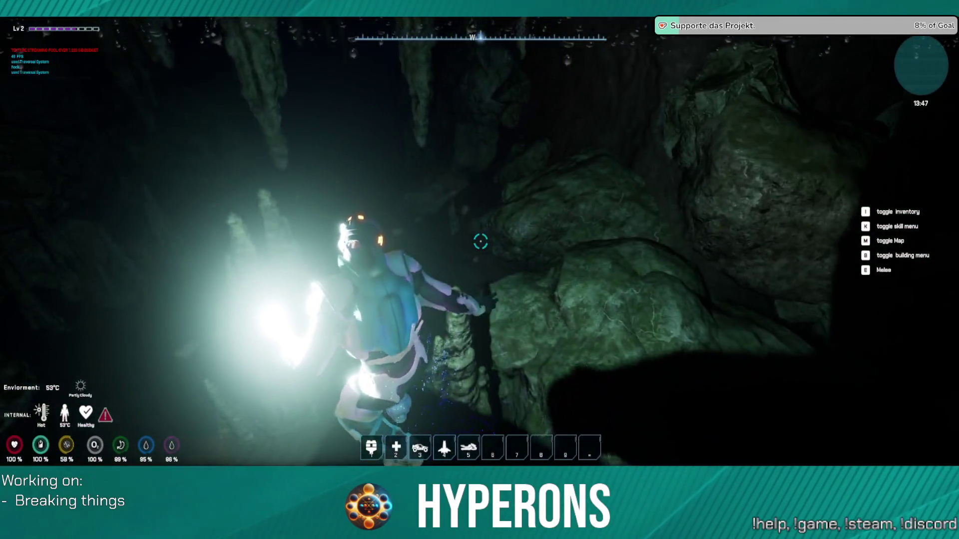
{"action": "key", "text": "w"}
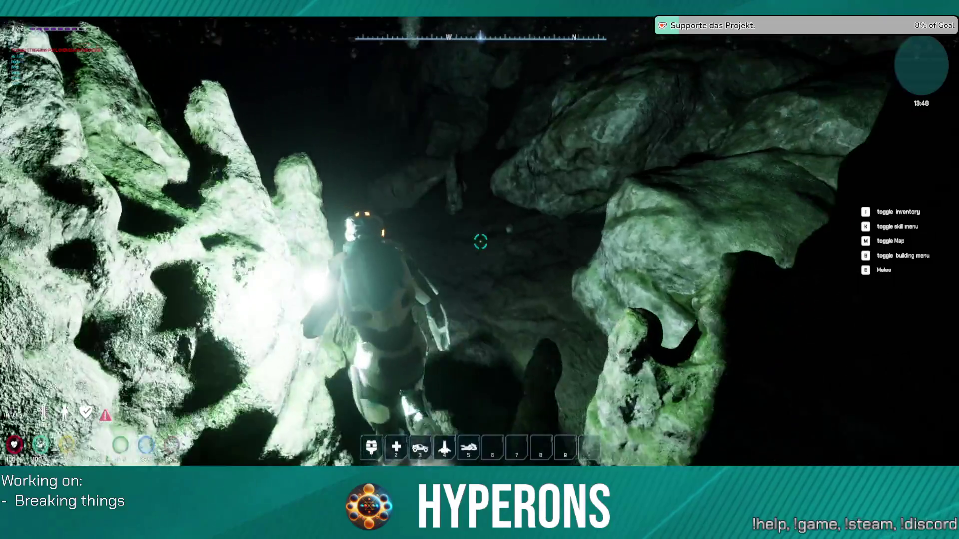
{"action": "key", "text": "w"}
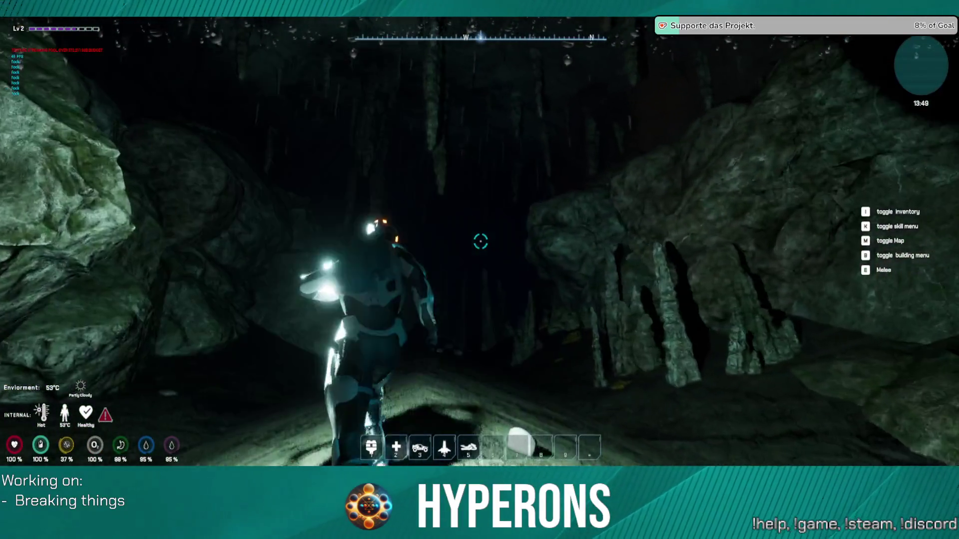
Walk on past the stalagmites and large rocks deeper along the cave floor.
{"action": "key", "text": "w"}
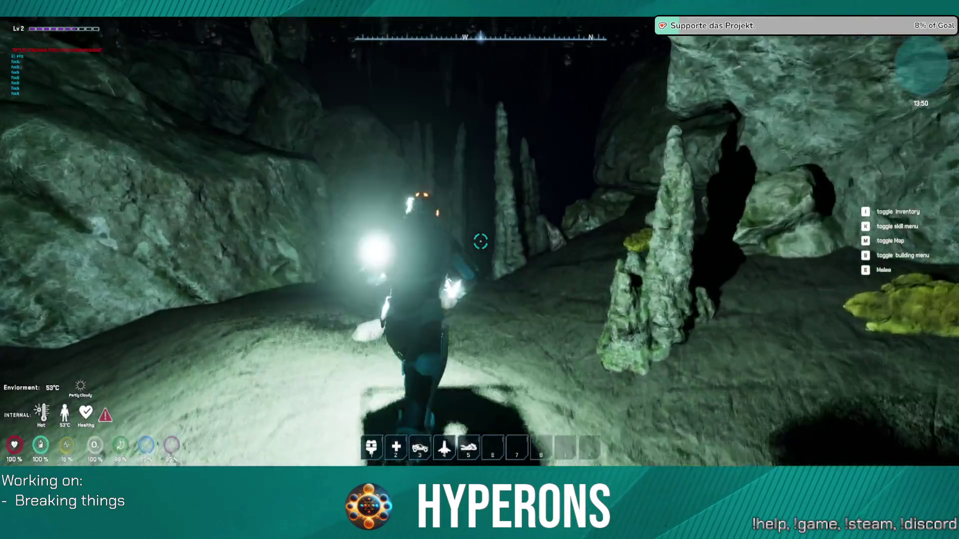
{"action": "key", "text": "w"}
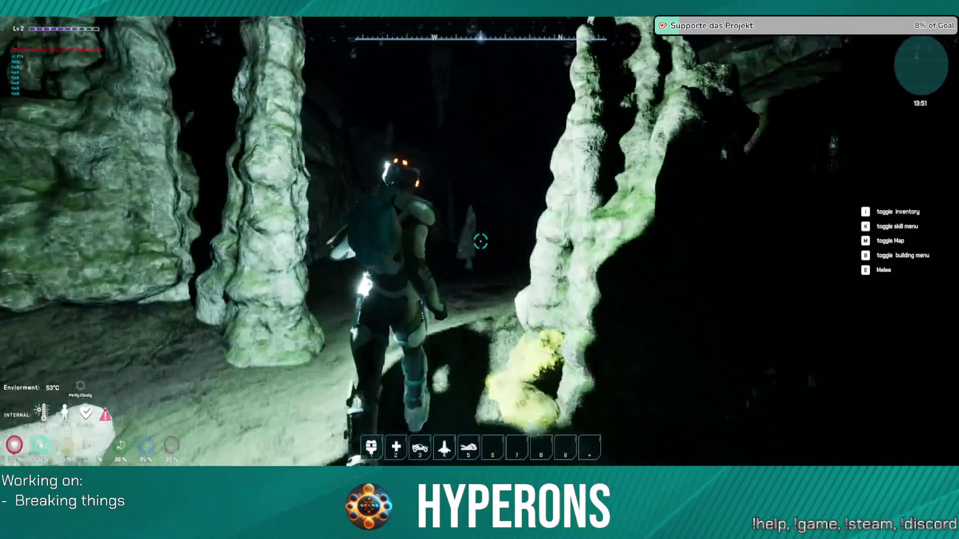
{"action": "key", "text": "w"}
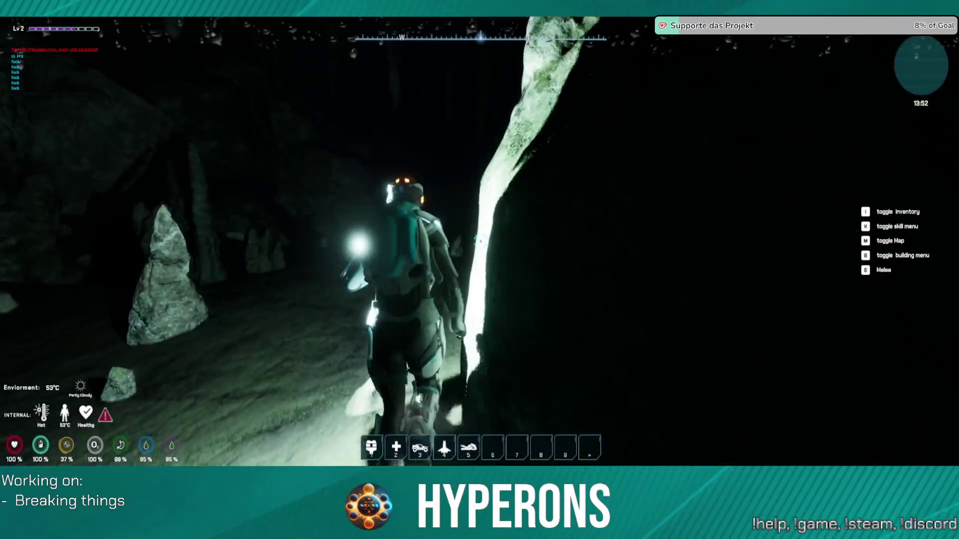
{"action": "key", "text": "w"}
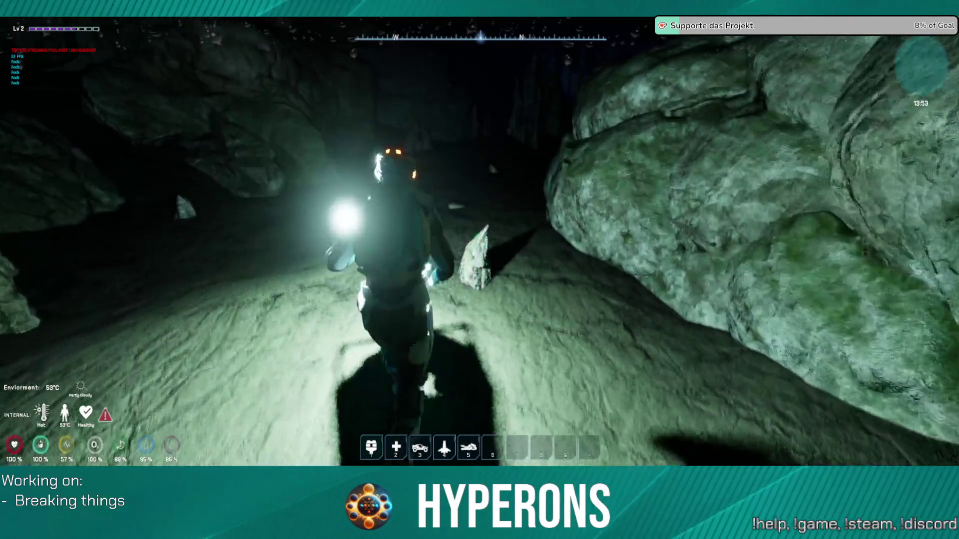
{"action": "key", "text": "w"}
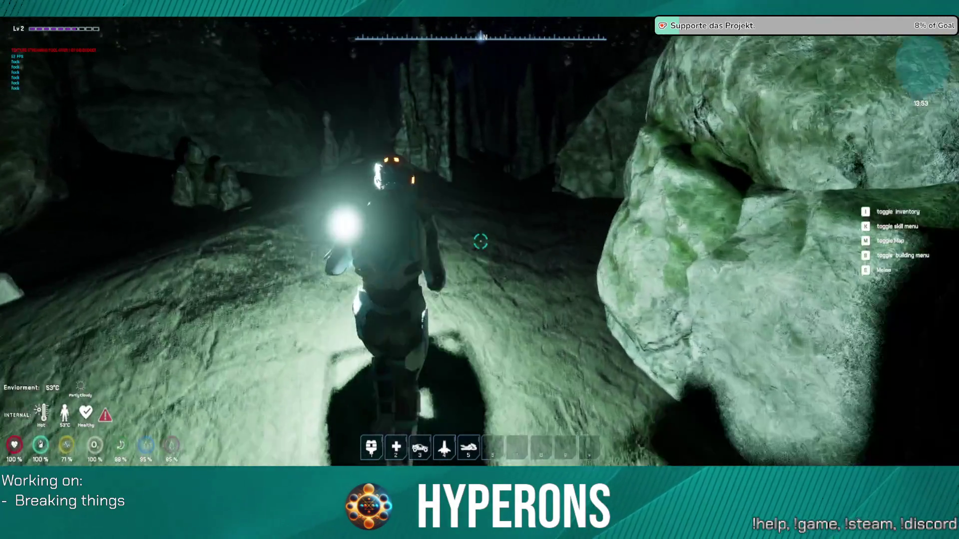
{"action": "key", "text": "w"}
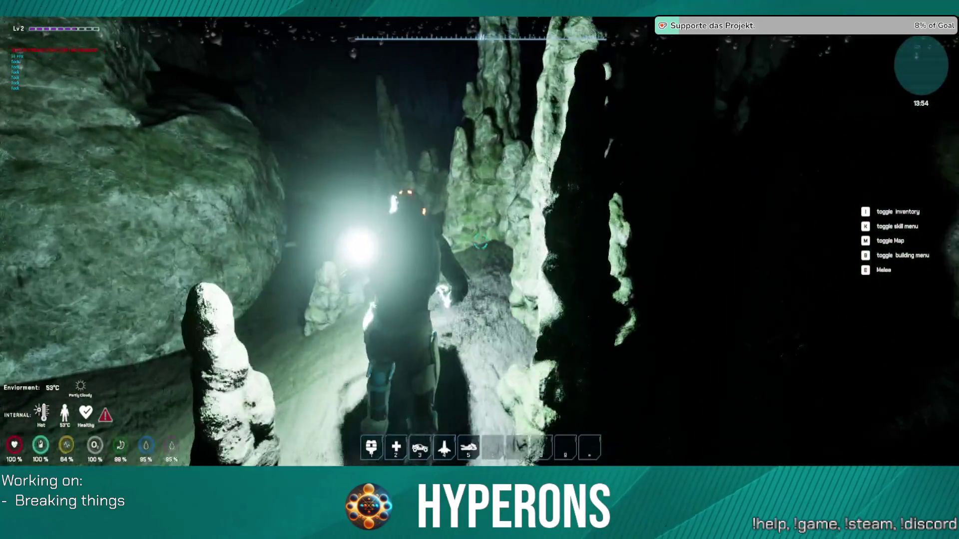
{"action": "key", "text": "w"}
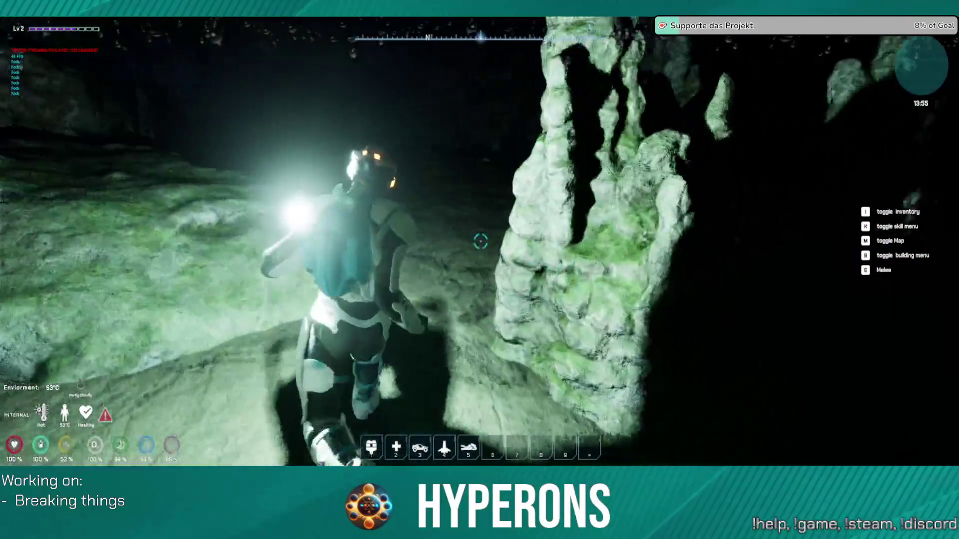
{"action": "key", "text": "w"}
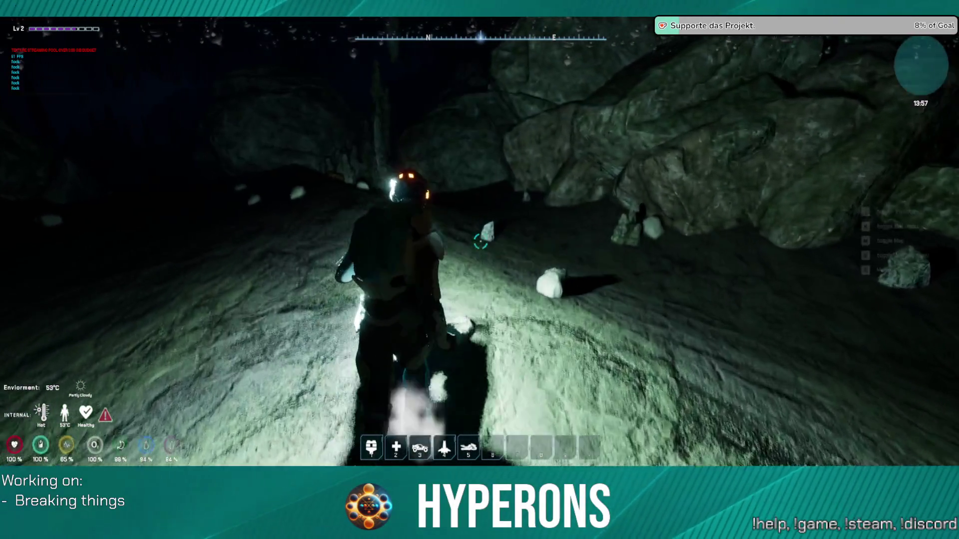
{"action": "key", "text": "w"}
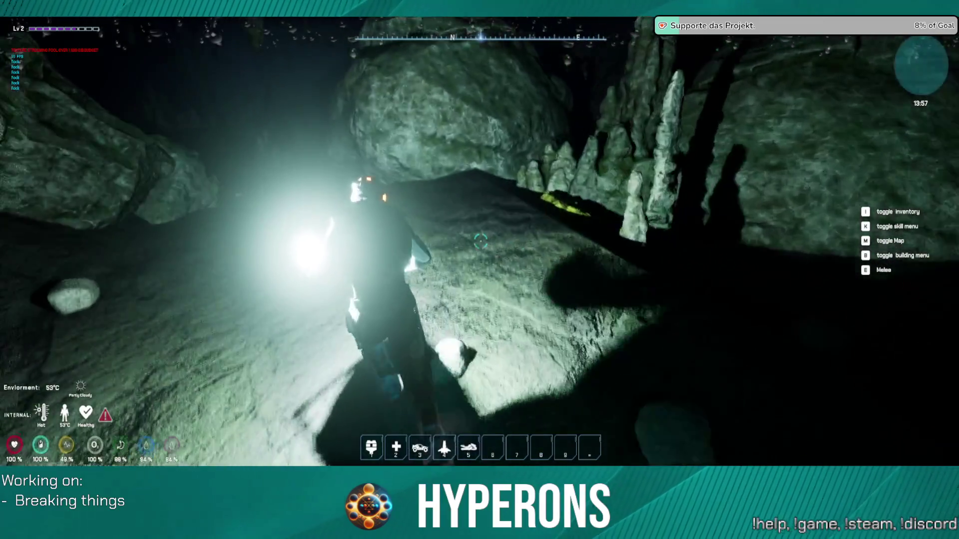
{"action": "key", "text": "w"}
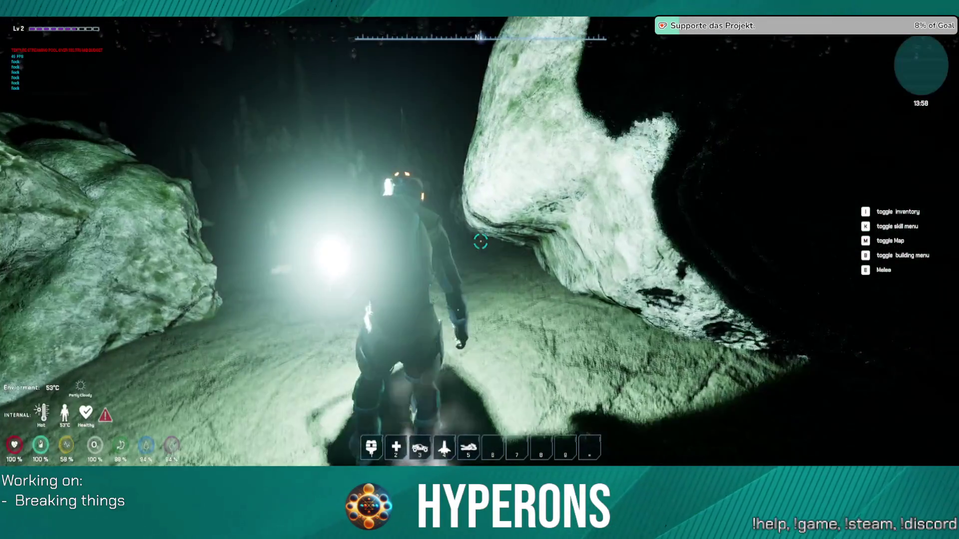
{"action": "key", "text": "w"}
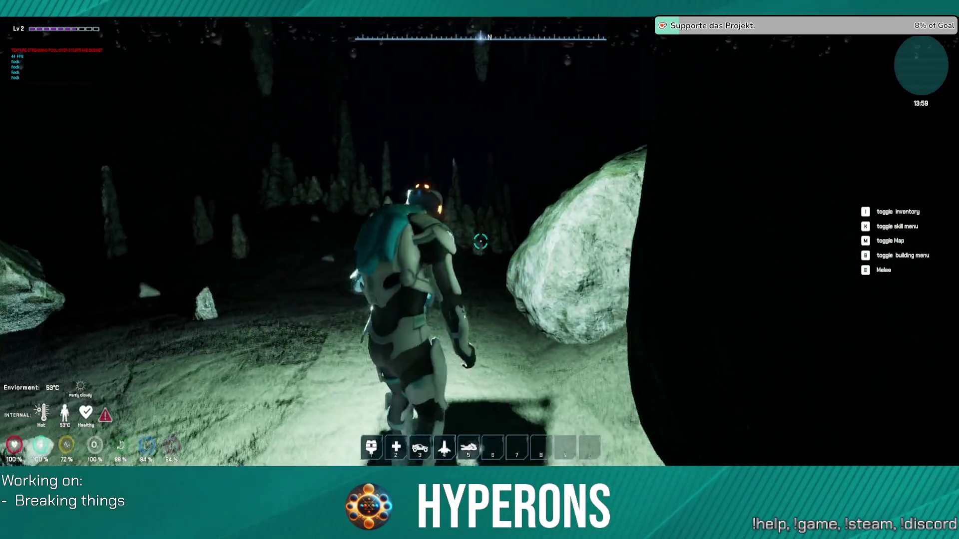
Continue past the boulders and turn toward the yellow ore patch among mossy rocks.
{"action": "key", "text": "w"}
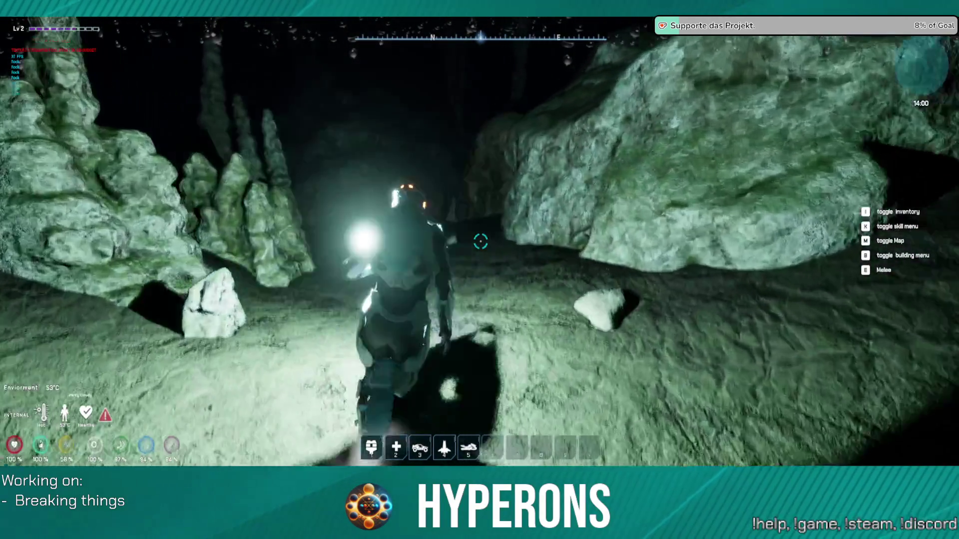
{"action": "key", "text": "w"}
{"action": "key", "text": "super"}
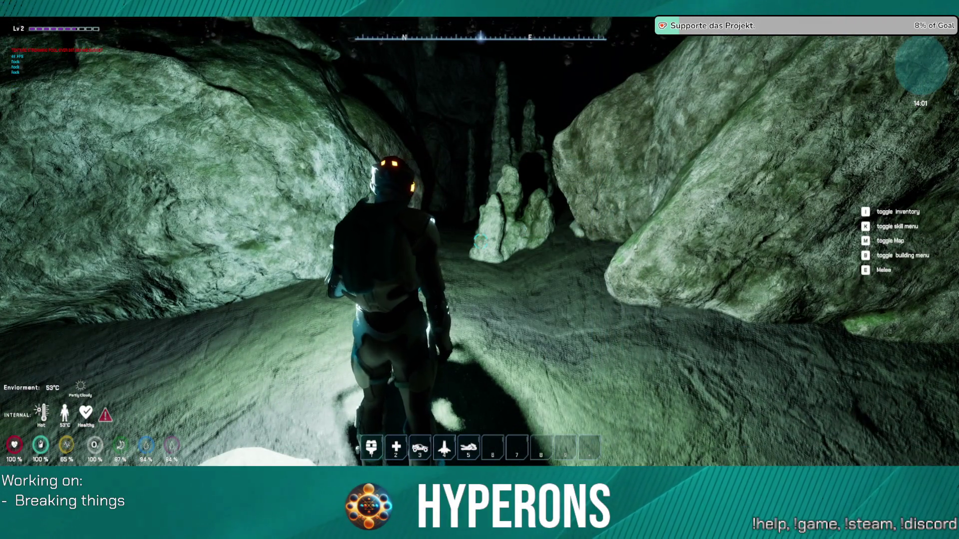
{"action": "key", "text": "w"}
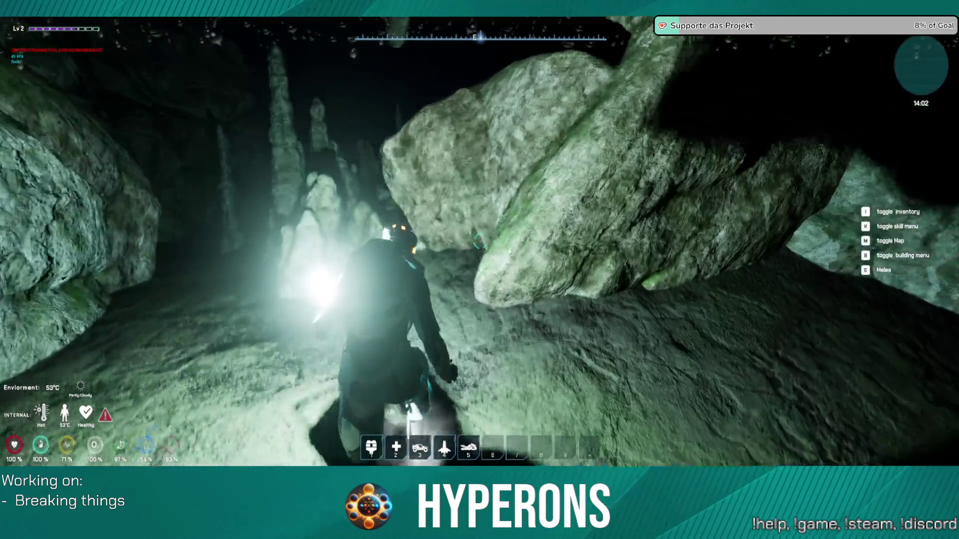
{"action": "key", "text": "w"}
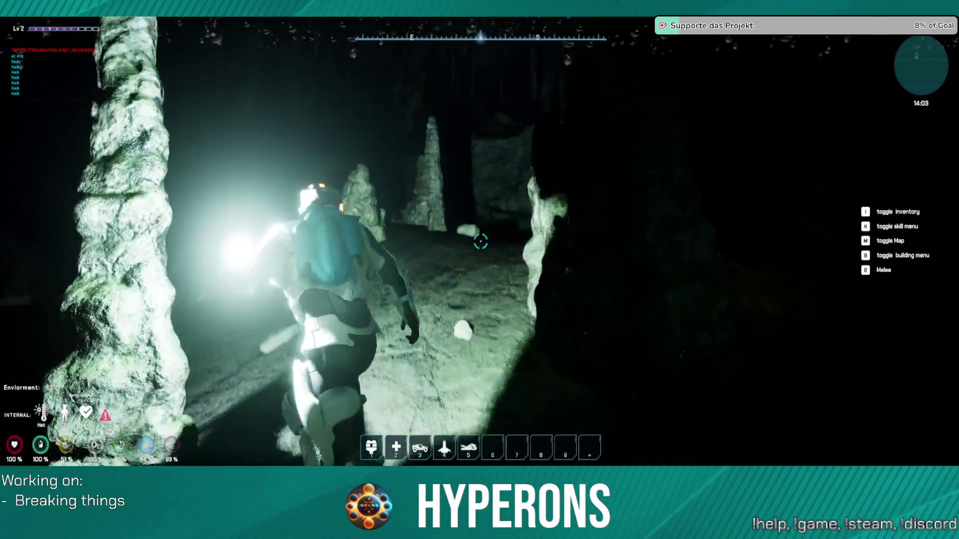
{"action": "key", "text": "w"}
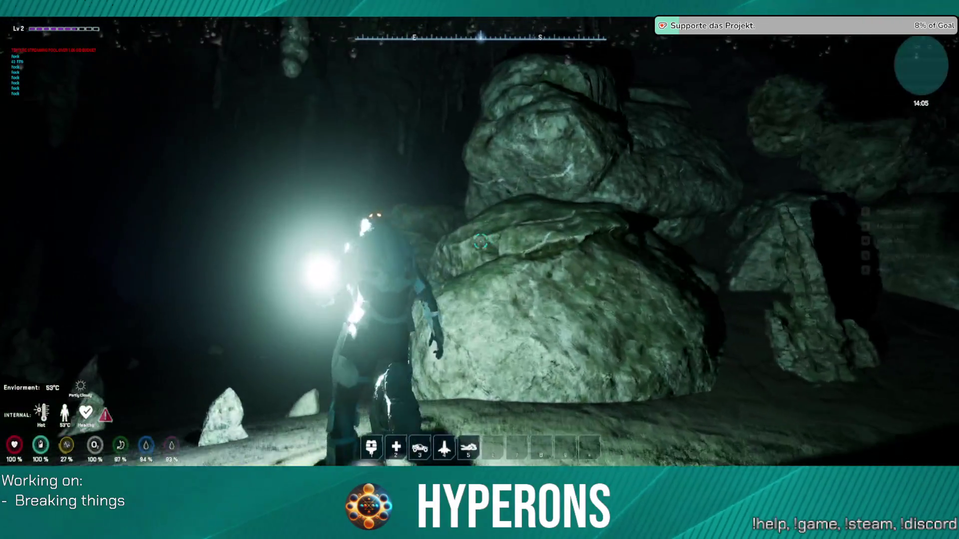
{"action": "key", "text": "w"}
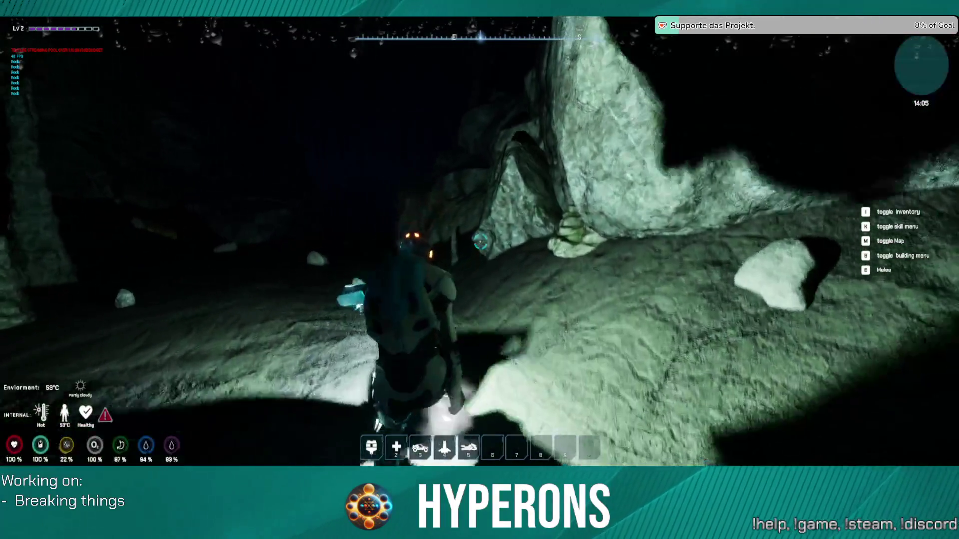
{"action": "key", "text": "w"}
{"action": "key", "text": "w"}
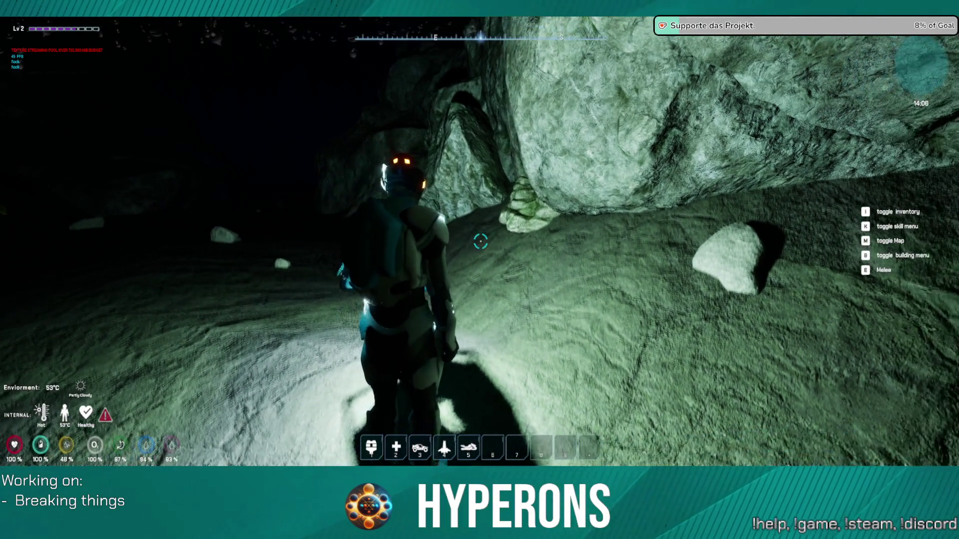
{"action": "key", "text": "w"}
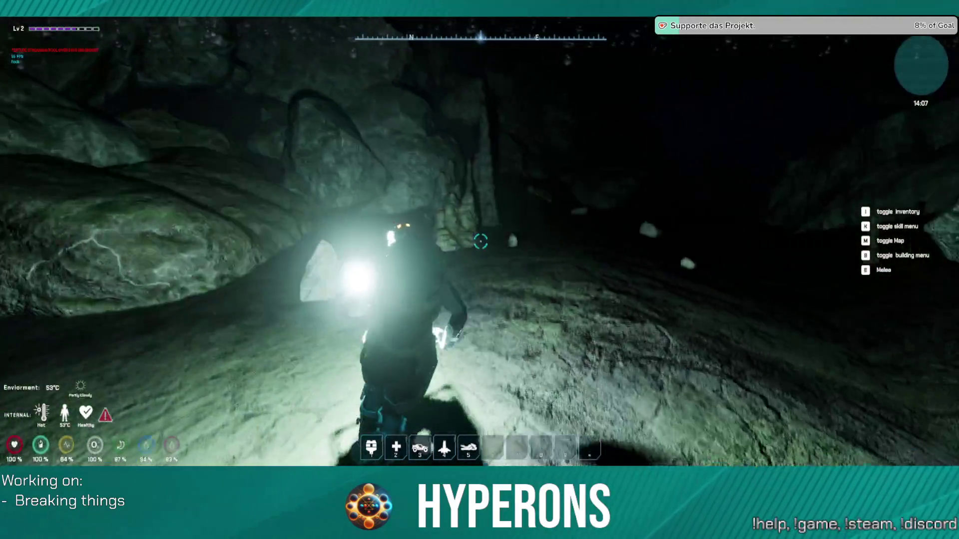
{"action": "key", "text": "w"}
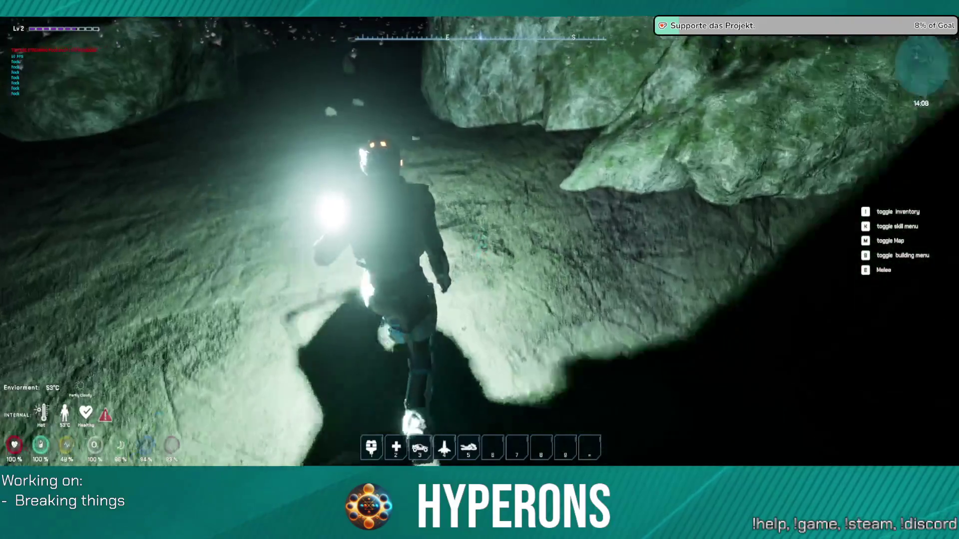
{"action": "key", "text": "w"}
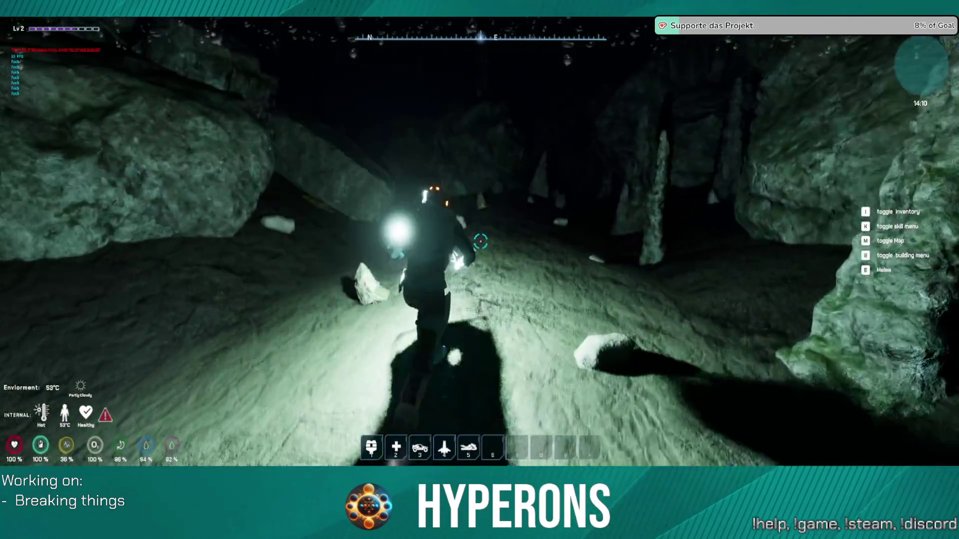
Walk between the large rocks and through the cave passage, swinging north then west.
{"action": "key", "text": "w"}
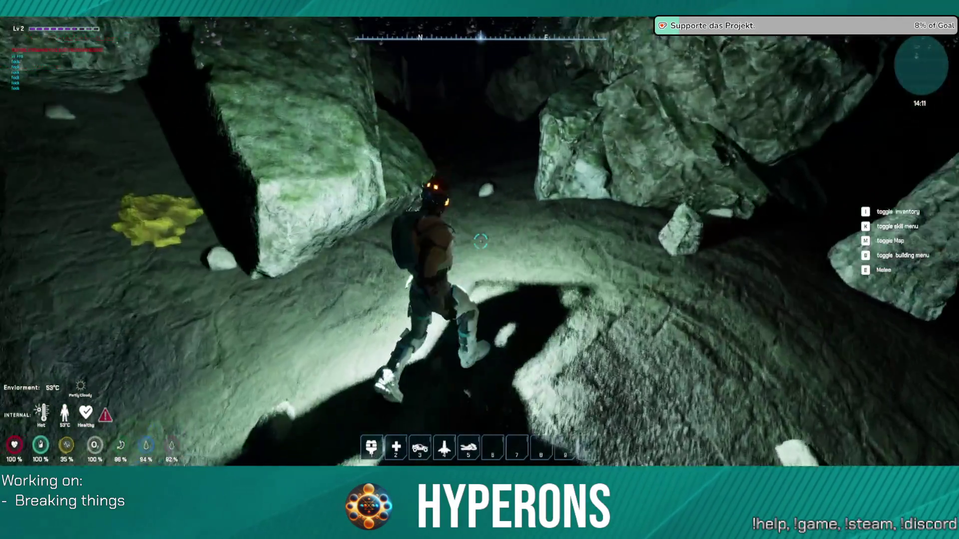
{"action": "key", "text": "w"}
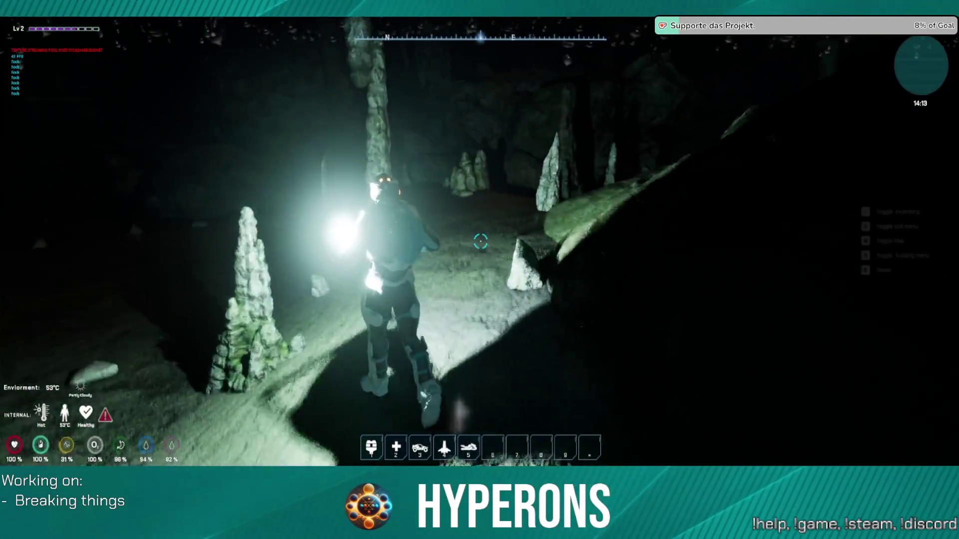
{"action": "key", "text": "w"}
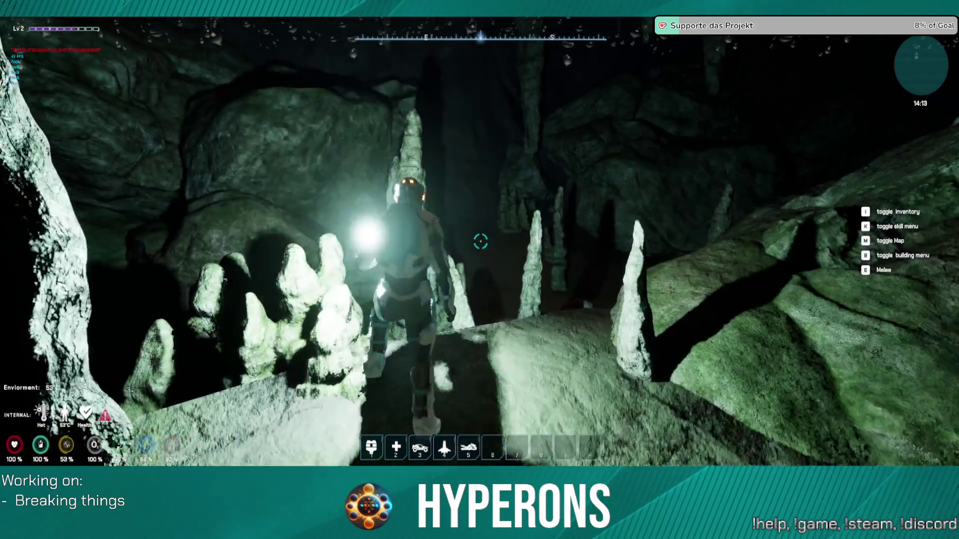
{"action": "key", "text": "w"}
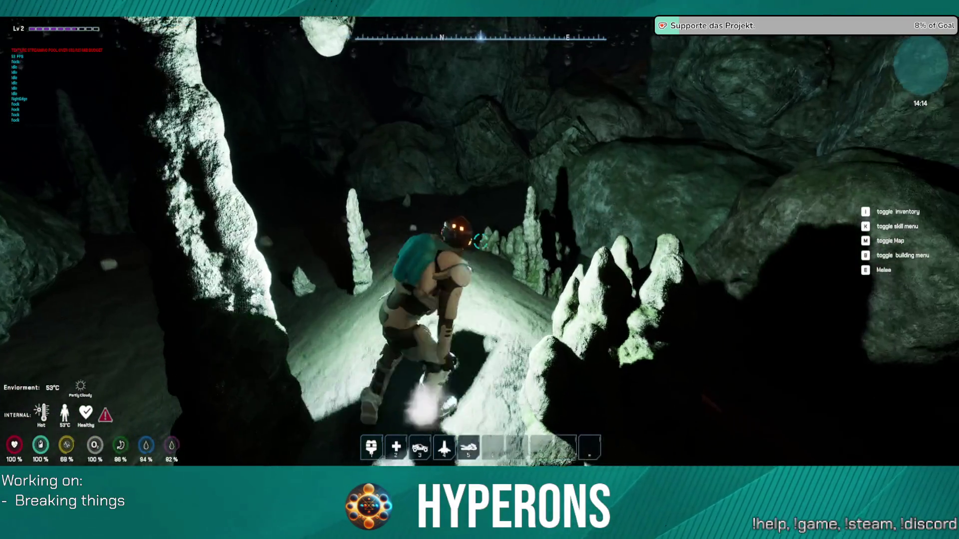
{"action": "key", "text": "w"}
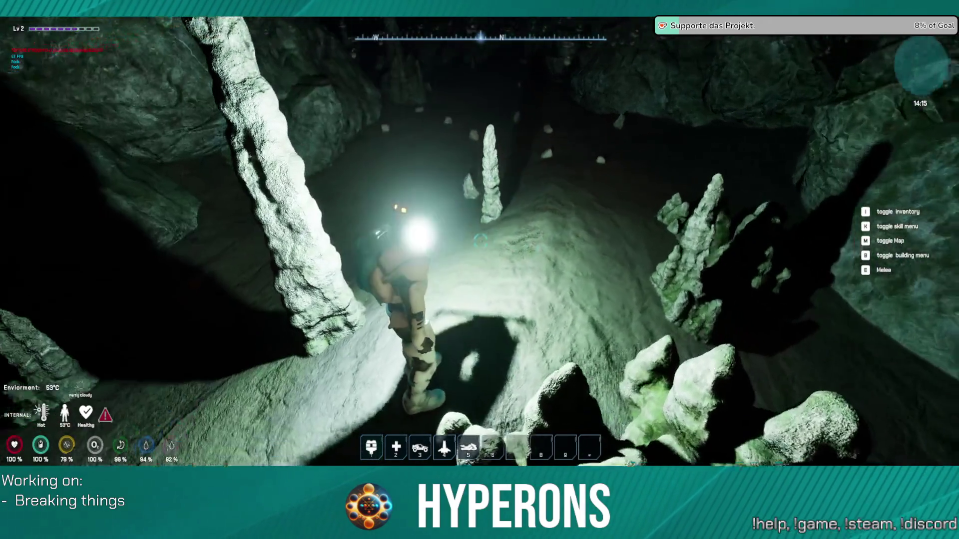
{"action": "key", "text": "w"}
{"action": "key", "text": "w"}
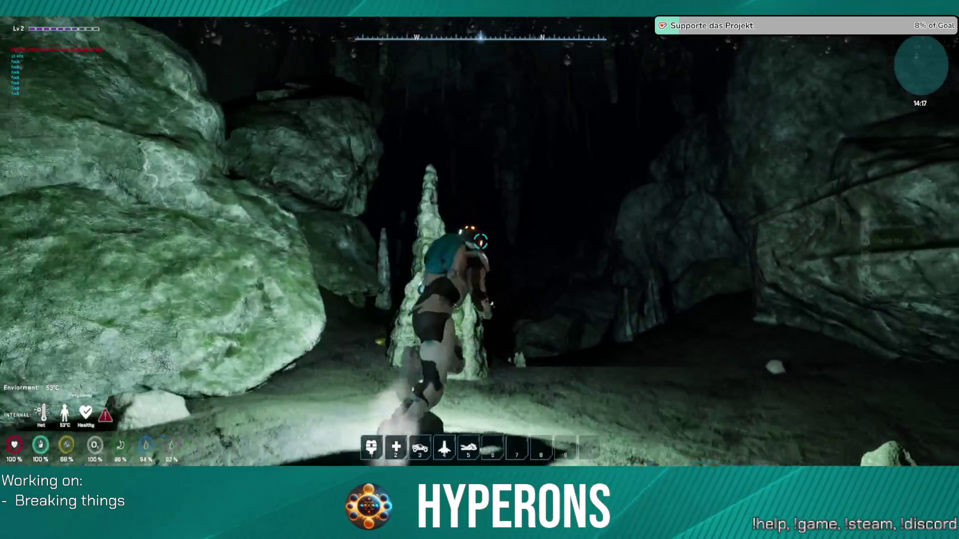
{"action": "key", "text": "w"}
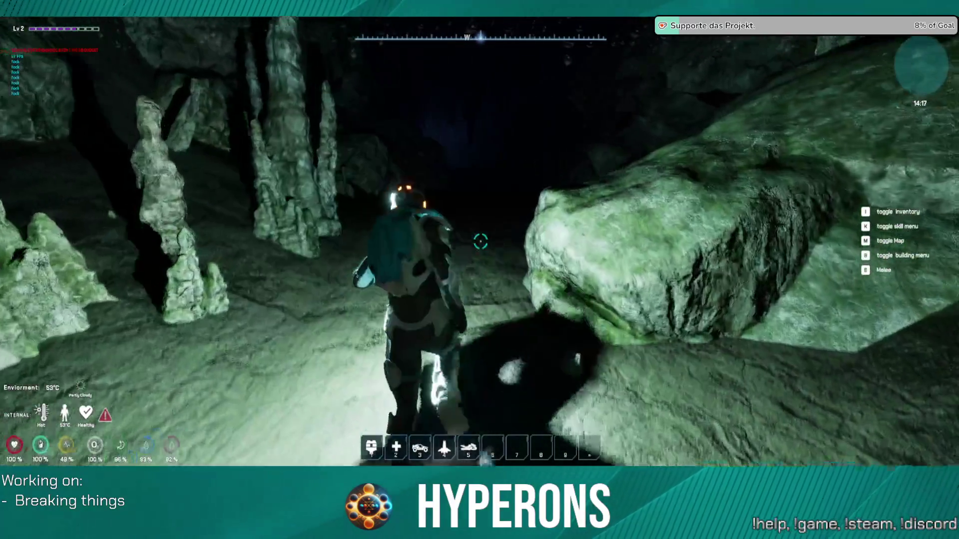
{"action": "key", "text": "w"}
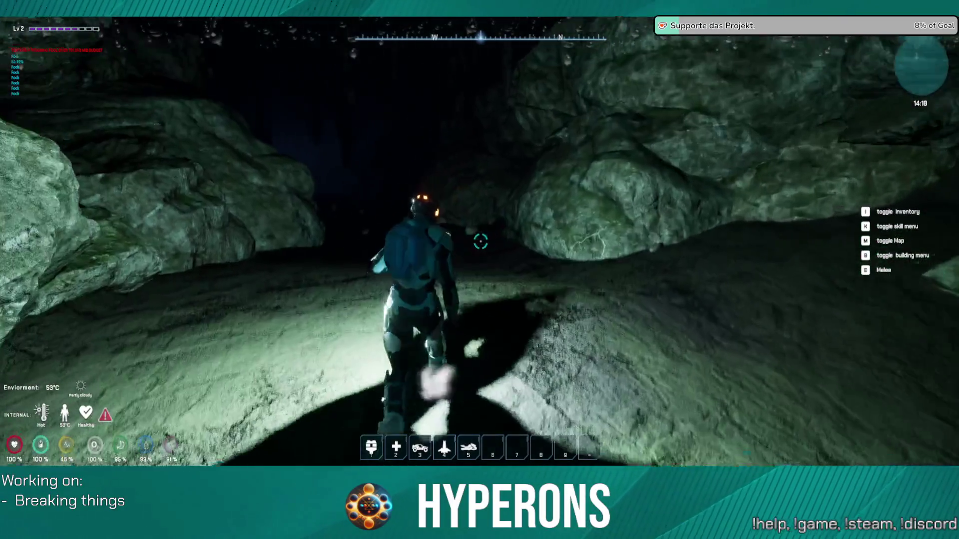
{"action": "key", "text": "w"}
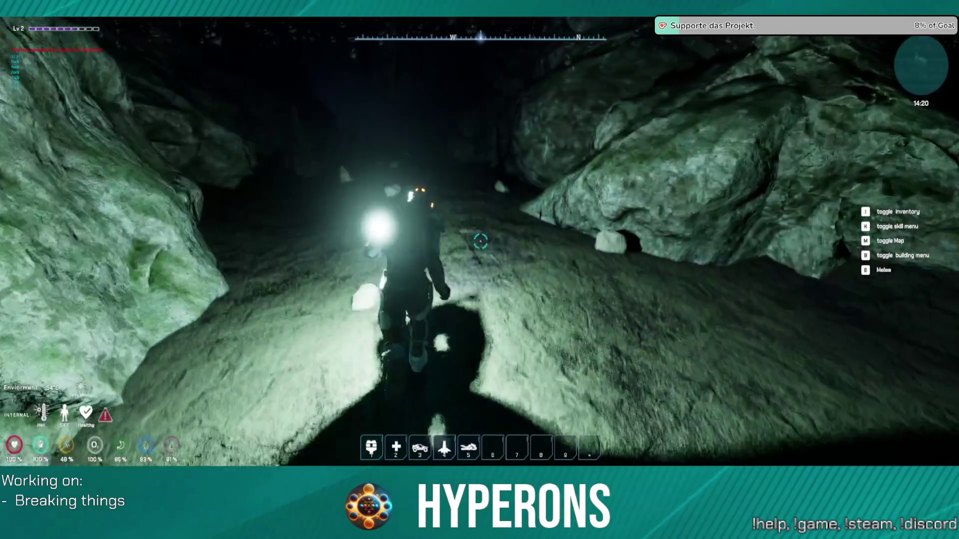
{"action": "key", "text": "w"}
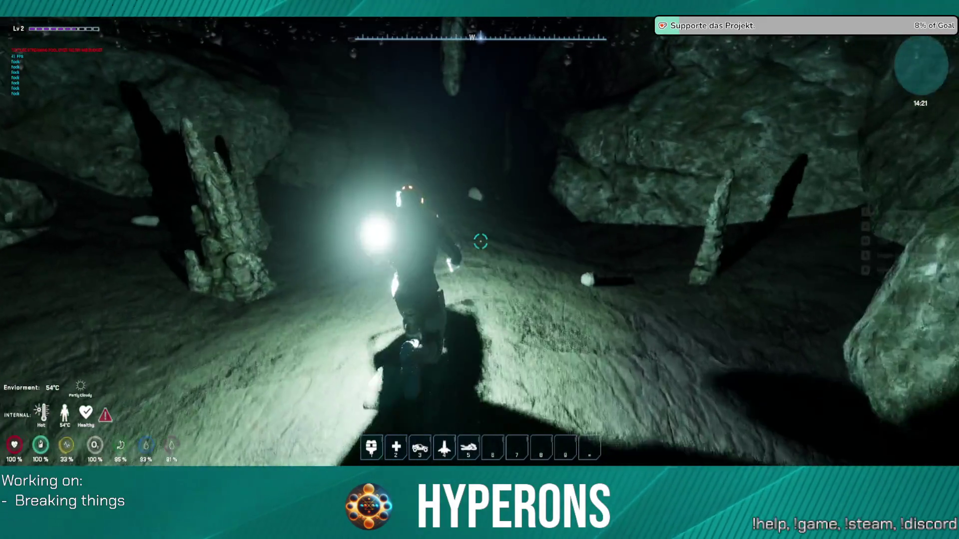
{"action": "key", "text": "w"}
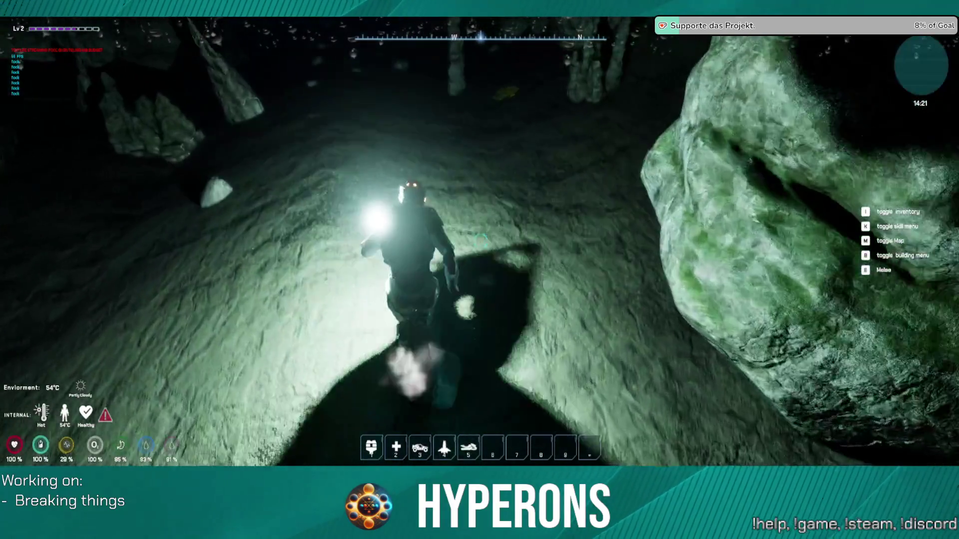
{"action": "key", "text": "w"}
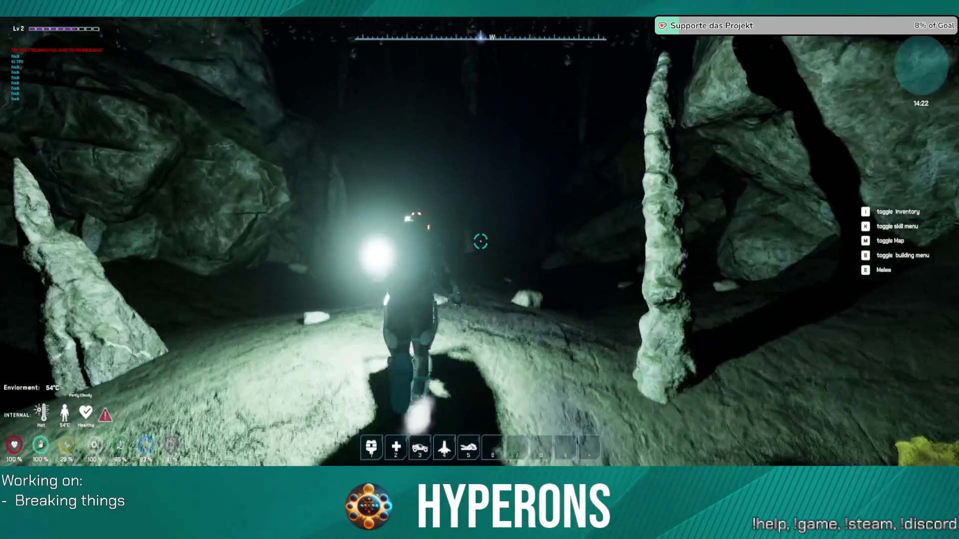
Turn around and head for the yellow ore patch, passing stalagmites and the large boulder.
{"action": "key", "text": "s"}
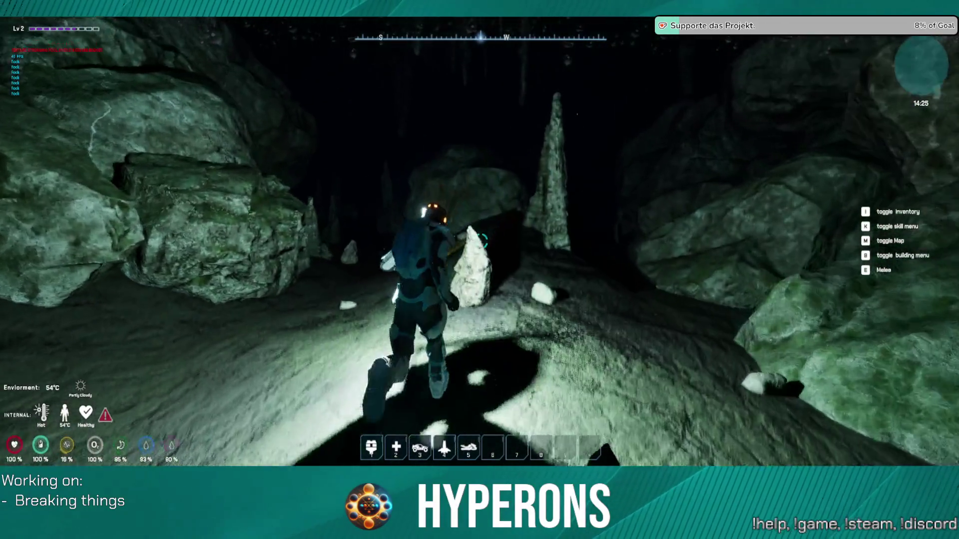
{"action": "key", "text": "w"}
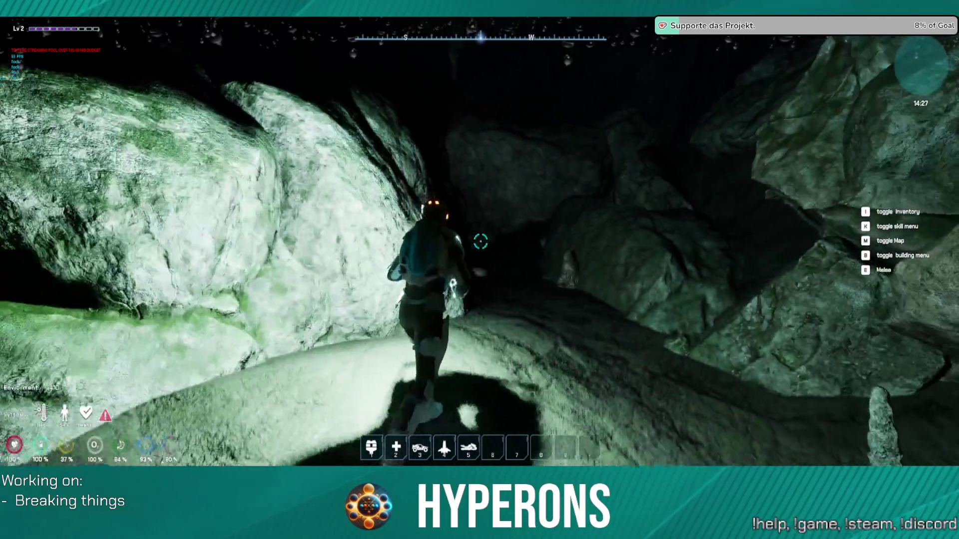
{"action": "key", "text": "w"}
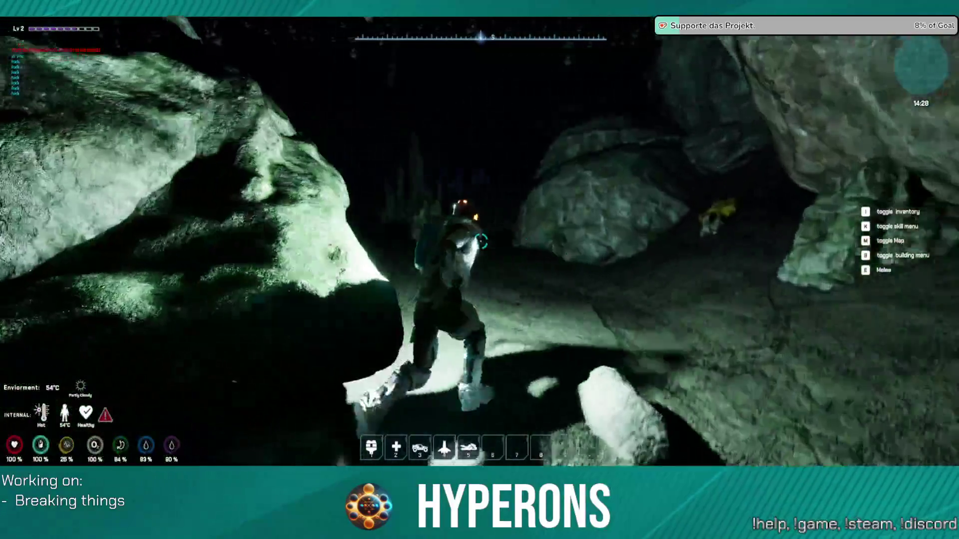
{"action": "key", "text": "w"}
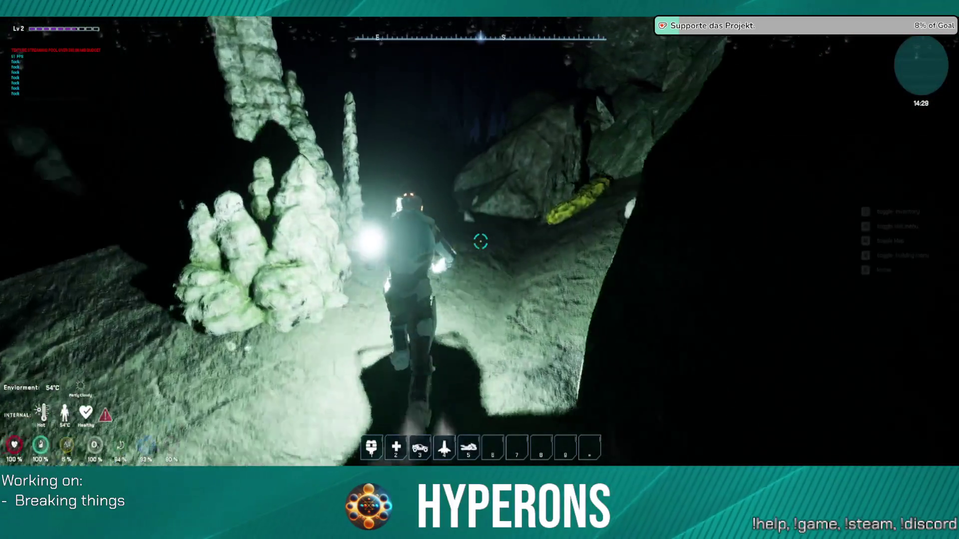
{"action": "key", "text": "w"}
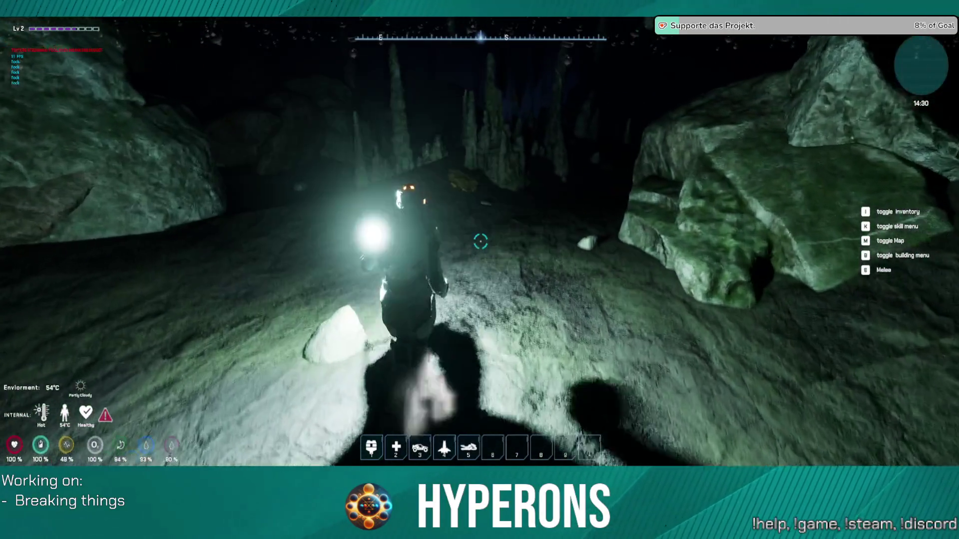
{"action": "key", "text": "w"}
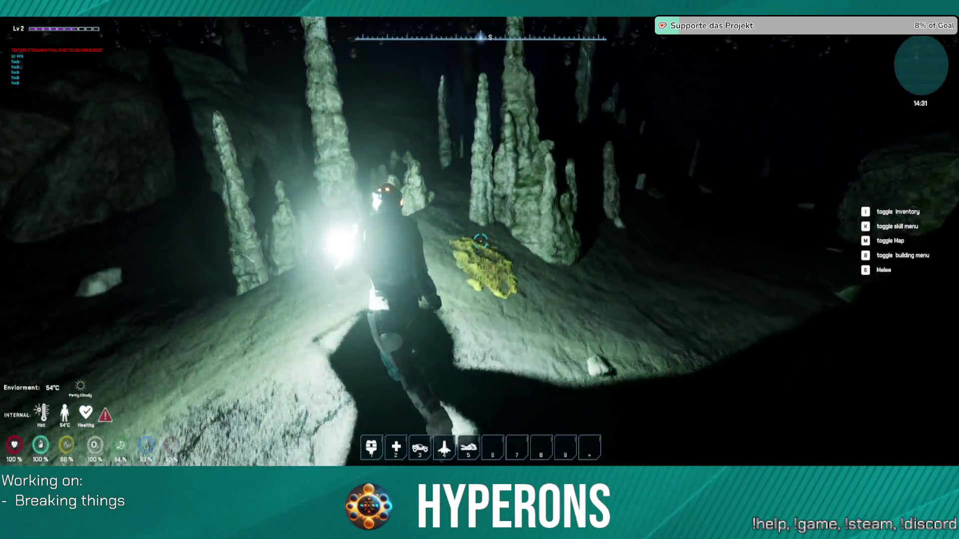
{"action": "key", "text": "w"}
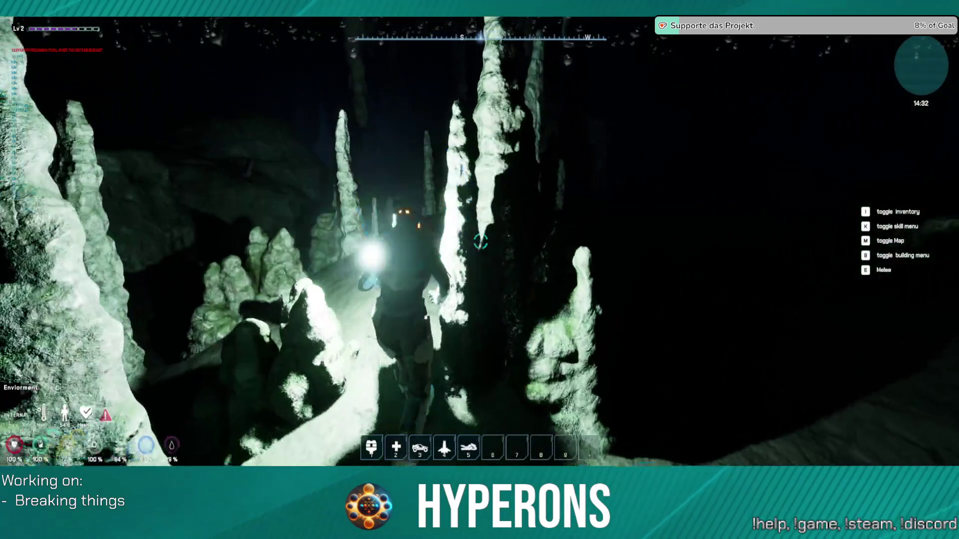
{"action": "key", "text": "w"}
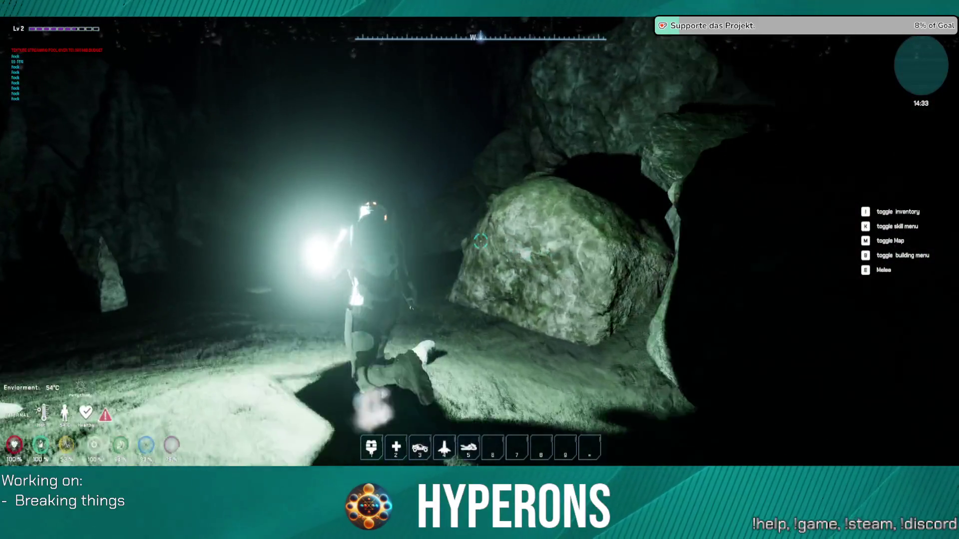
{"action": "key", "text": "w"}
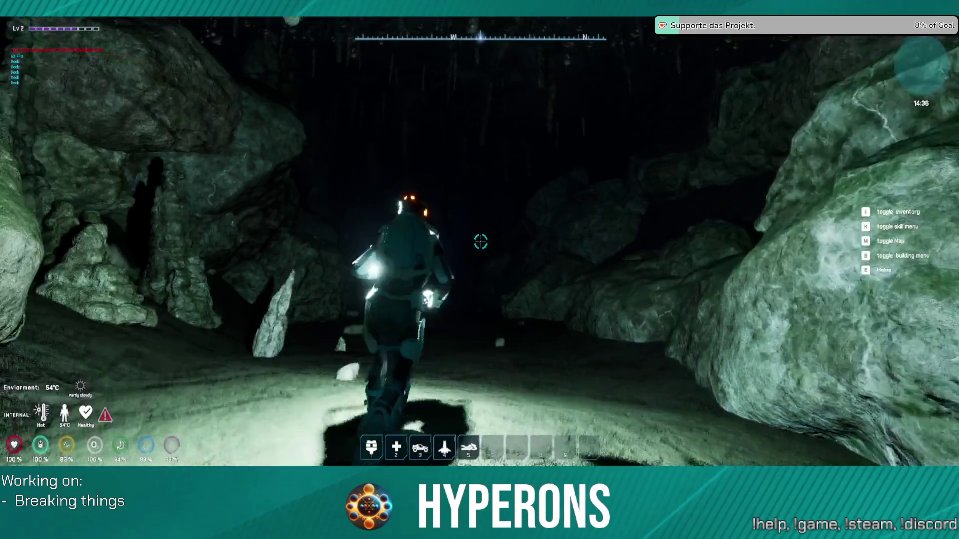
{"action": "key", "text": "w"}
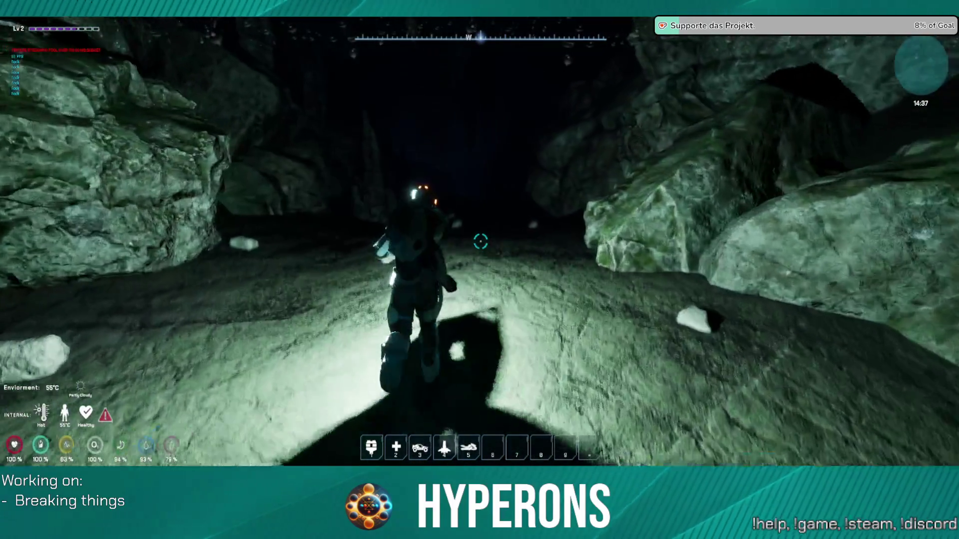
{"action": "key", "text": "w"}
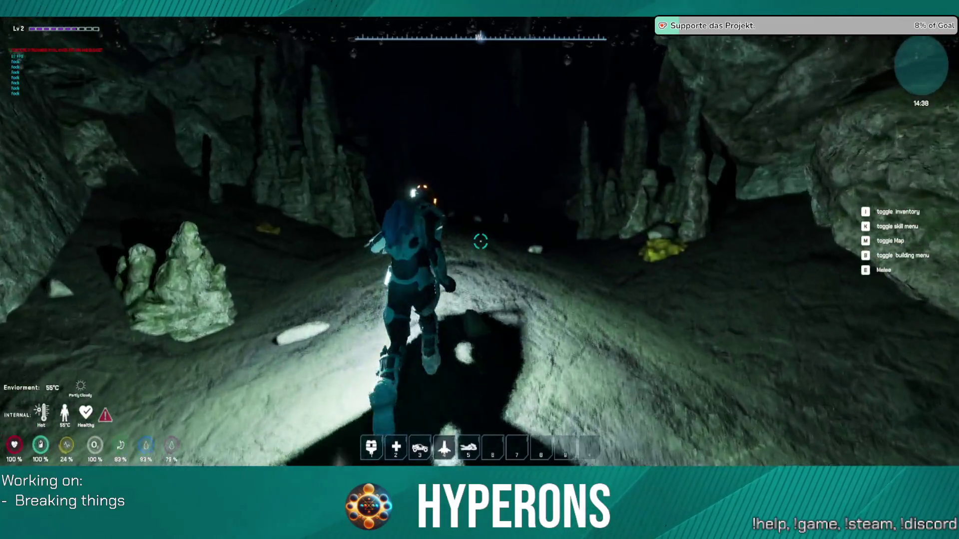
Run into the chamber with three yellow ore deposits and open the inventory.
{"action": "key", "text": "w"}
{"action": "key", "text": "w"}
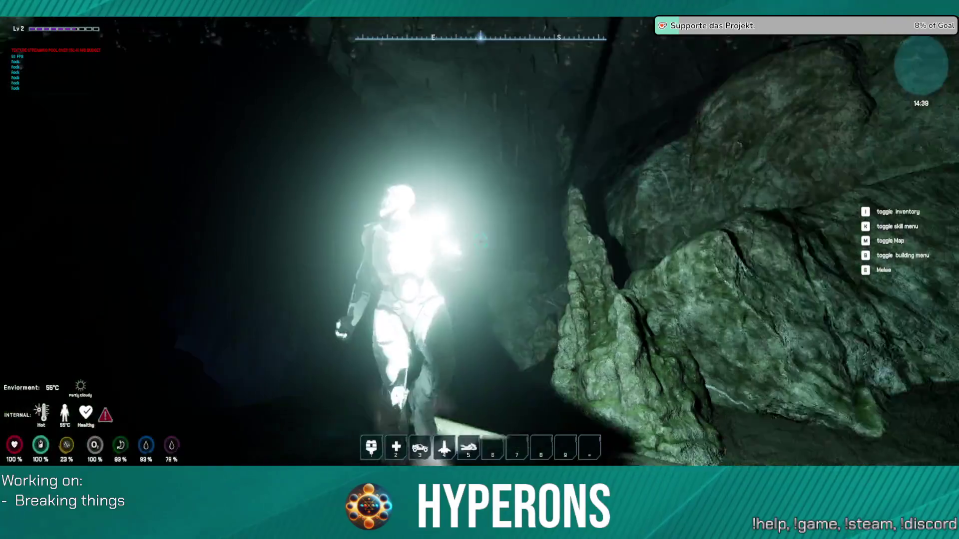
{"action": "key", "text": "w"}
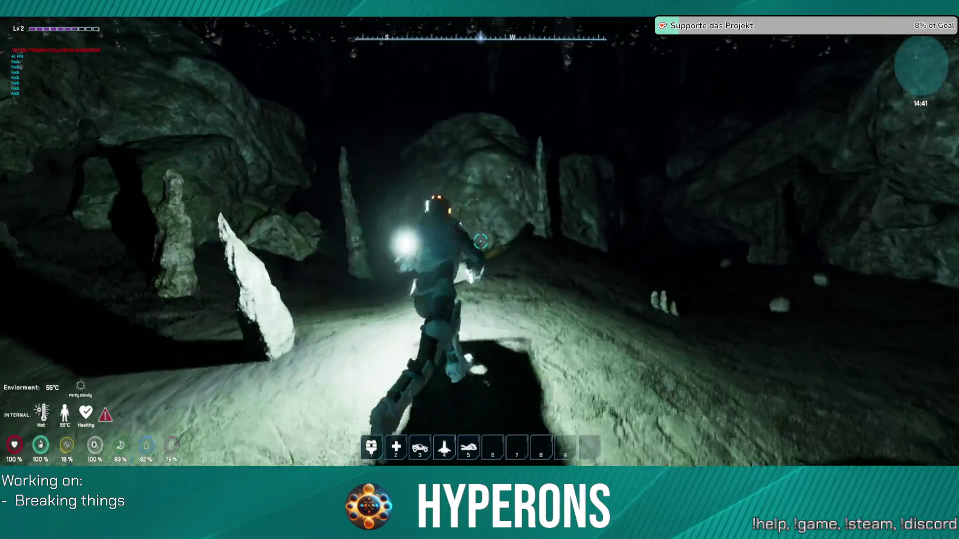
{"action": "key", "text": "w"}
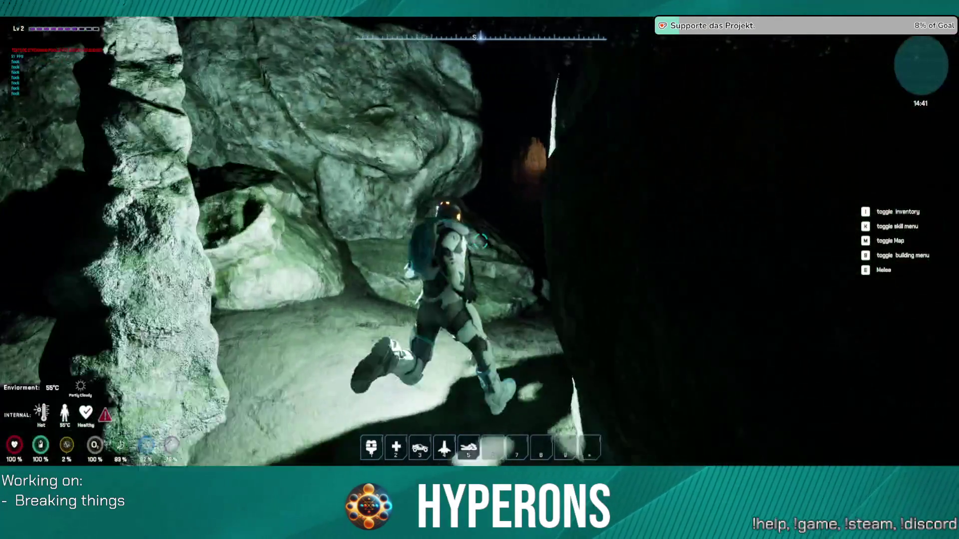
{"action": "key", "text": "w"}
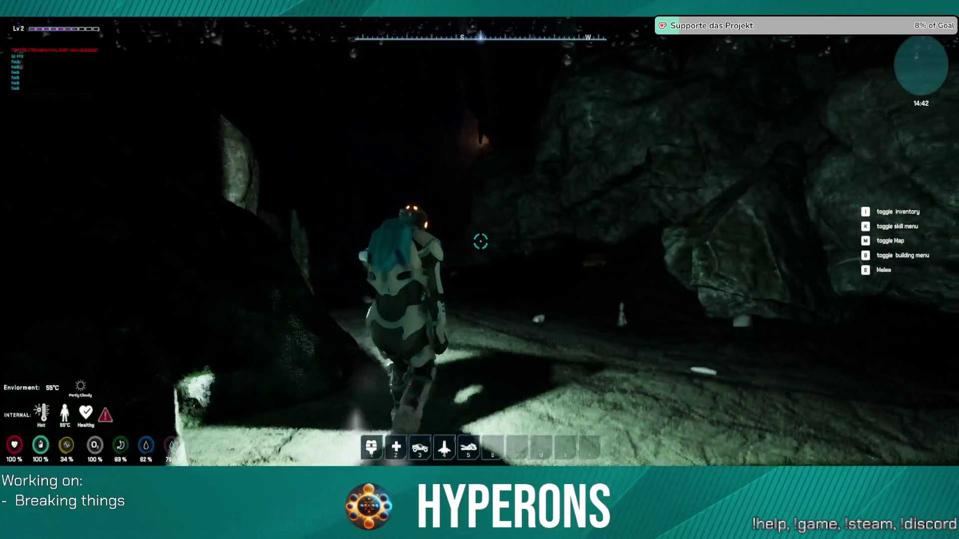
{"action": "key", "text": "w"}
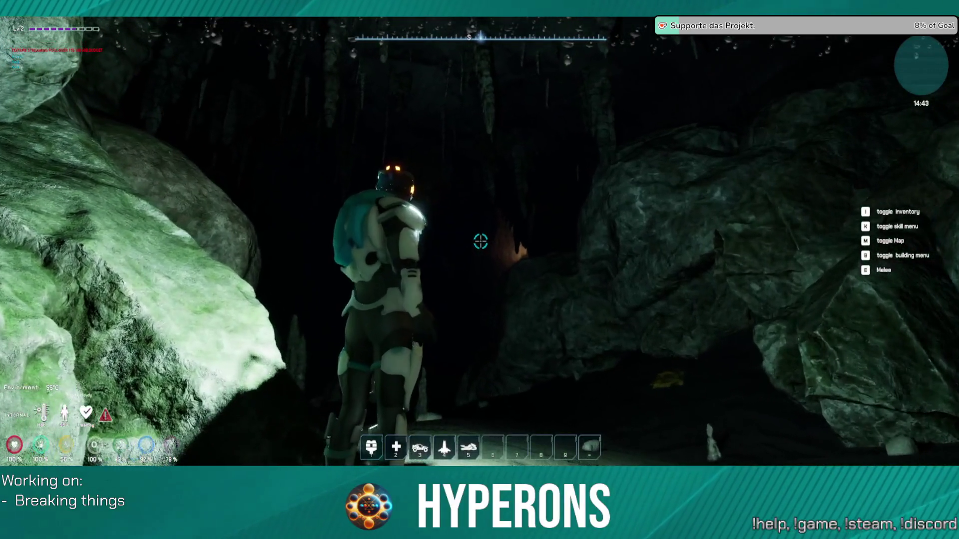
{"action": "key", "text": "s"}
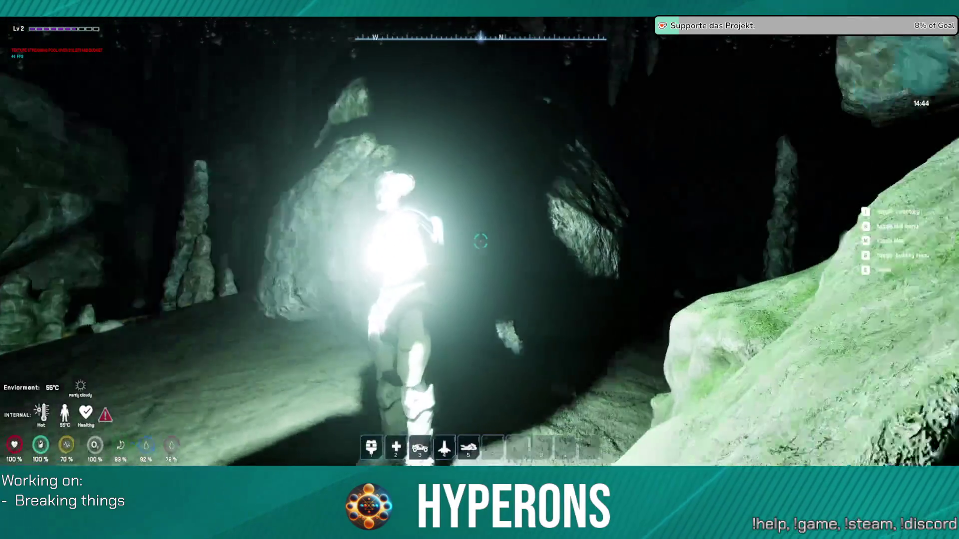
{"action": "key", "text": "w"}
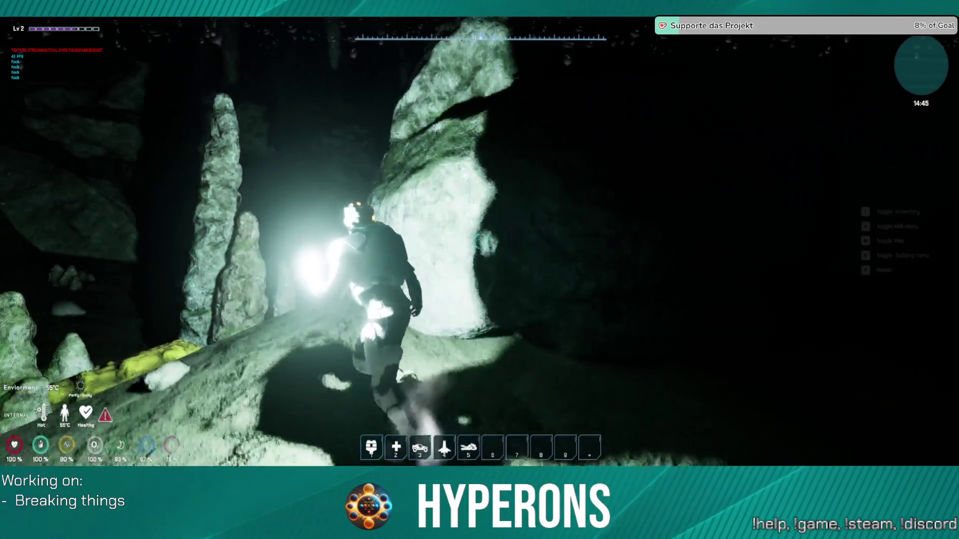
{"action": "key", "text": "w"}
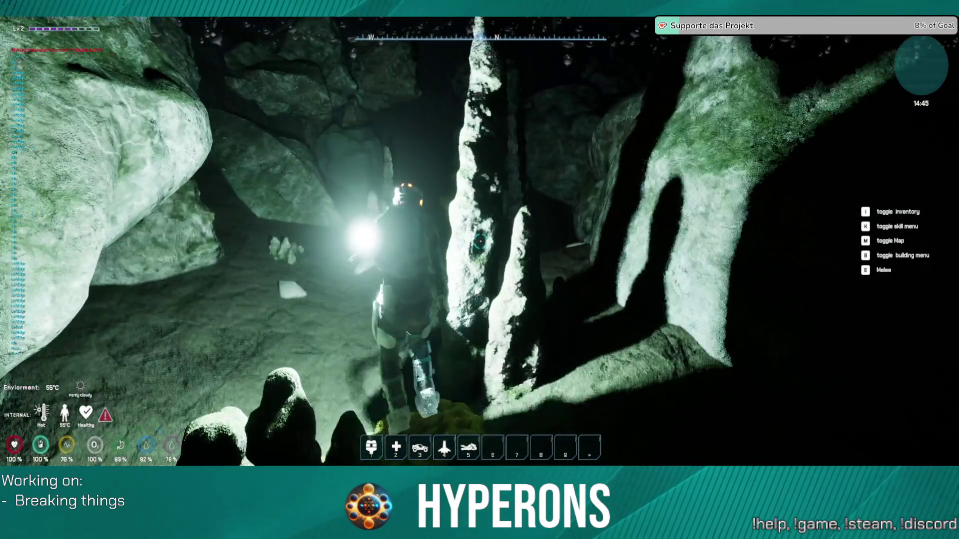
{"action": "key", "text": "w"}
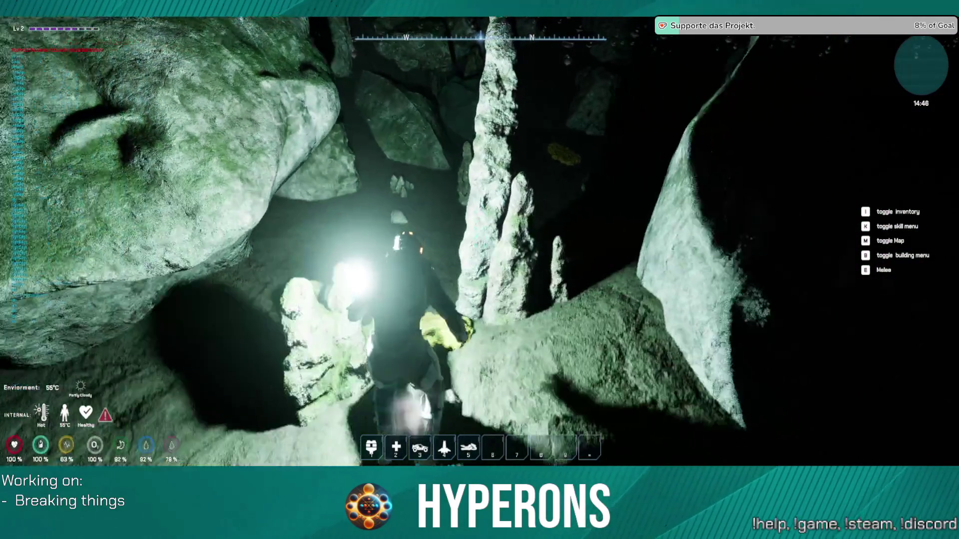
{"action": "key", "text": "w"}
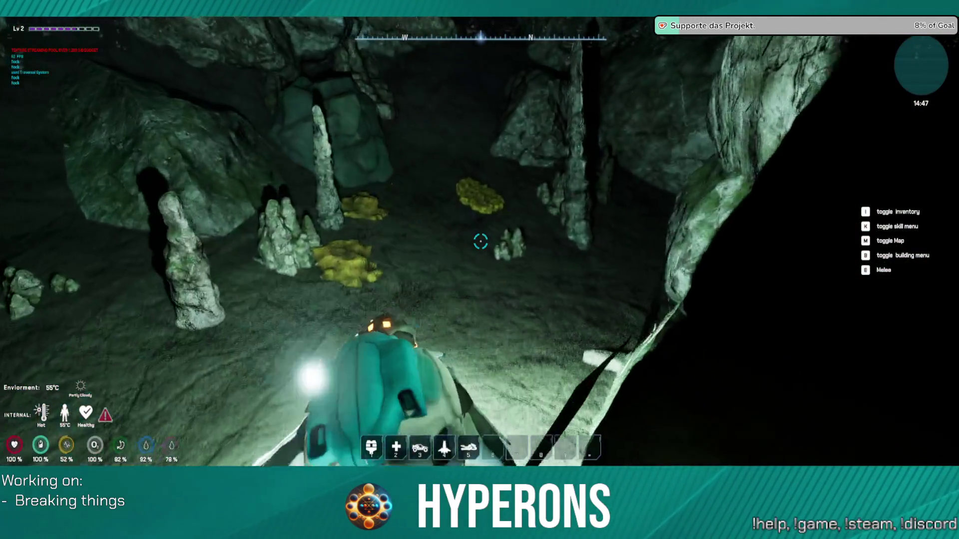
{"action": "key", "text": "i"}
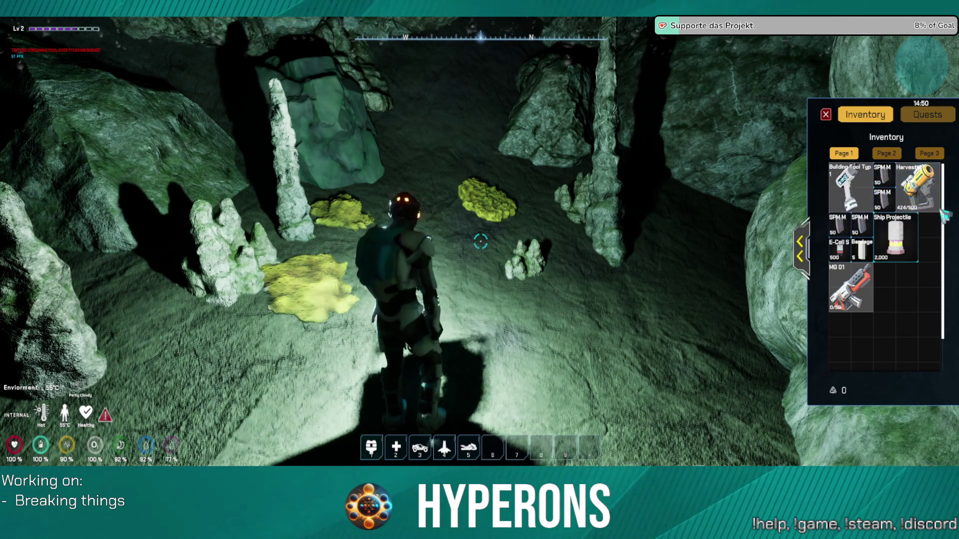
Equip the Harvester and mine the ore rock with its beam.
{"action": "left_click", "coordinate": [919, 184]}
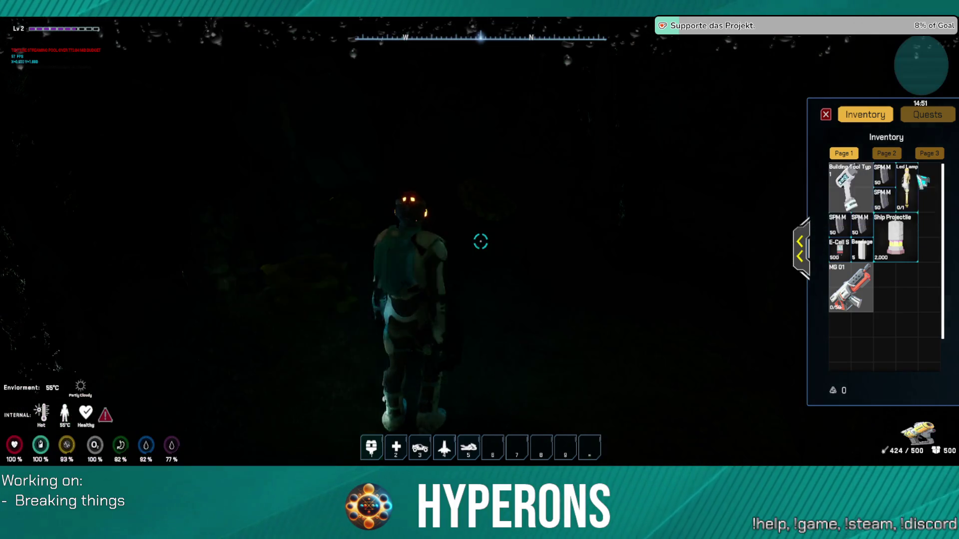
{"action": "key", "text": "i"}
{"action": "left_click_drag", "start_coordinate": [480, 242], "coordinate": [480, 242]}
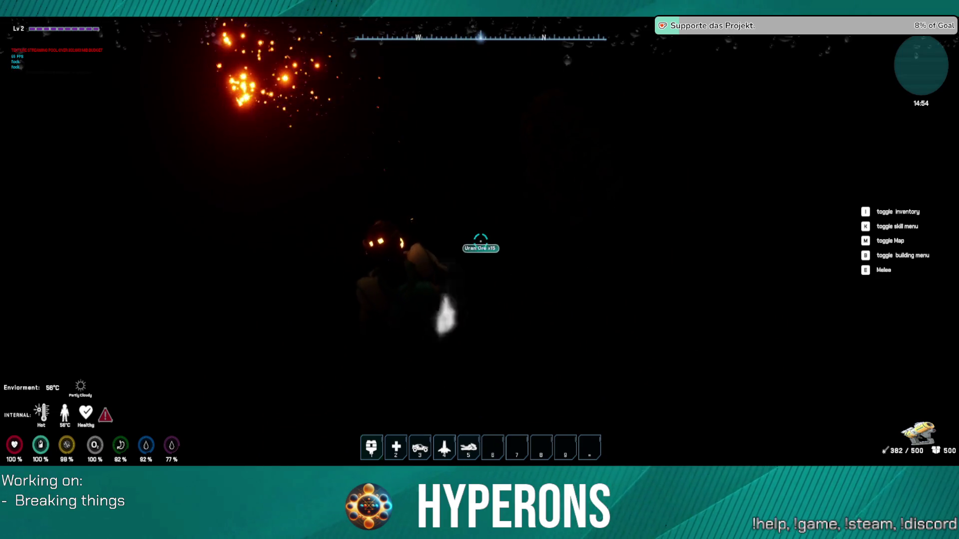
Jetpack upward through the dark cave toward the glowing white crystals.
{"action": "key", "text": "space"}
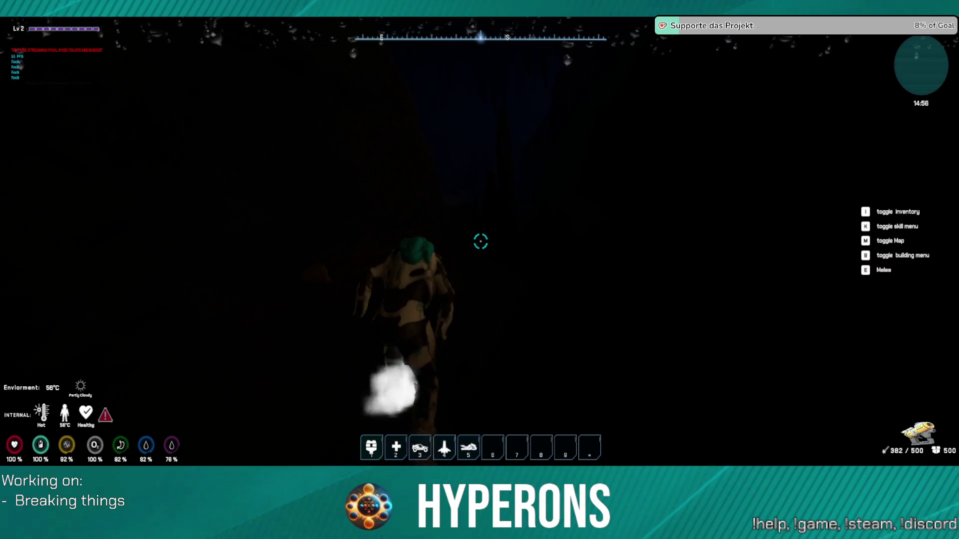
{"action": "key", "text": "space"}
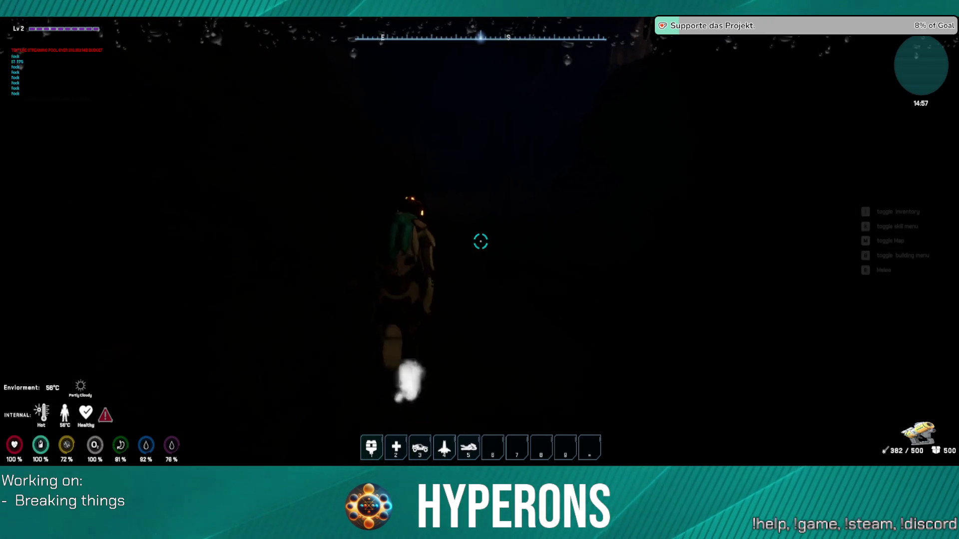
{"action": "key", "text": "space"}
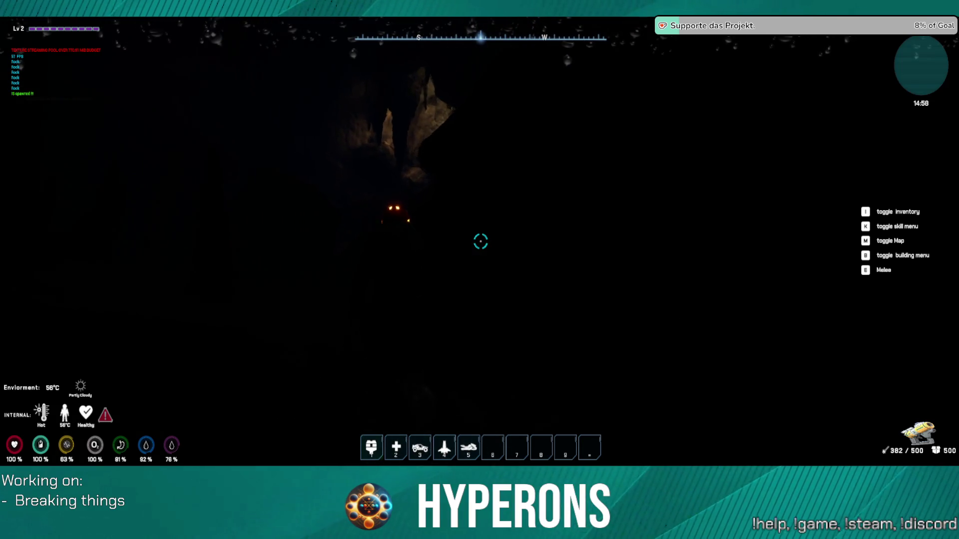
{"action": "key", "text": "space"}
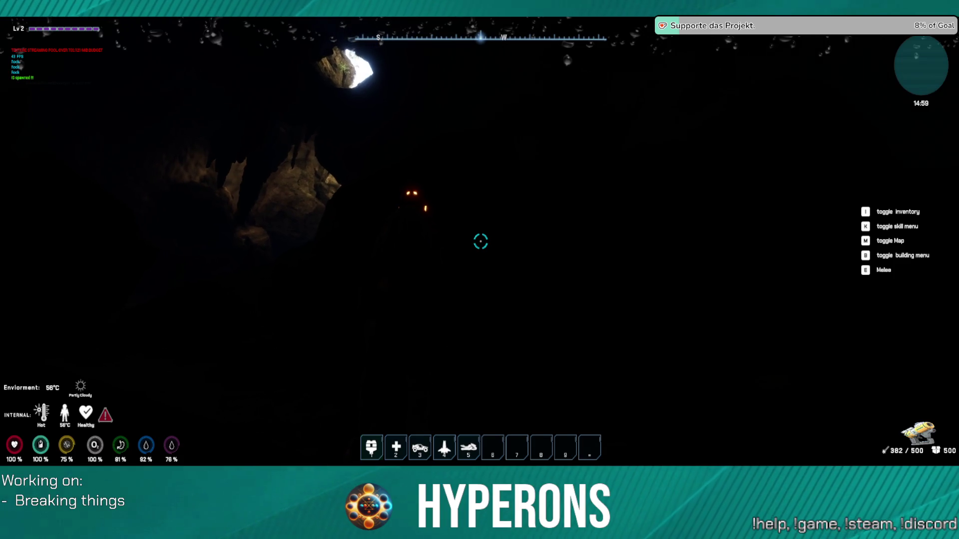
{"action": "key", "text": "space"}
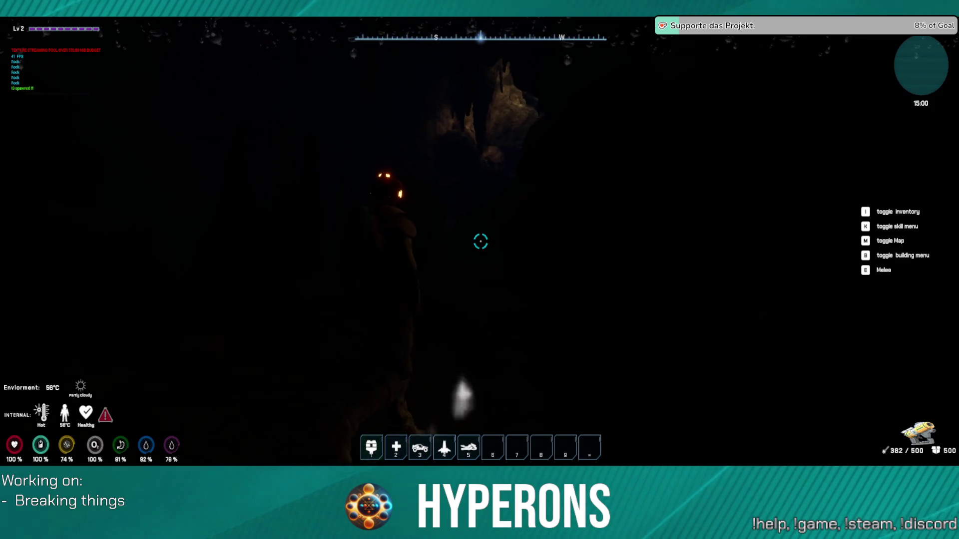
{"action": "key", "text": "space"}
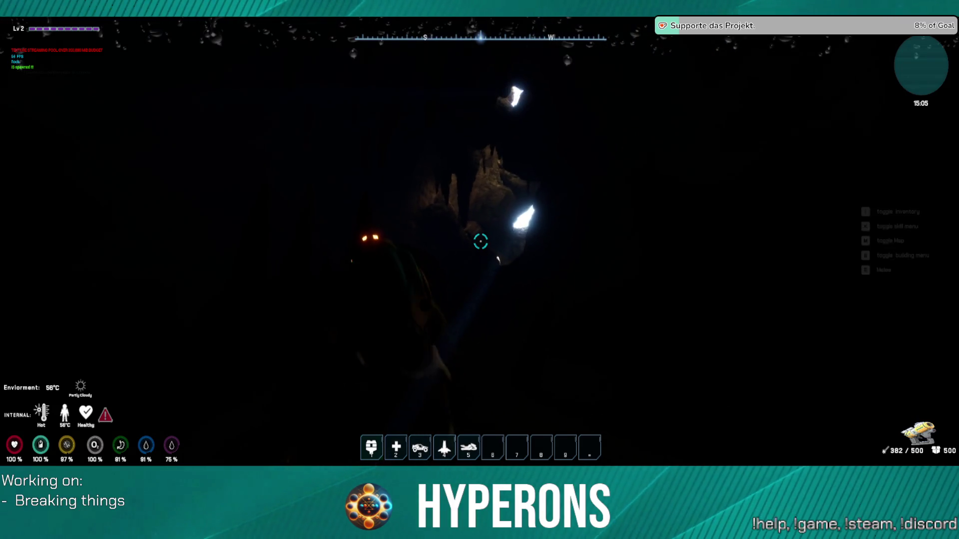
{"action": "key", "text": "space"}
{"action": "key", "text": "space"}
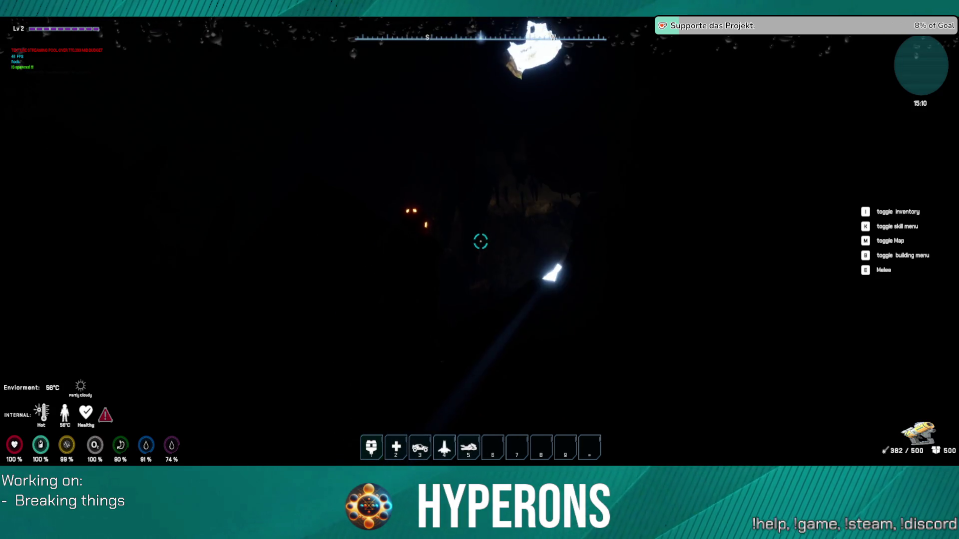
Jetpack up to the bright cave opening and use the traversal ability to climb out.
{"action": "key", "text": "space"}
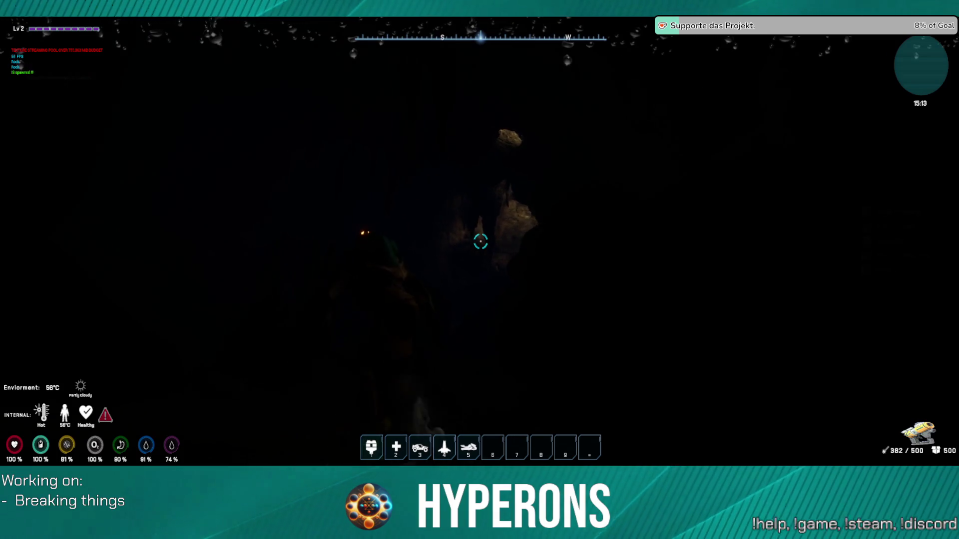
{"action": "key", "text": "space"}
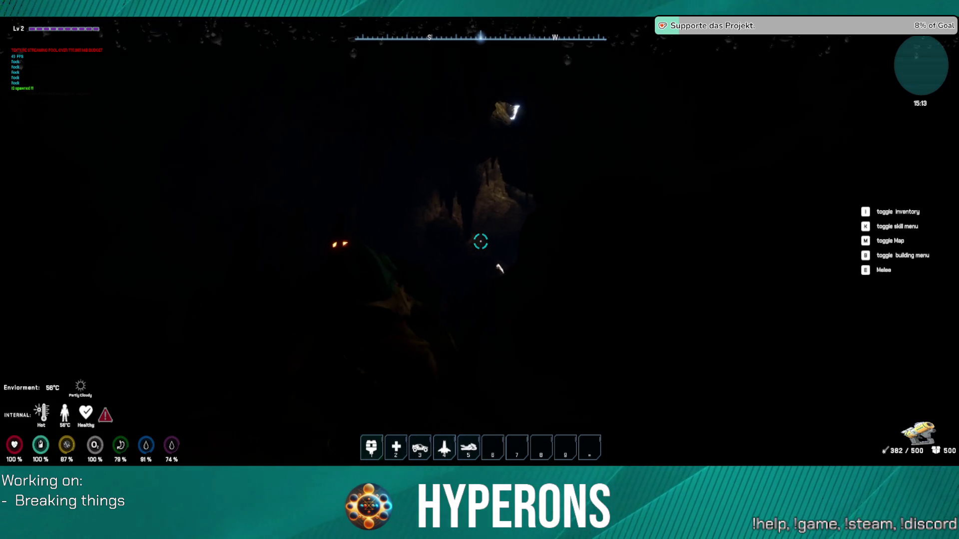
{"action": "key", "text": "space"}
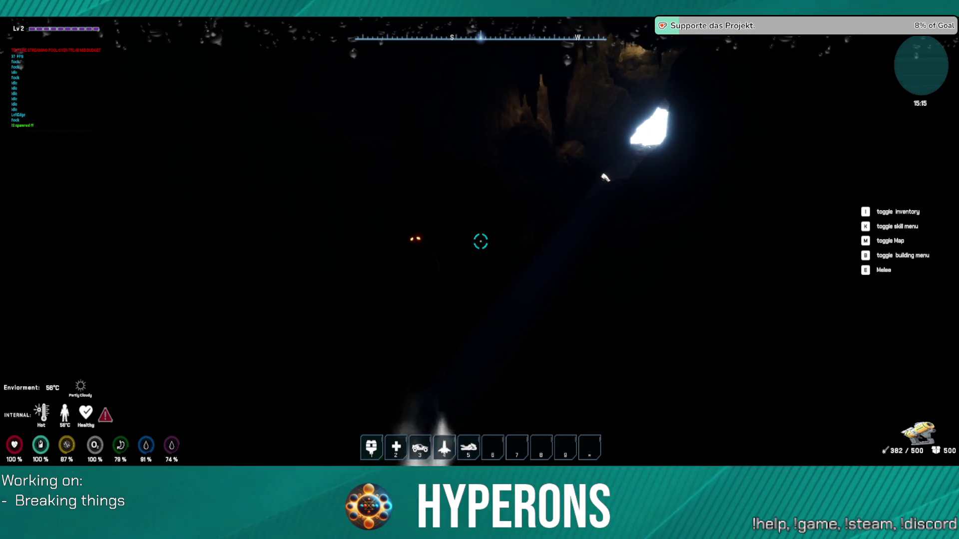
{"action": "key", "text": "space"}
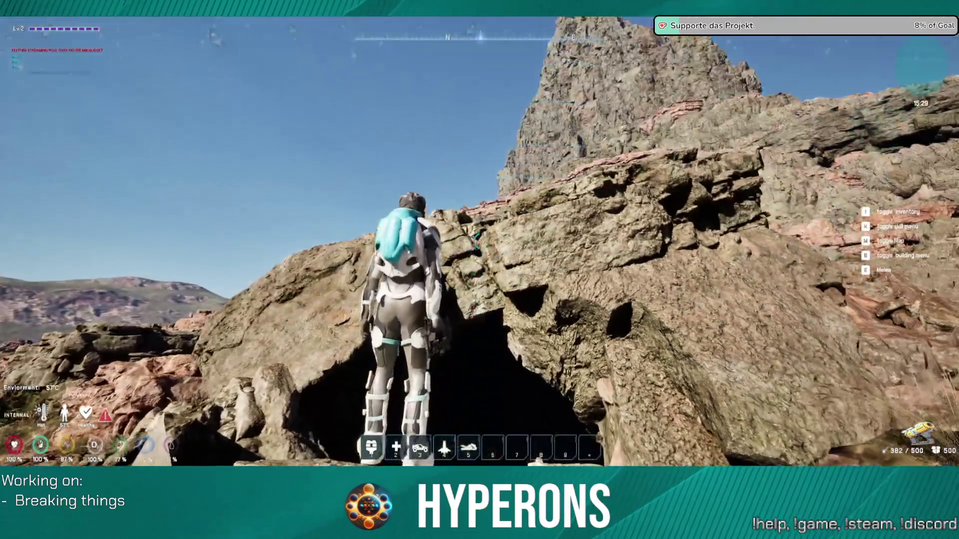
Climb the rock ledge, scramble over the large boulder, and run across the grass to the hillside edge.
{"action": "key", "text": "w"}
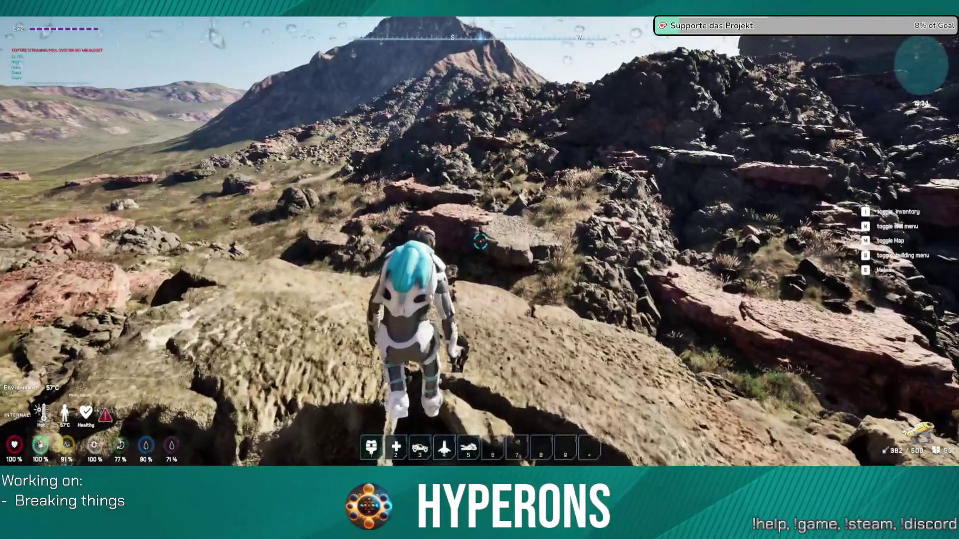
{"action": "key", "text": "w"}
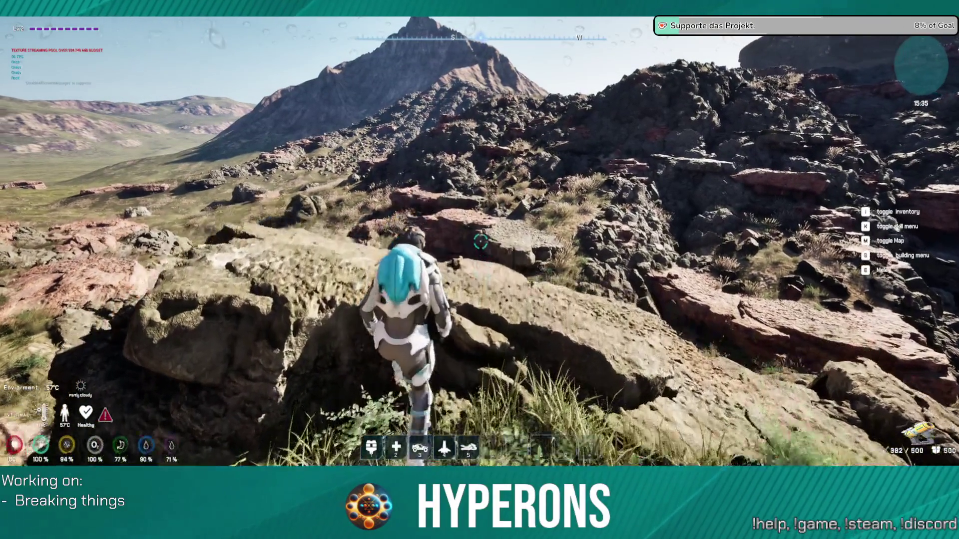
{"action": "key", "text": "w"}
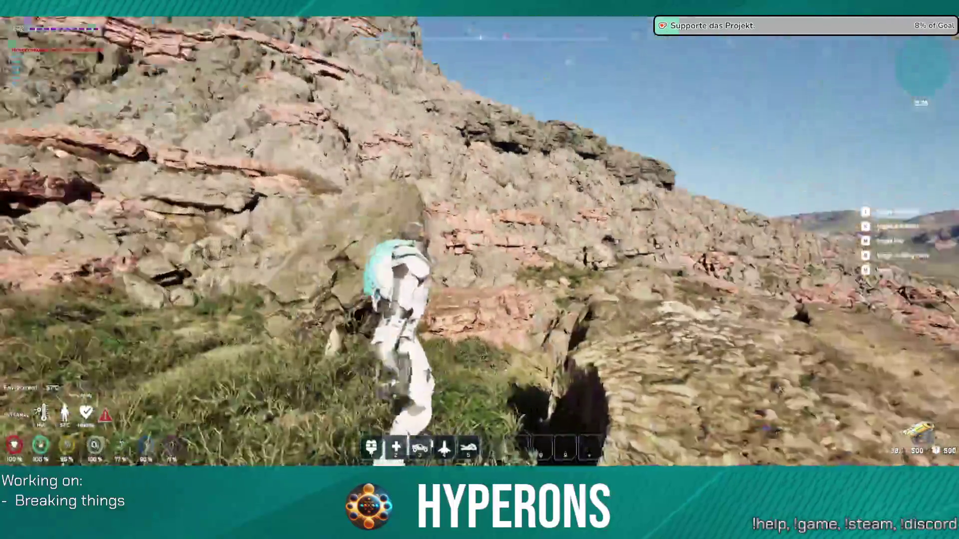
{"action": "key", "text": "w"}
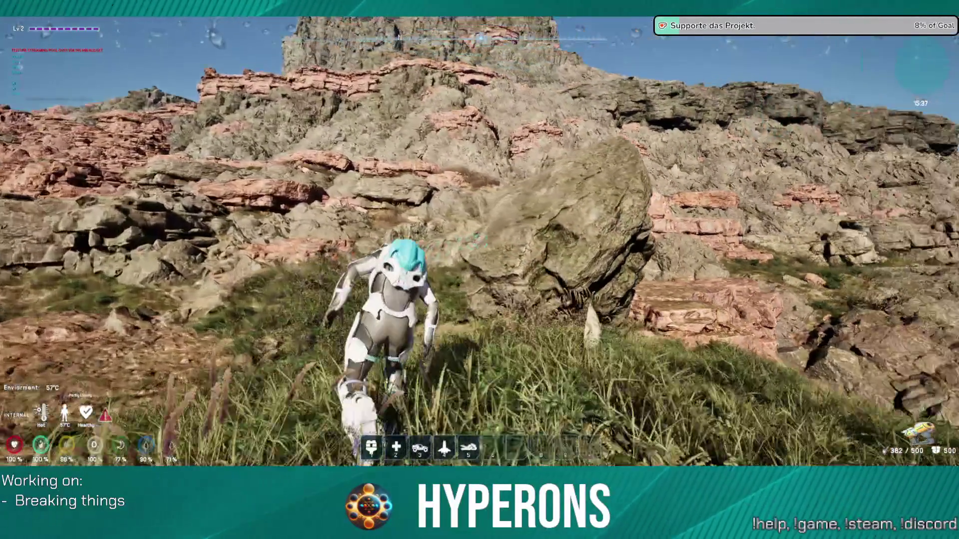
{"action": "key", "text": "w"}
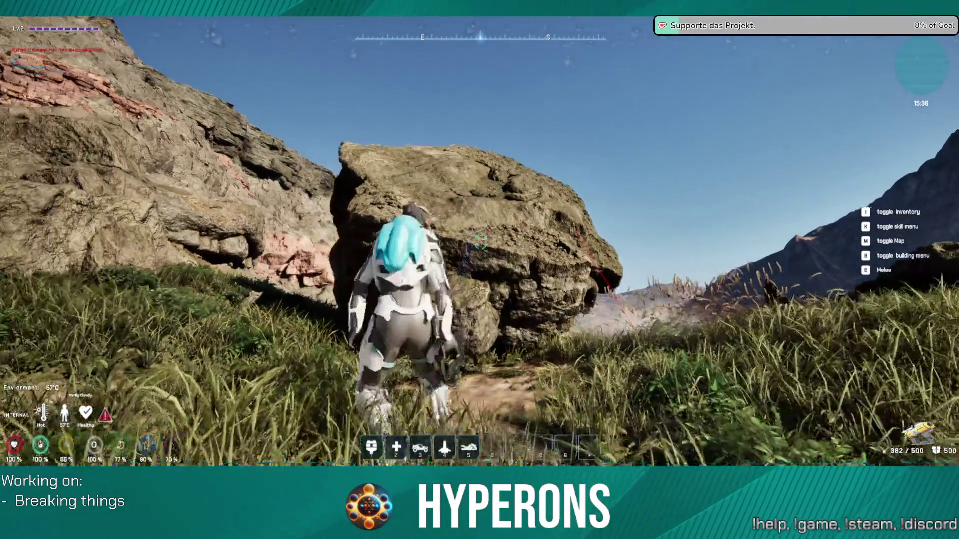
{"action": "key", "text": "w"}
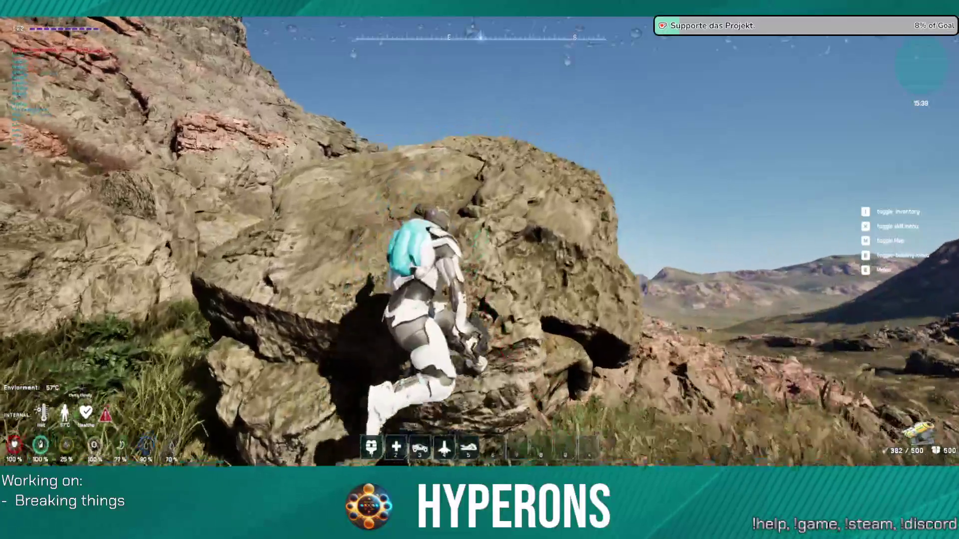
{"action": "key", "text": "w"}
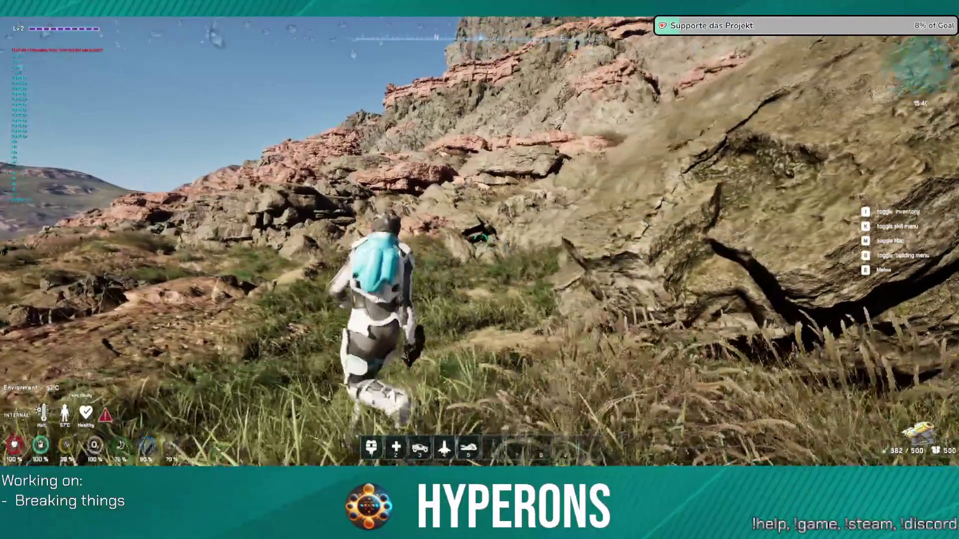
{"action": "key", "text": "w"}
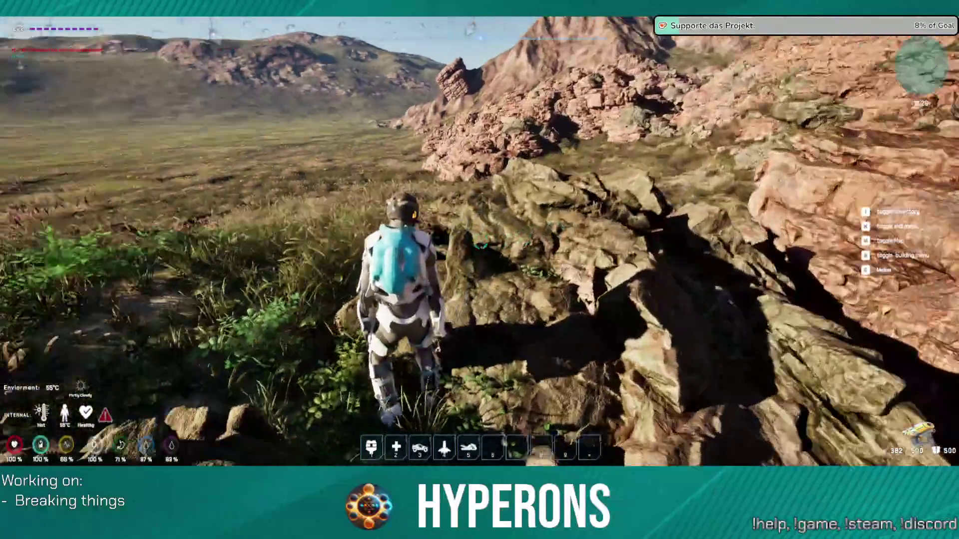
Walk into the grass by the rock wall, then pause and exit play back to the DEV_Cave_Landscape editor.
{"action": "key", "text": "w"}
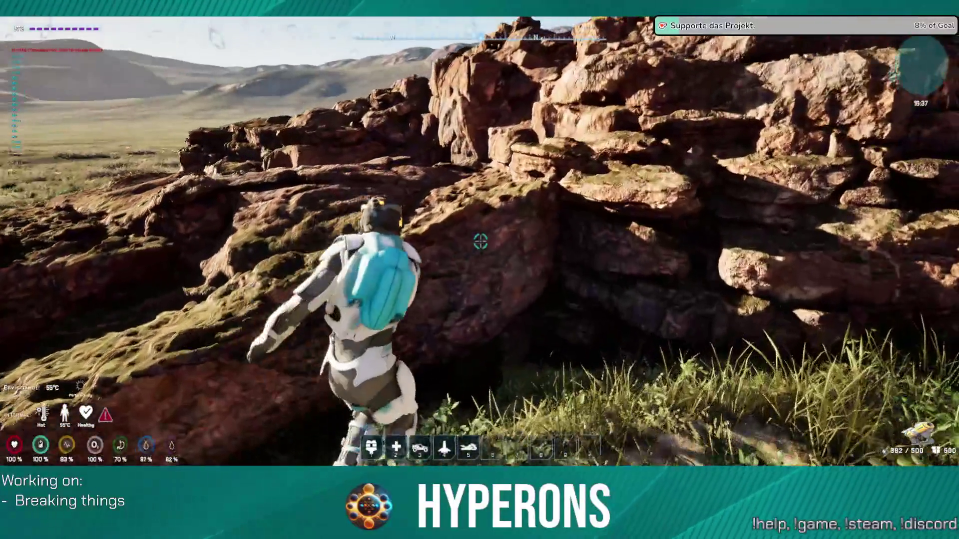
{"action": "key", "text": "Escape"}
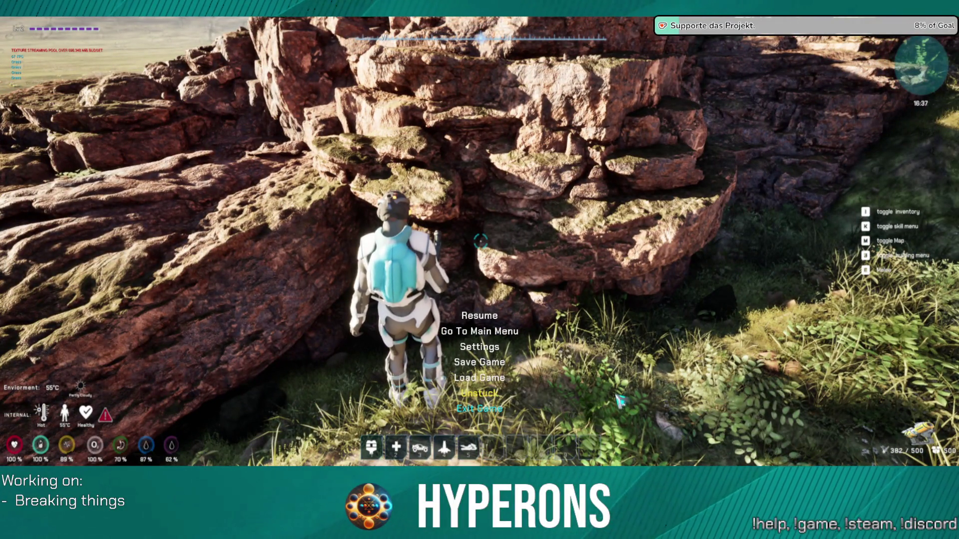
{"action": "key", "text": "Escape"}
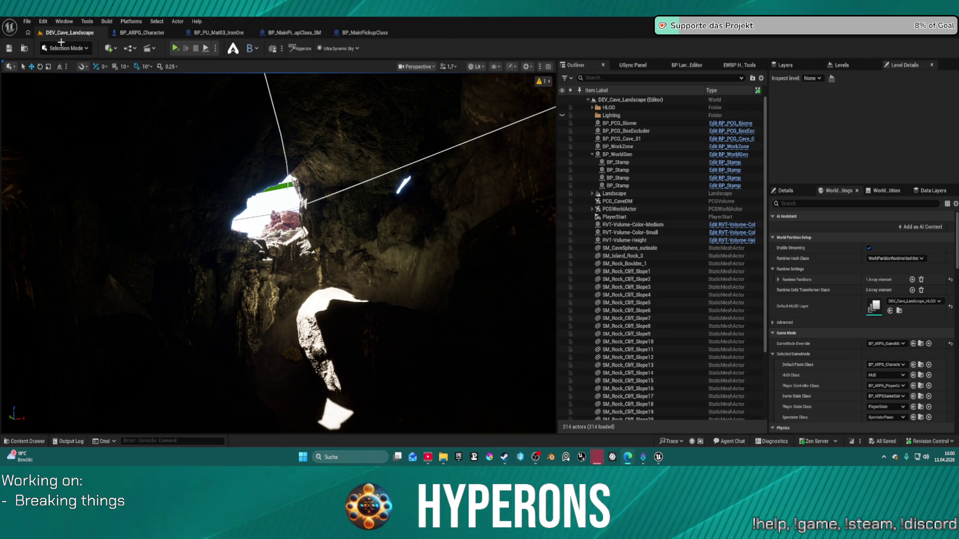
Open the LoadMap level from File > Recent Levels.
{"action": "left_click", "coordinate": [26, 22]}
{"action": "left_click", "coordinate": [26, 22]}
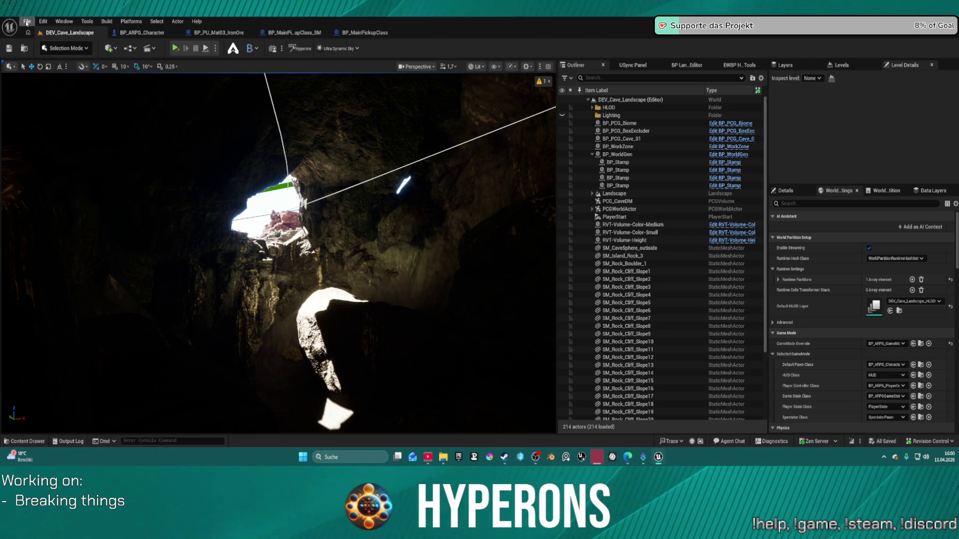
{"action": "left_click", "coordinate": [26, 21]}
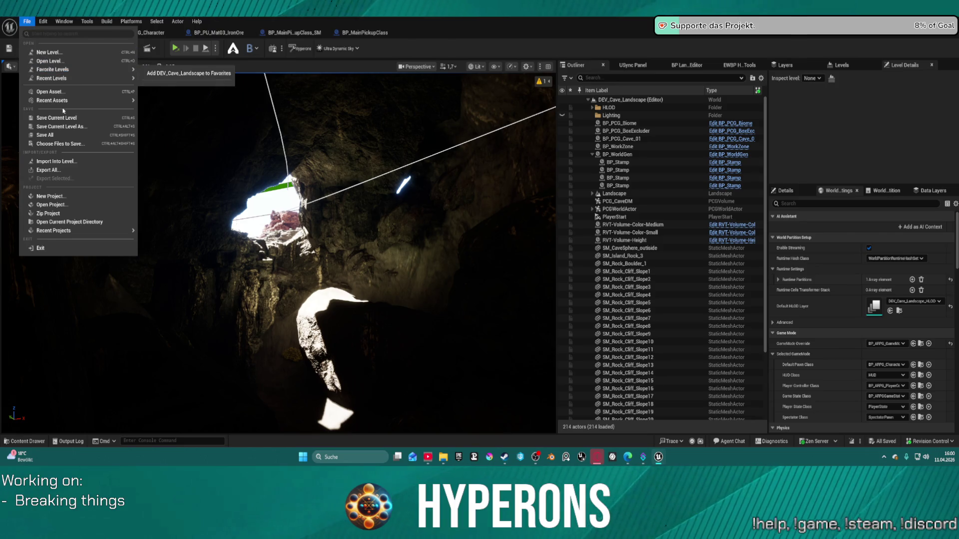
{"action": "mouse_move", "coordinate": [91, 83]}
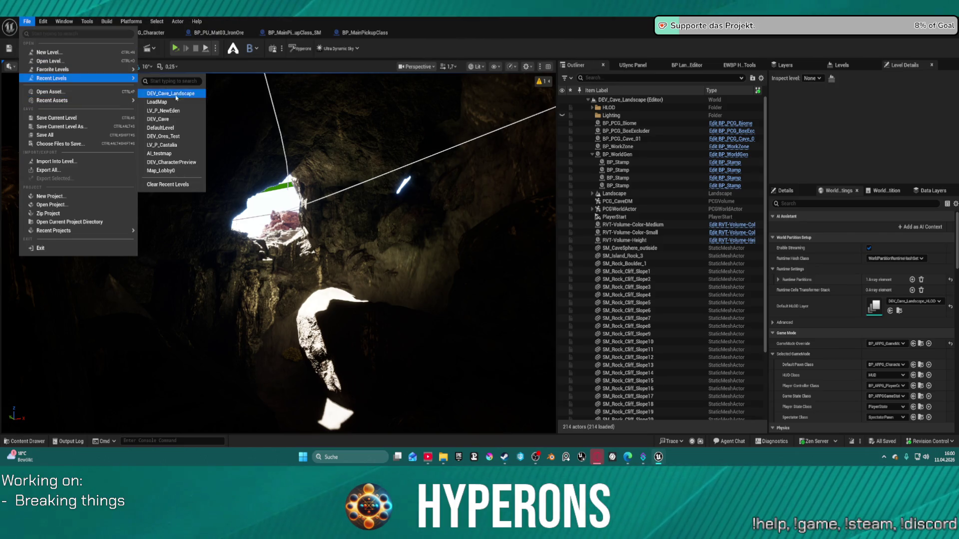
{"action": "left_click", "coordinate": [167, 101]}
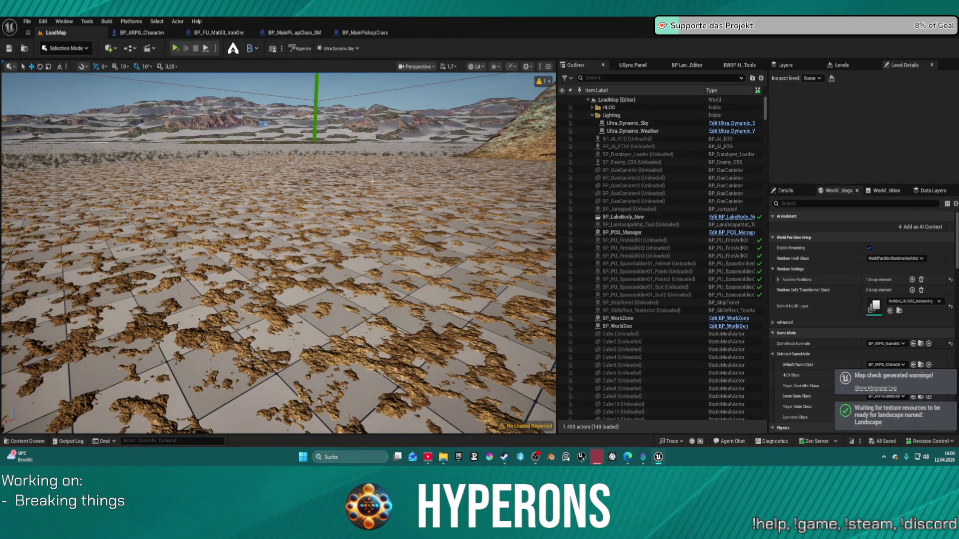
Fly the camera over the landscape and select every actor in the Outliner.
{"action": "left_click_drag", "start_coordinate": [372, 181], "coordinate": [479, 188]}
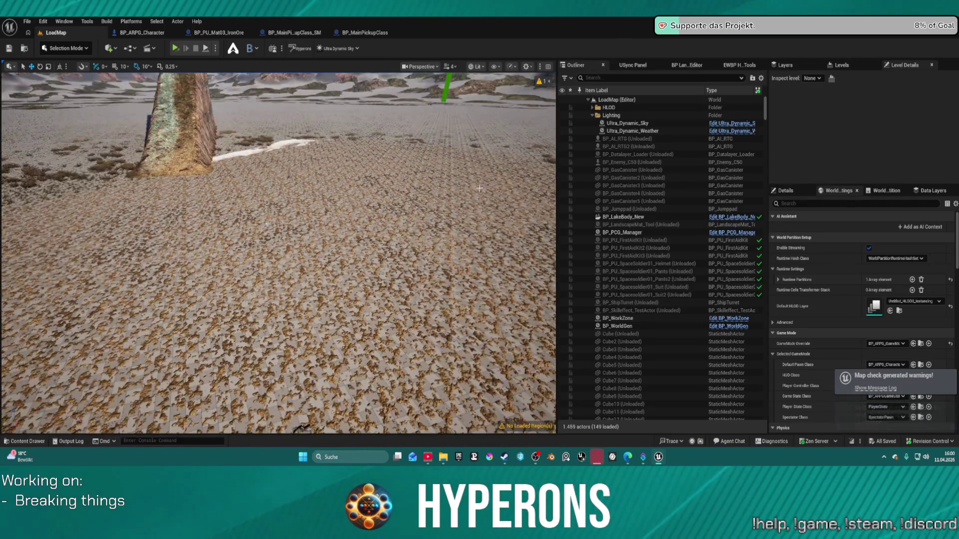
{"action": "left_click", "coordinate": [579, 177]}
{"action": "key", "text": "ctrl+a"}
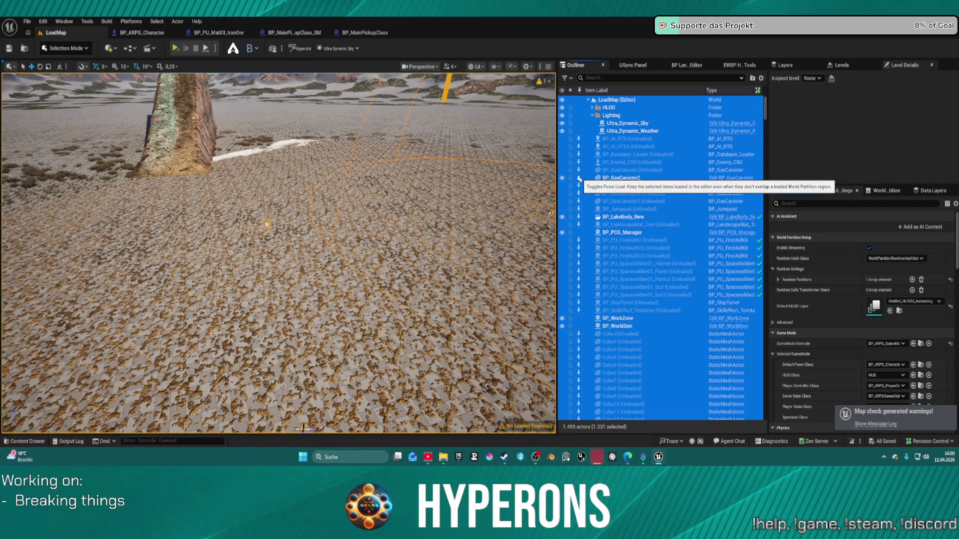
Select all actors in the Outliner and force-load them into the editor.
{"action": "left_click", "coordinate": [580, 178]}
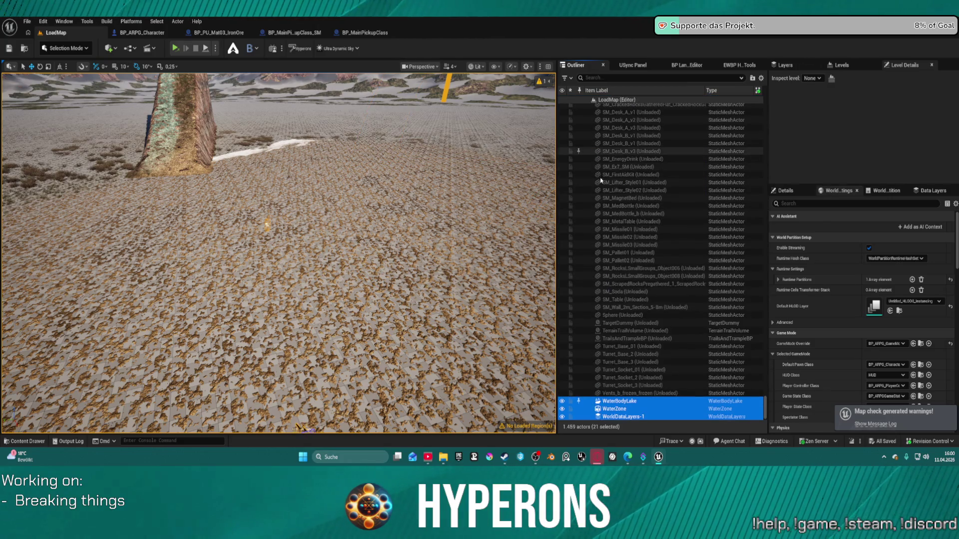
{"action": "scroll", "coordinate": [572, 319], "scroll_direction": "up", "scroll_amount": 3}
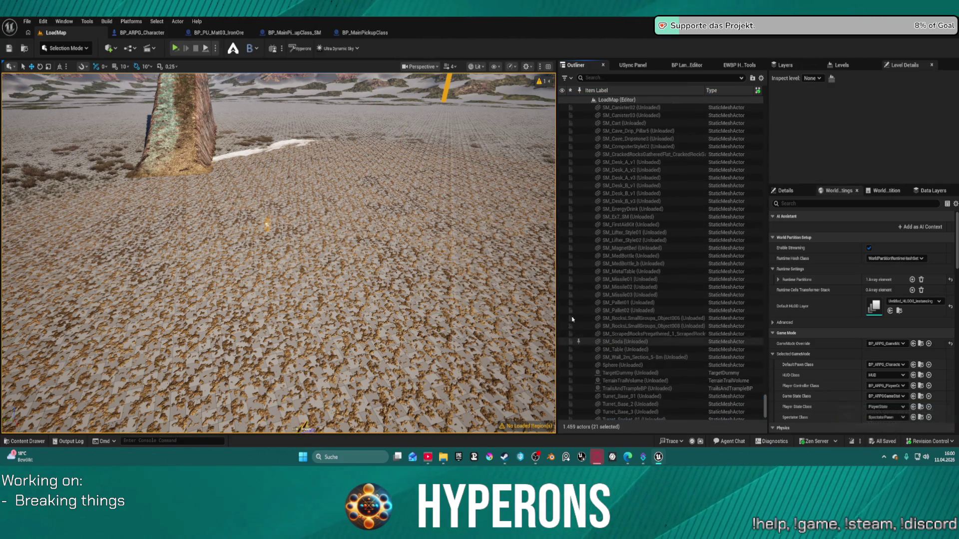
{"action": "key", "text": "ctrl+a"}
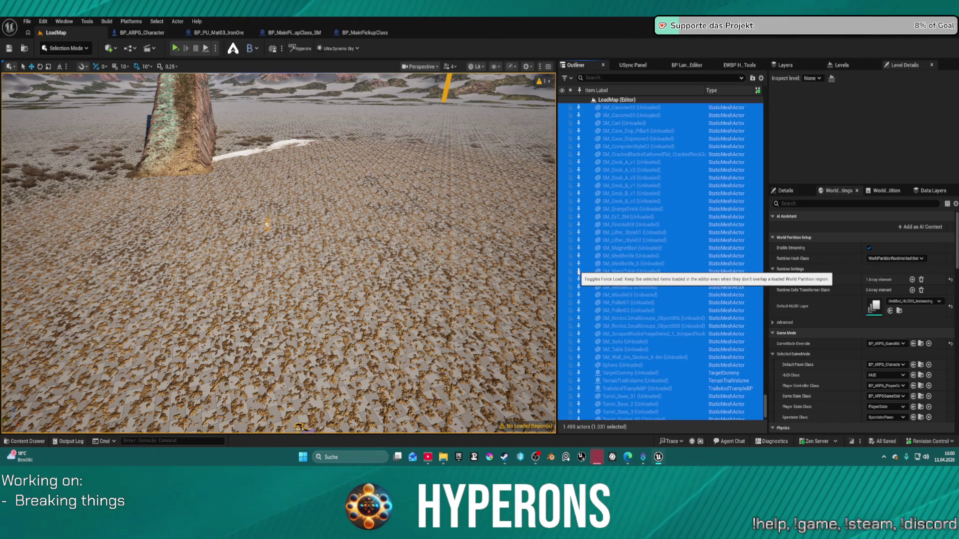
{"action": "left_click", "coordinate": [579, 283]}
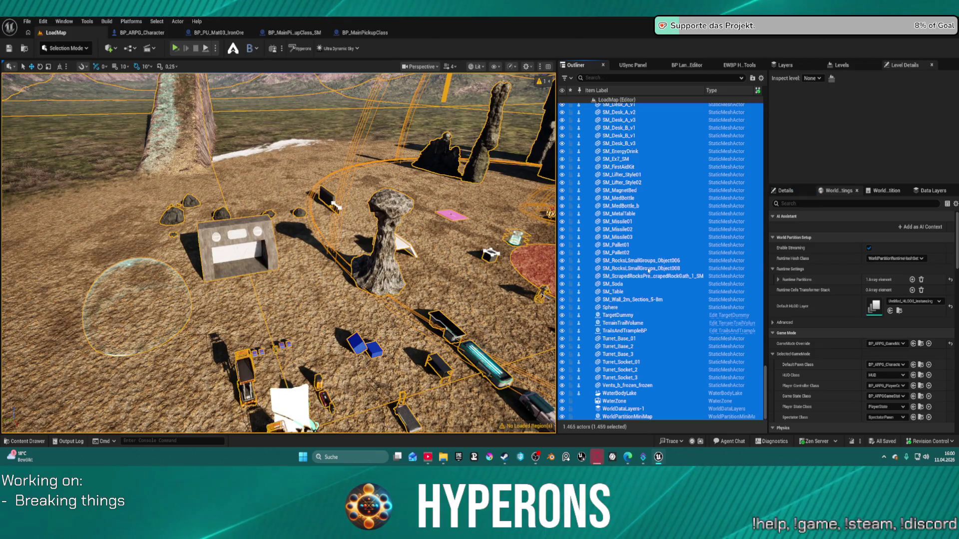
Select the small rock group, fly to the large rock and open the Content Drawer.
{"action": "left_click", "coordinate": [534, 289]}
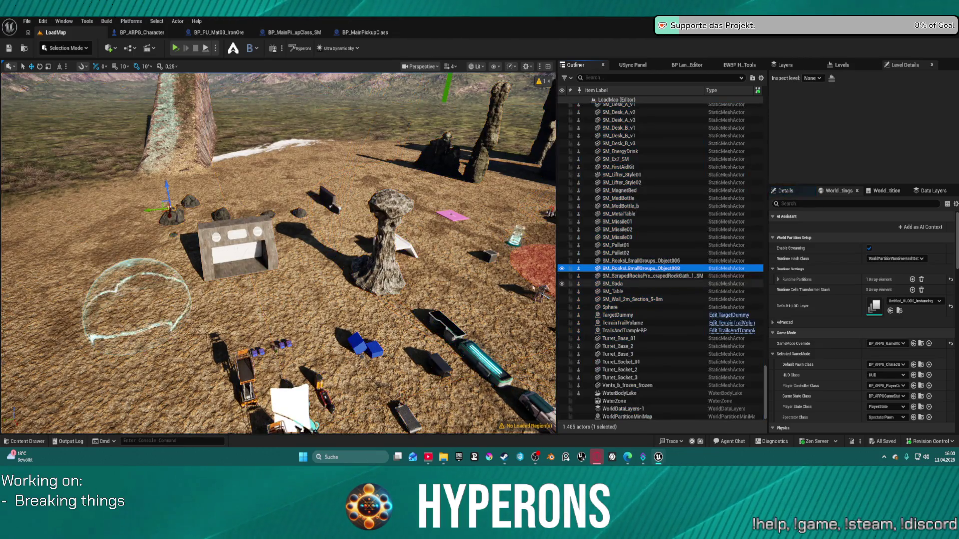
{"action": "left_click_drag", "start_coordinate": [208, 395], "coordinate": [208, 395]}
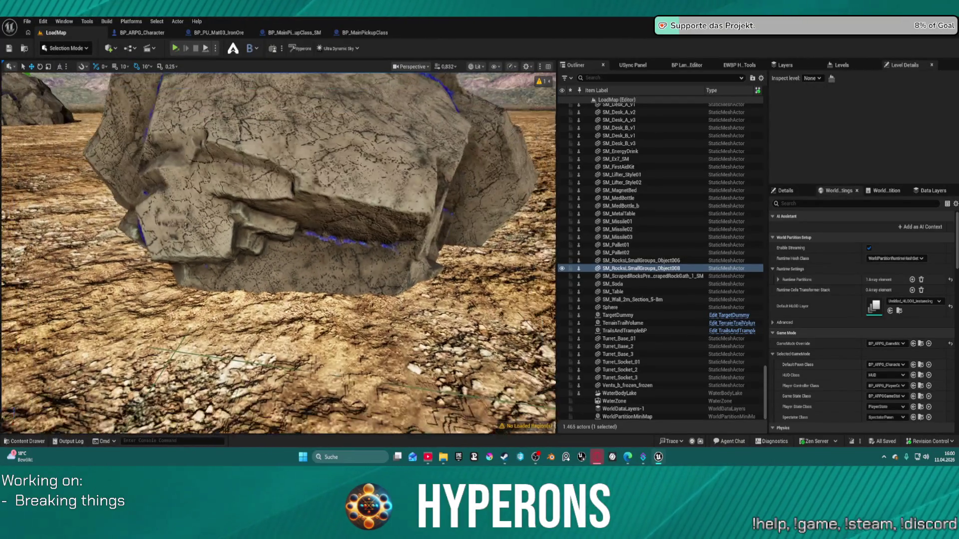
{"action": "left_click_drag", "start_coordinate": [312, 289], "coordinate": [312, 290]}
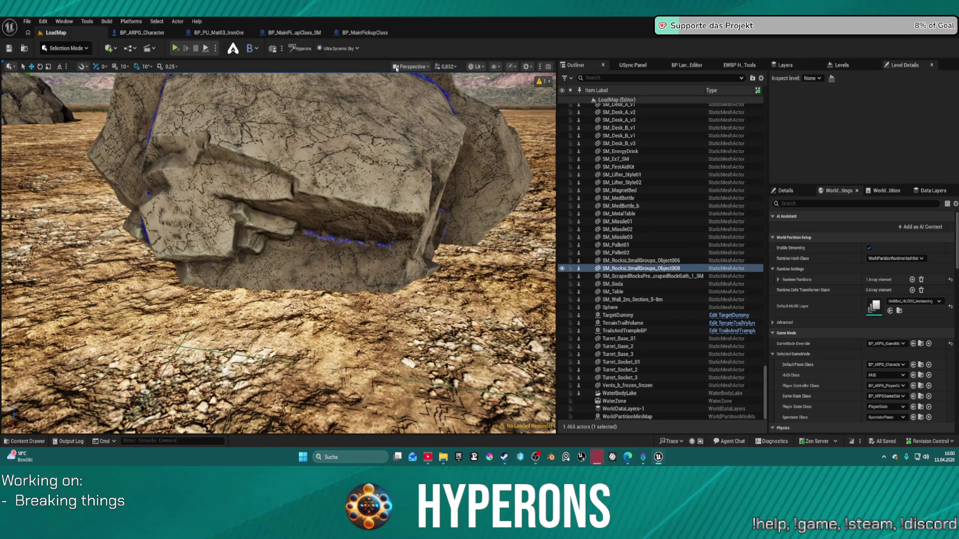
{"action": "key", "text": "ctrl+space"}
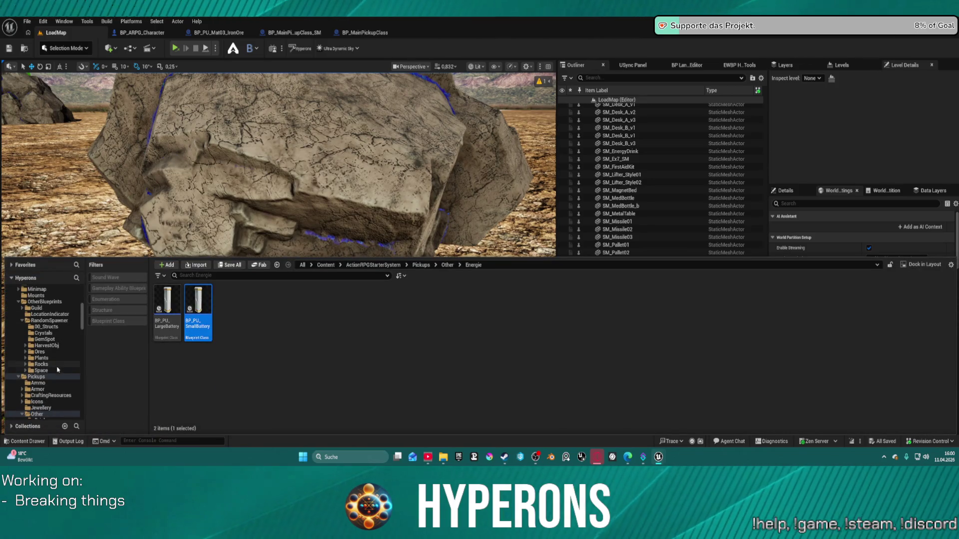
Browse the HarvestObj folder in the Content Drawer, then close and reopen the drawer.
{"action": "scroll", "coordinate": [57, 370], "scroll_direction": "up", "scroll_amount": 1}
{"action": "left_click", "coordinate": [56, 359]}
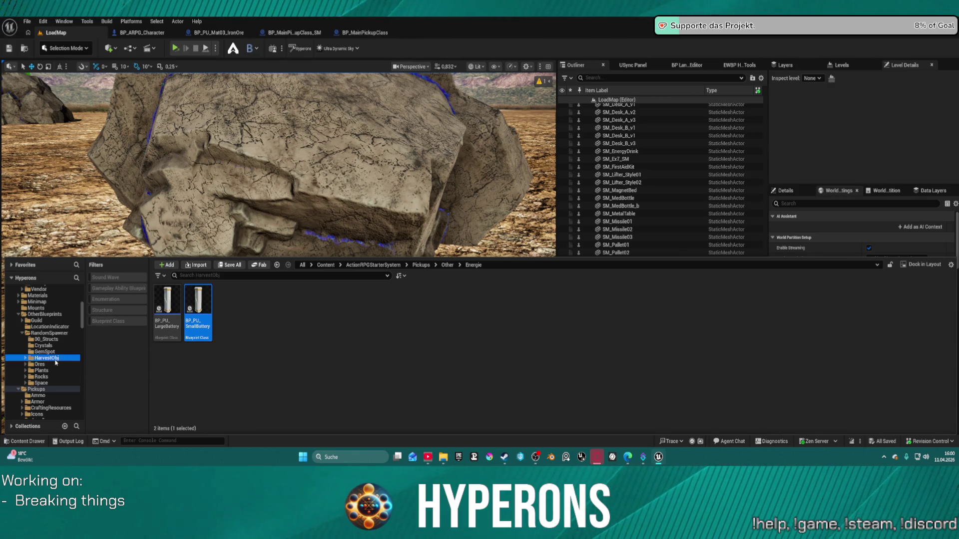
{"action": "scroll", "coordinate": [54, 349], "scroll_direction": "up", "scroll_amount": 6}
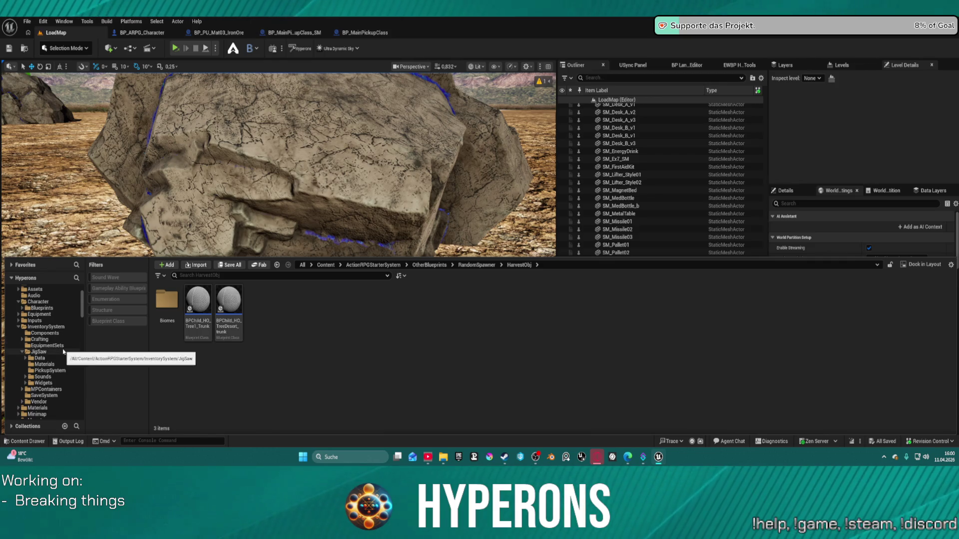
{"action": "scroll", "coordinate": [60, 352], "scroll_direction": "down", "scroll_amount": 5}
{"action": "scroll", "coordinate": [65, 357], "scroll_direction": "down", "scroll_amount": 3}
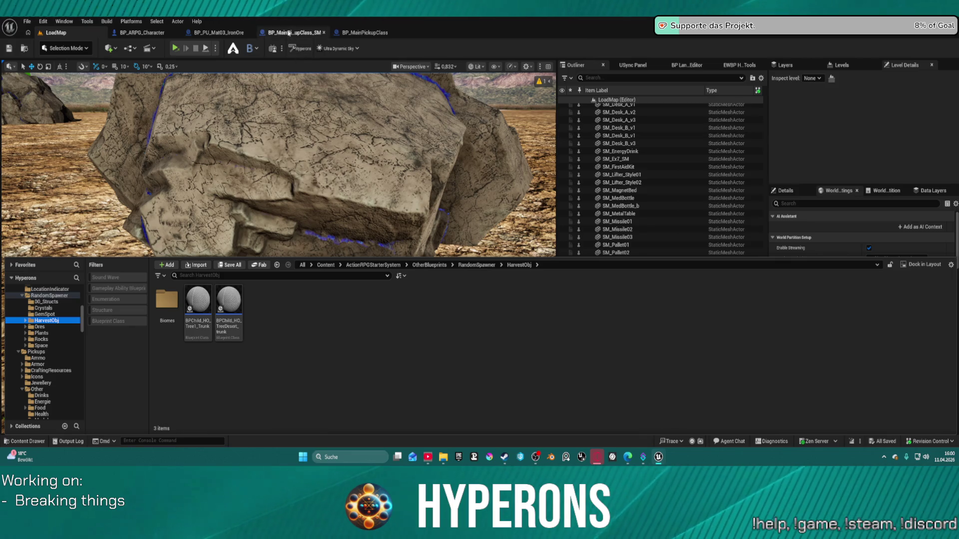
{"action": "key", "text": "ctrl+space"}
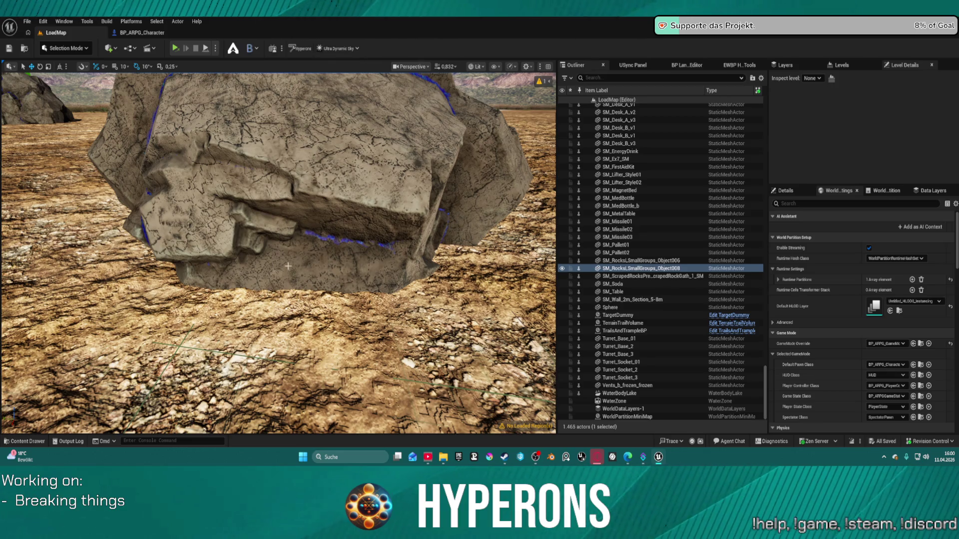
{"action": "key", "text": "ctrl+space"}
Find OtherBlueprints > RandomSpawner in the folder tree and open its Rocks folder.
{"action": "left_click", "coordinate": [38, 441]}
{"action": "left_click", "coordinate": [39, 441]}
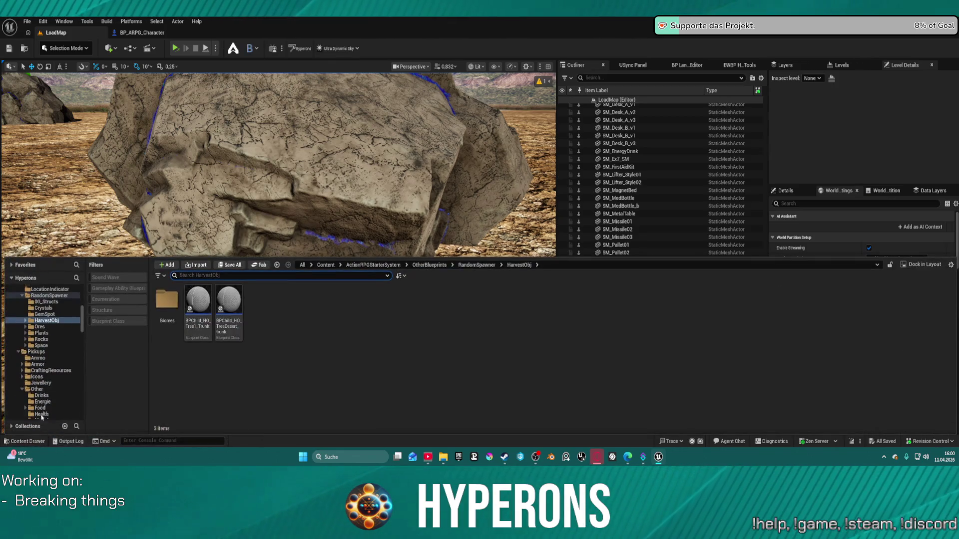
{"action": "scroll", "coordinate": [52, 344], "scroll_direction": "up", "scroll_amount": 2}
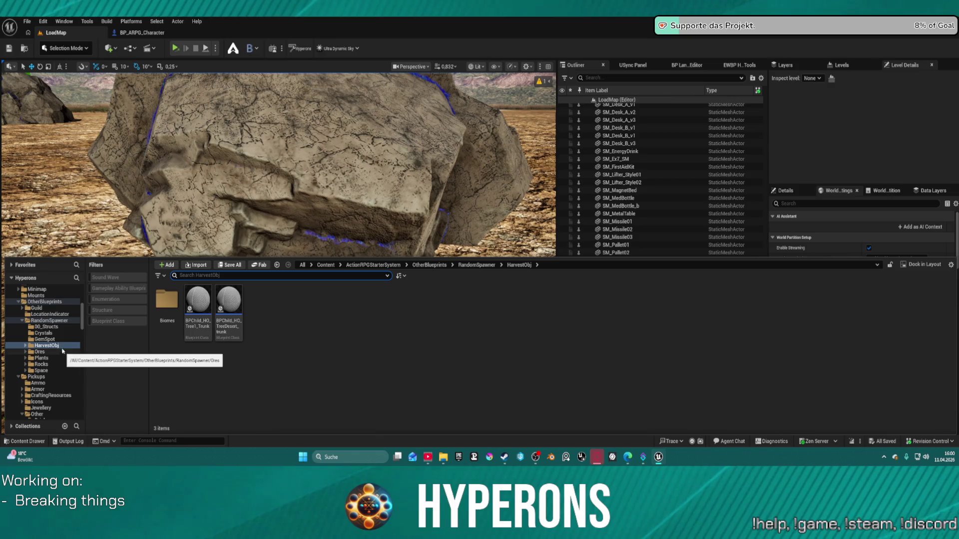
{"action": "scroll", "coordinate": [46, 332], "scroll_direction": "up", "scroll_amount": 5}
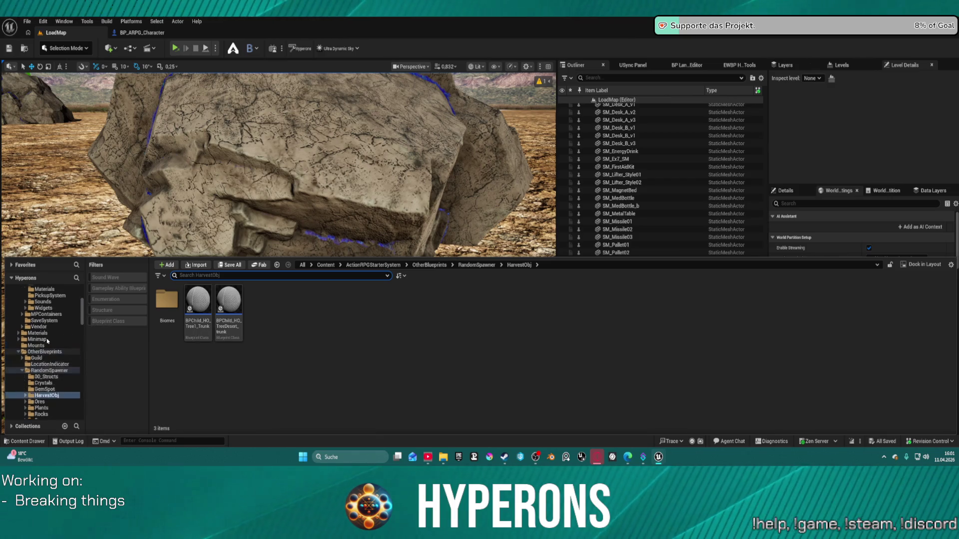
{"action": "scroll", "coordinate": [48, 350], "scroll_direction": "down", "scroll_amount": 2}
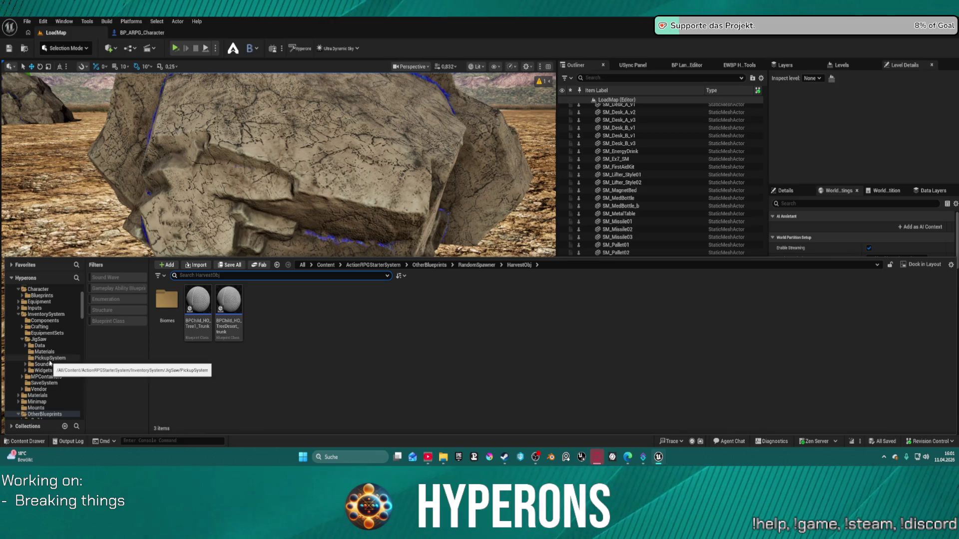
{"action": "scroll", "coordinate": [50, 363], "scroll_direction": "down", "scroll_amount": 2}
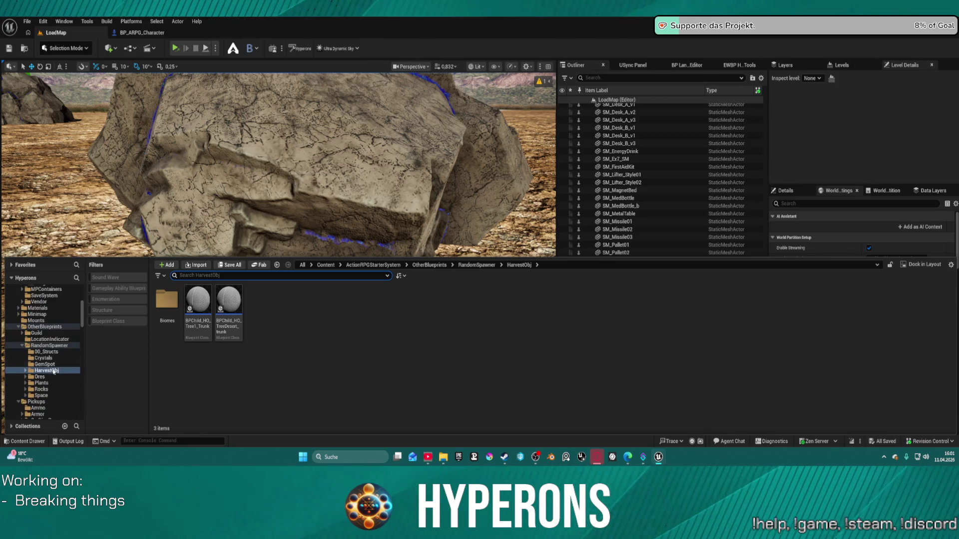
{"action": "left_click", "coordinate": [42, 389]}
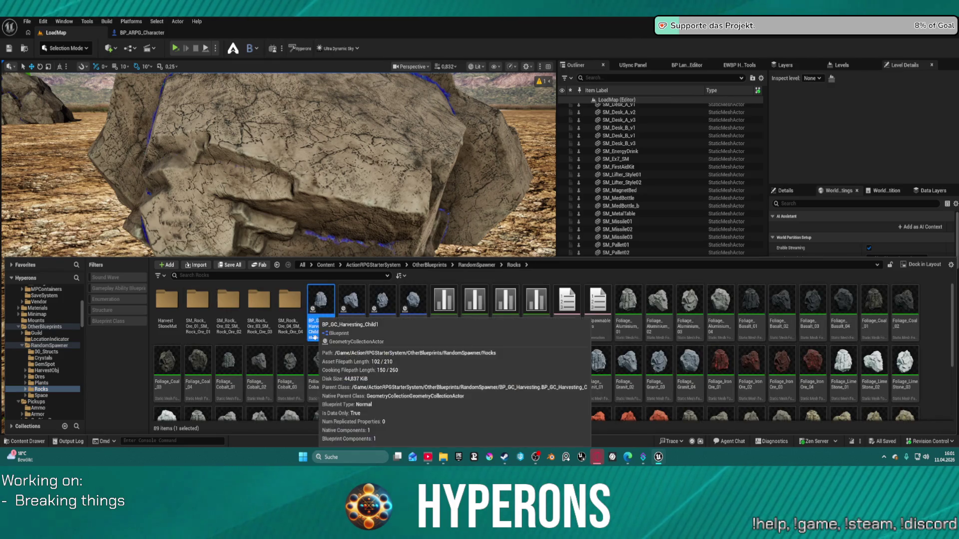
Open BP_GC_Harvesting_Child1 in the full editor, browse to GC_SM_Rock_Ore_1, then close it.
{"action": "double_click", "coordinate": [314, 338]}
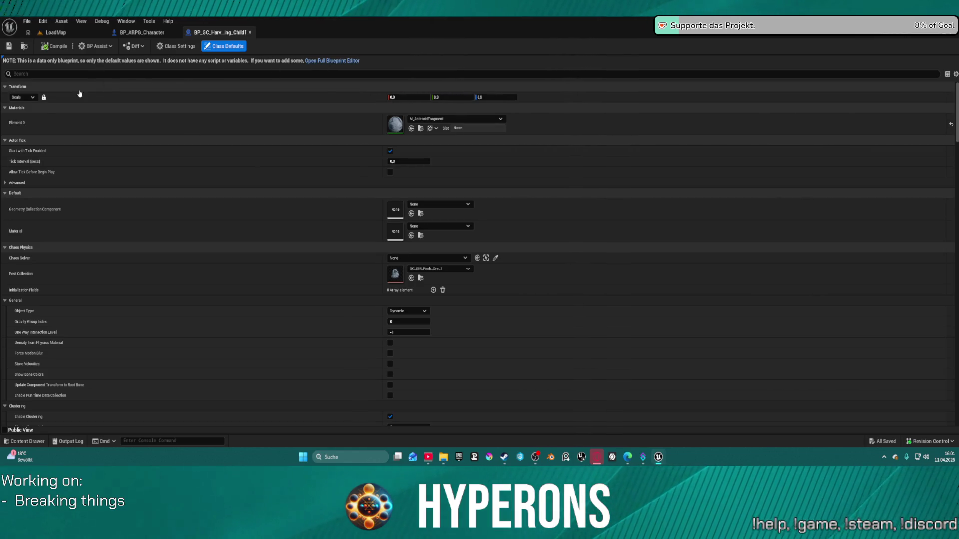
{"action": "left_click", "coordinate": [332, 60]}
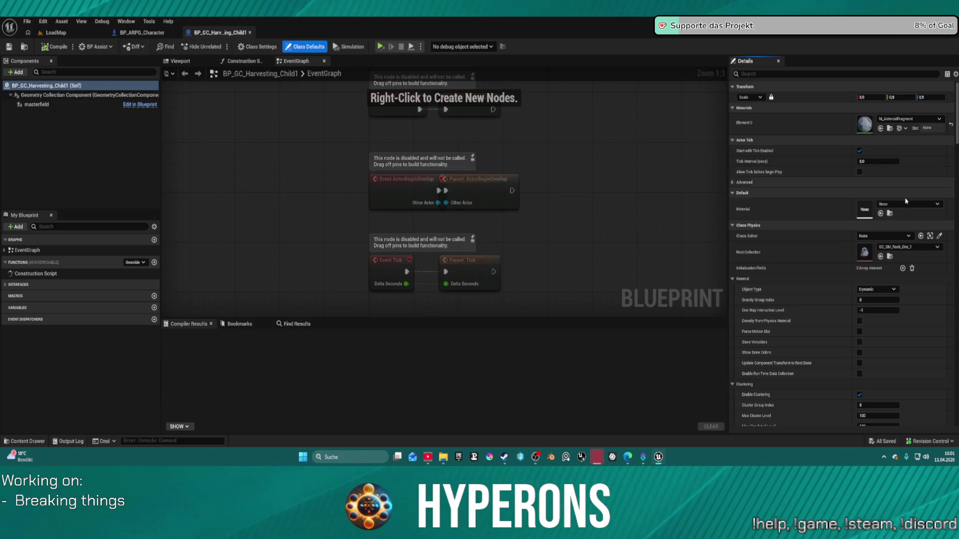
{"action": "left_click", "coordinate": [889, 256]}
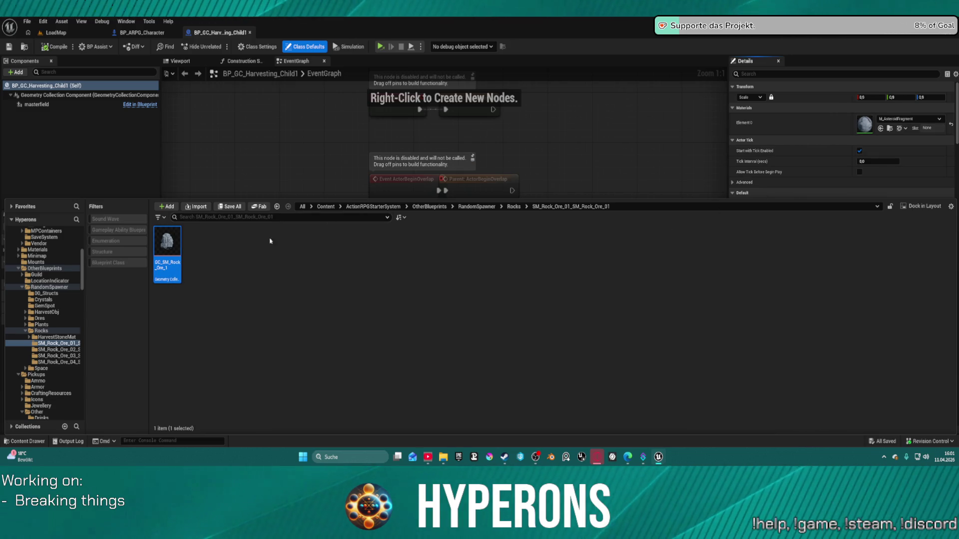
{"action": "left_click", "coordinate": [252, 121]}
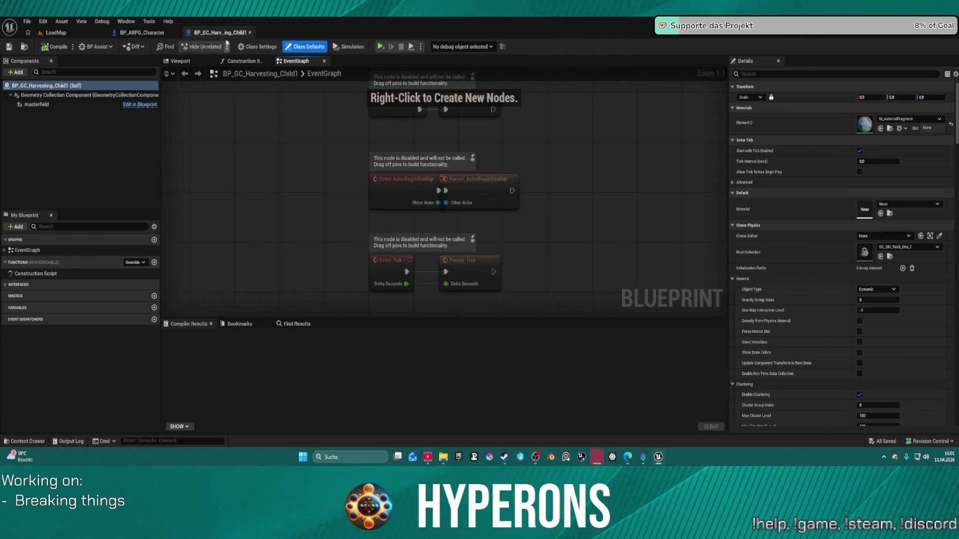
{"action": "middle_click", "coordinate": [219, 33]}
{"action": "key", "text": "ctrl+space"}
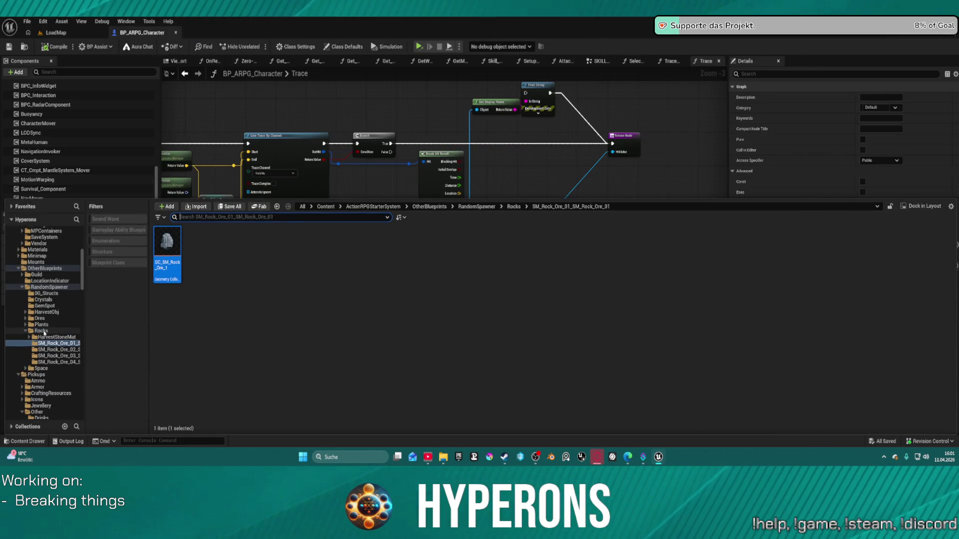
Open the HO_RockOre1 blueprint and browse to its foliage component's rock mesh.
{"action": "left_click", "coordinate": [41, 331]}
{"action": "scroll", "coordinate": [450, 380], "scroll_direction": "down", "scroll_amount": 3}
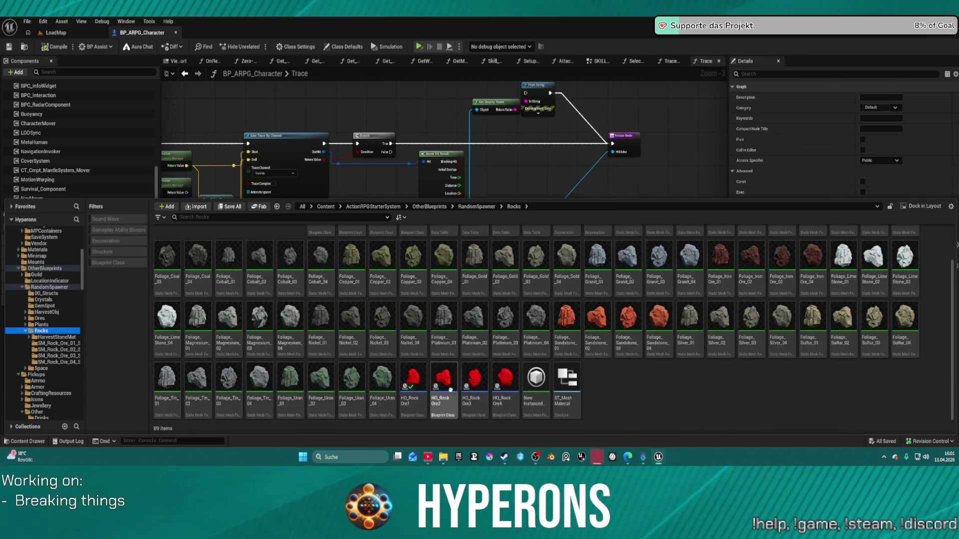
{"action": "double_click", "coordinate": [412, 379]}
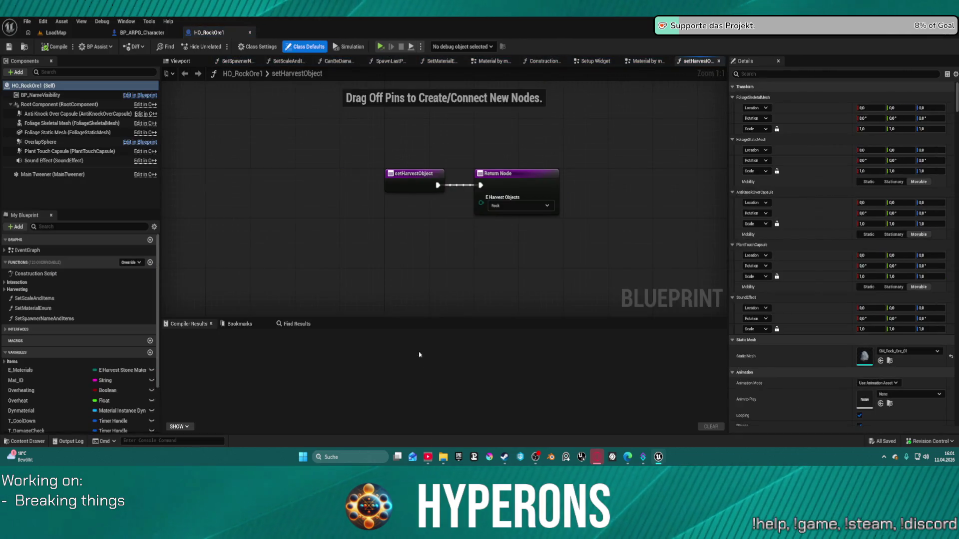
{"action": "left_click", "coordinate": [65, 132]}
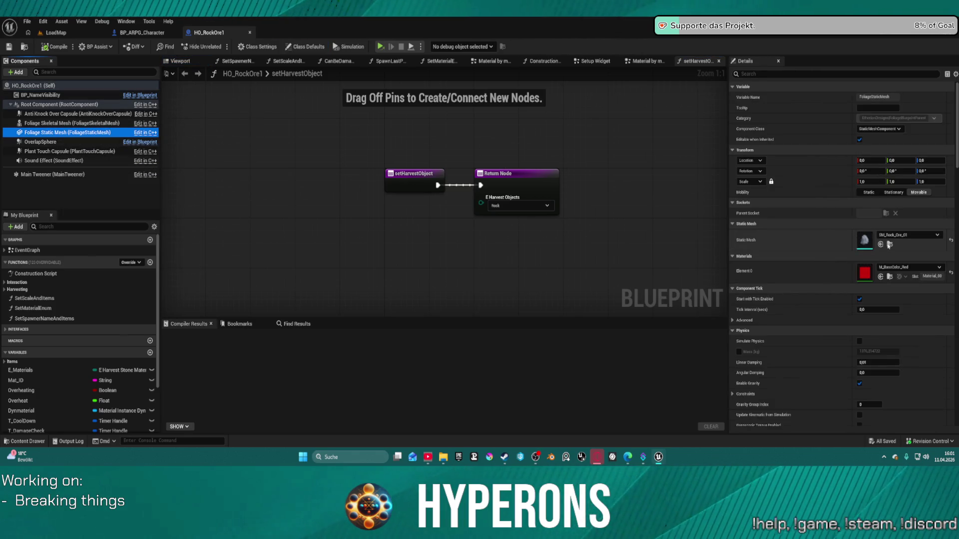
{"action": "left_click", "coordinate": [889, 245]}
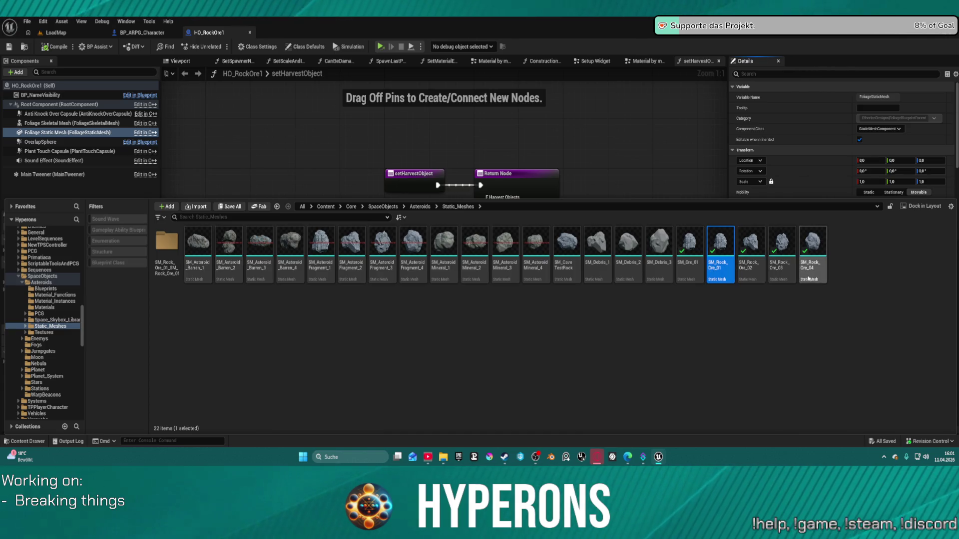
Select SM_Rock_Ore_01 alone among the ore meshes and open it in the Static Mesh Editor.
{"action": "left_click", "coordinate": [814, 278], "text": "shift"}
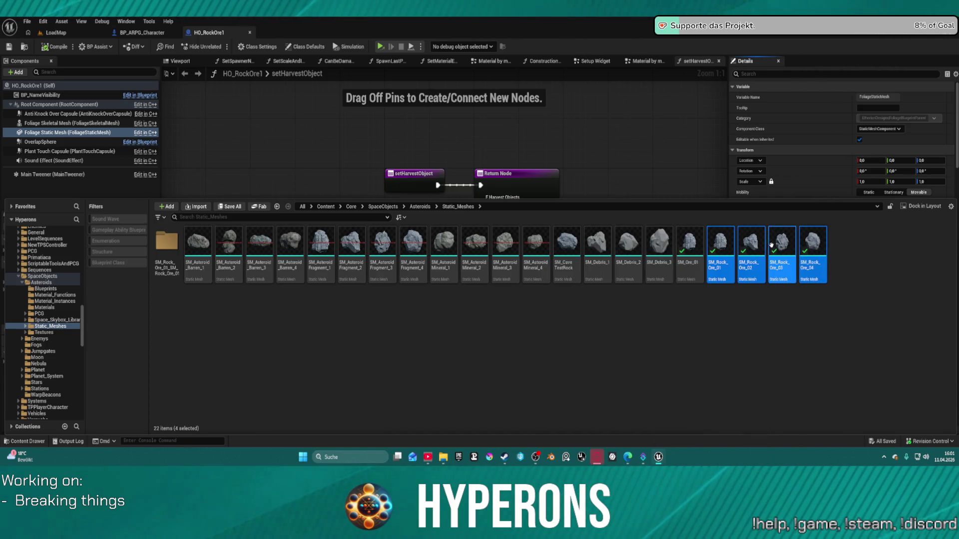
{"action": "right_click", "coordinate": [751, 240]}
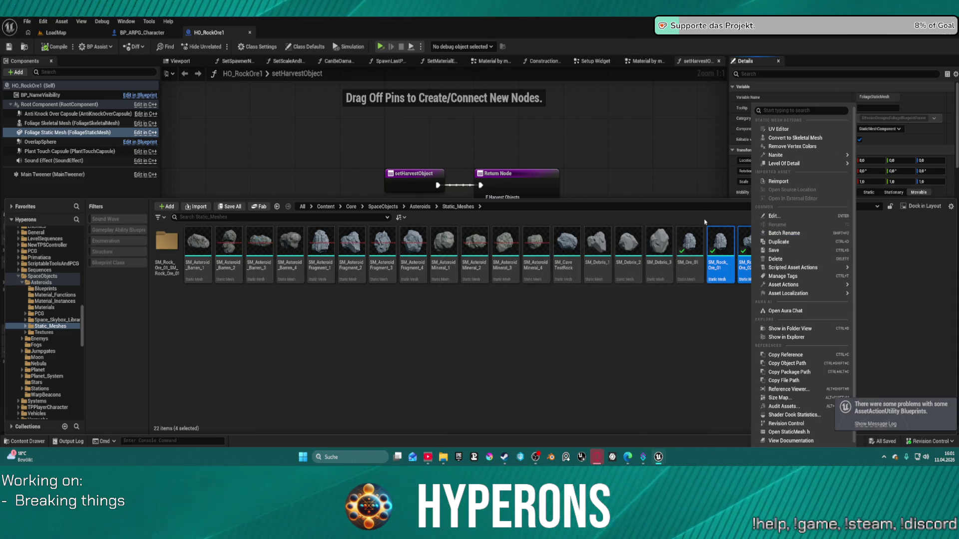
{"action": "left_click", "coordinate": [724, 243]}
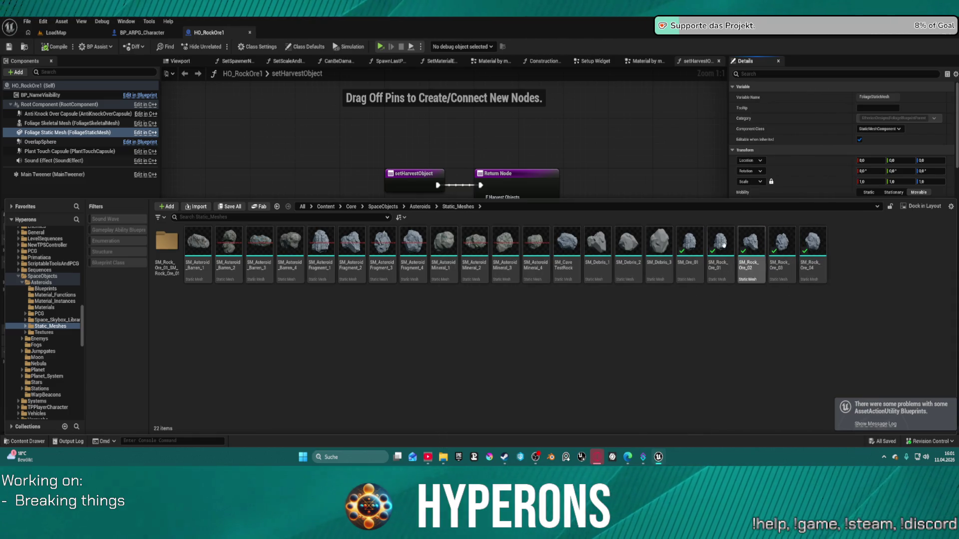
{"action": "double_click", "coordinate": [733, 243]}
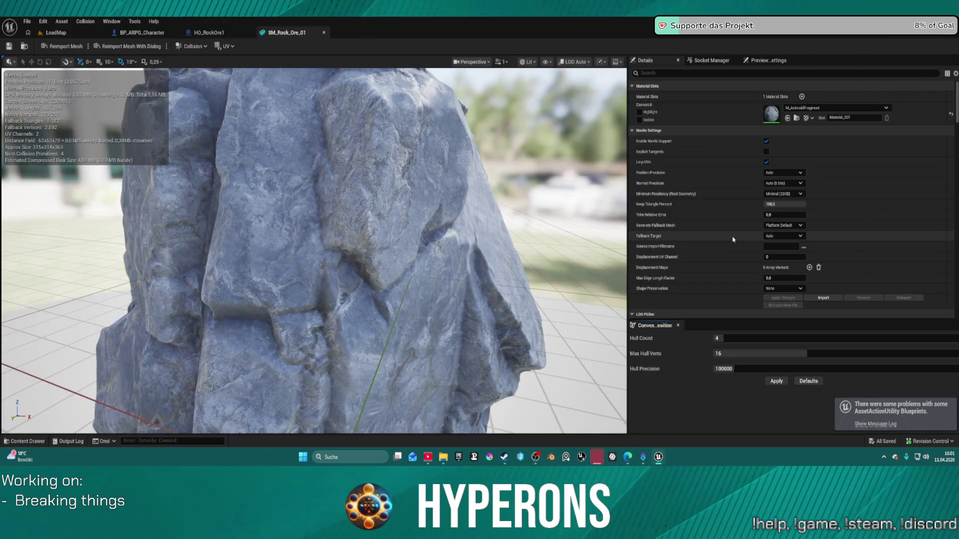
Browse to the mesh's material, then return to HO_RockOre1 showing the 89-item Rocks folder.
{"action": "left_click", "coordinate": [797, 118]}
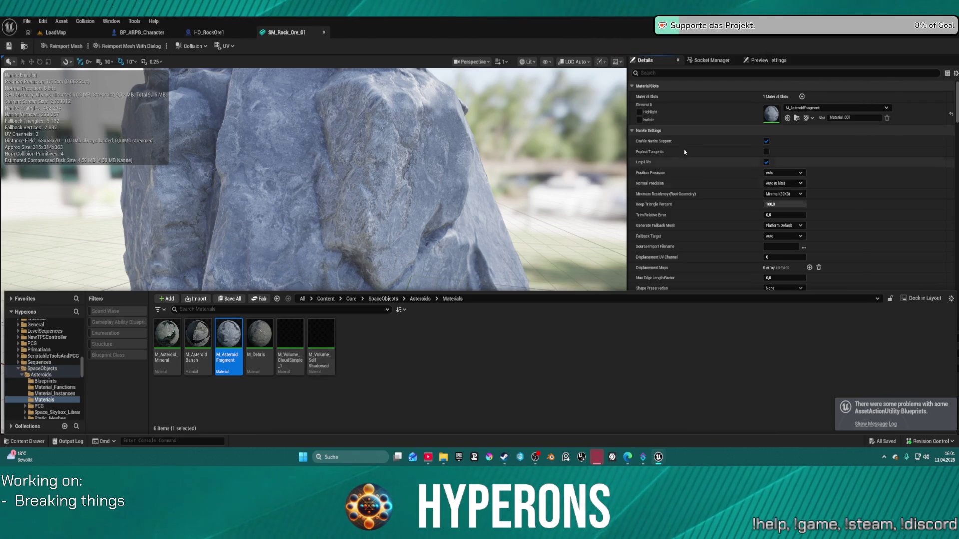
{"action": "left_click", "coordinate": [698, 129]}
{"action": "key", "text": "ctrl+space"}
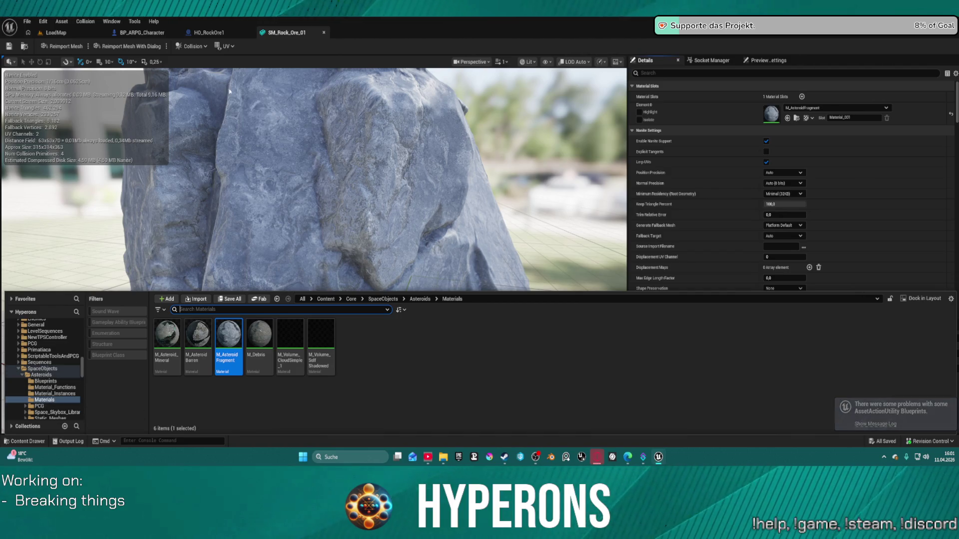
{"action": "left_click", "coordinate": [208, 32]}
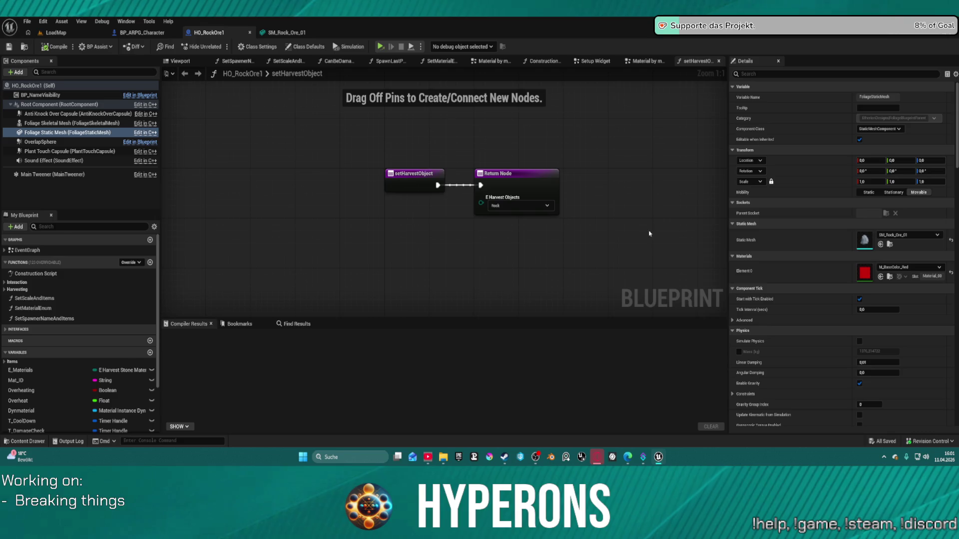
{"action": "key", "text": "ctrl+space"}
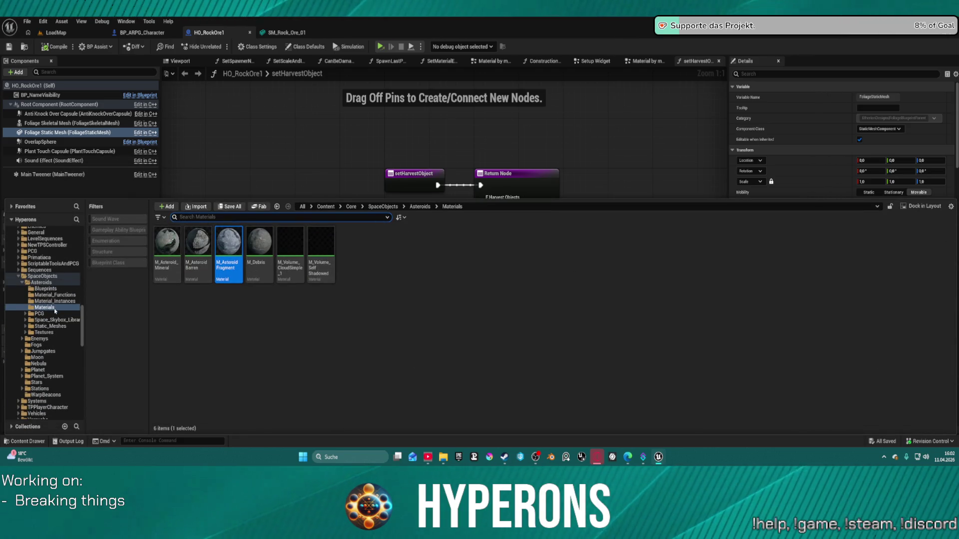
{"action": "left_click", "coordinate": [284, 33]}
{"action": "left_click", "coordinate": [215, 34]}
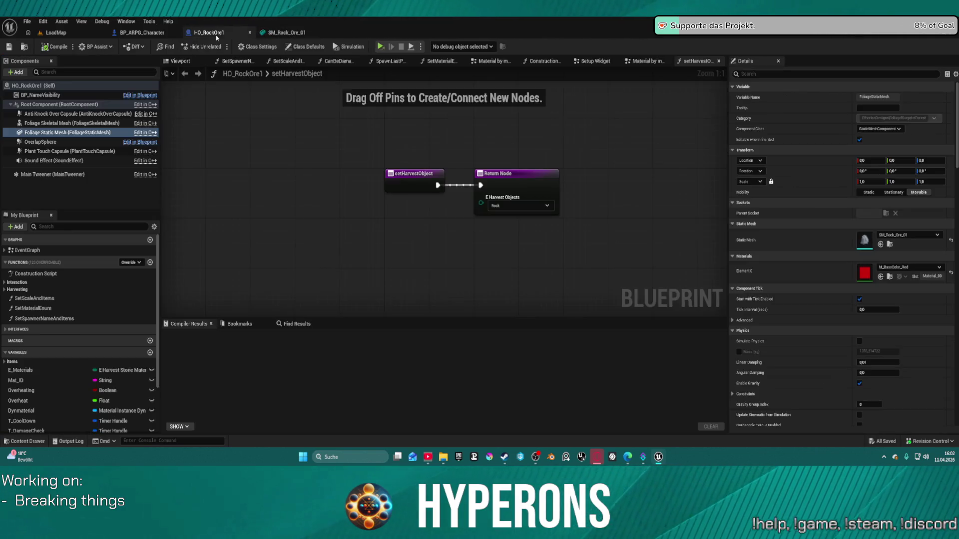
{"action": "left_click", "coordinate": [24, 46]}
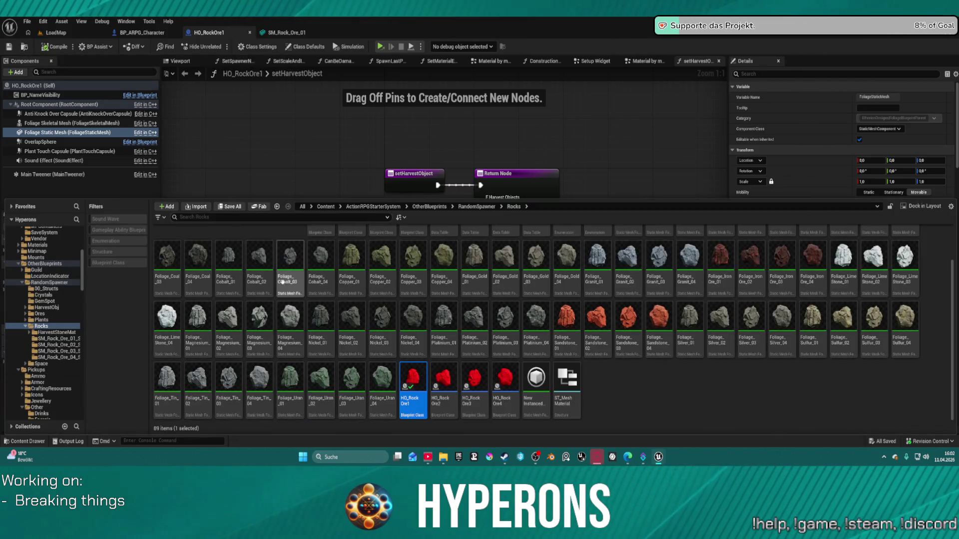
{"action": "scroll", "coordinate": [320, 259], "scroll_direction": "up", "scroll_amount": 1}
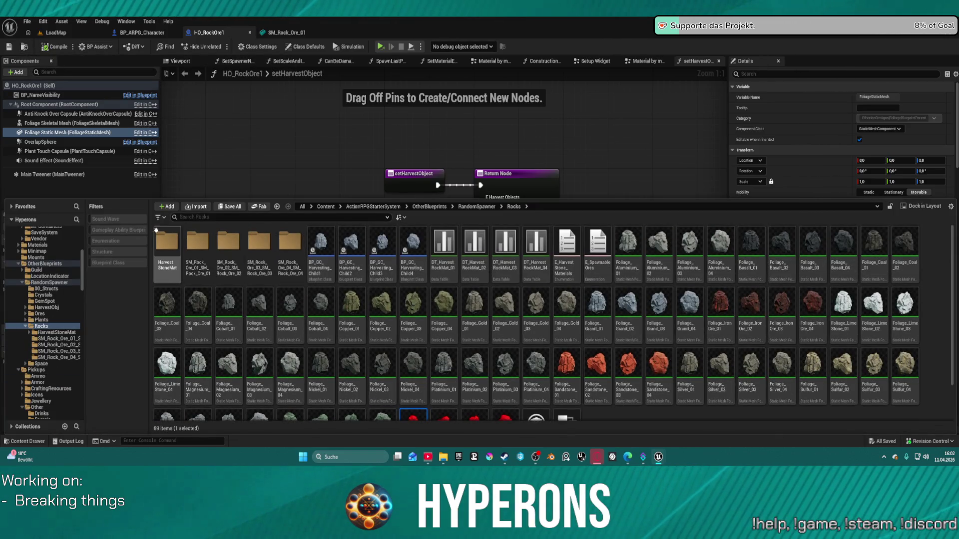
Open M_Rock_Harvest and insert a SetMaterialAttributes node between the switch and the material output.
{"action": "double_click", "coordinate": [168, 241]}
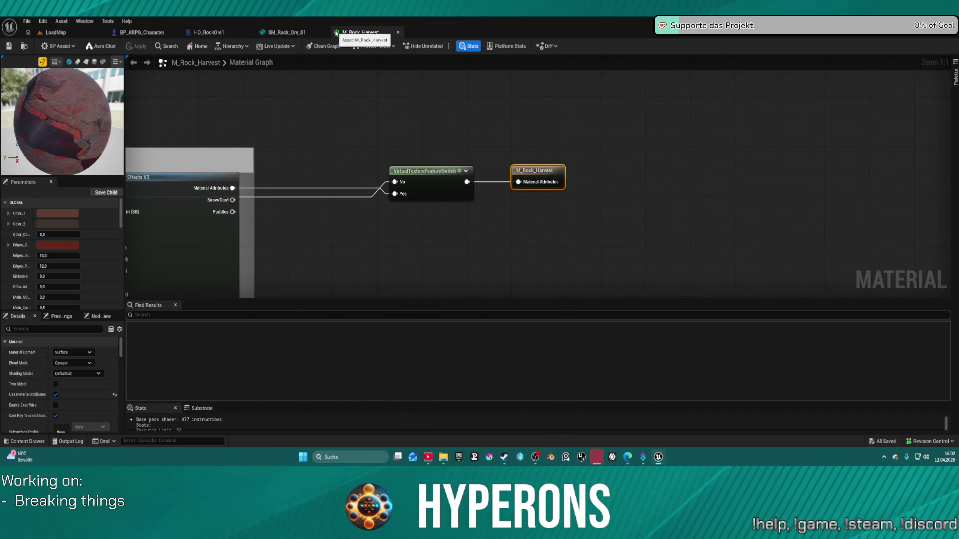
{"action": "key", "text": "super"}
{"action": "key", "text": "super"}
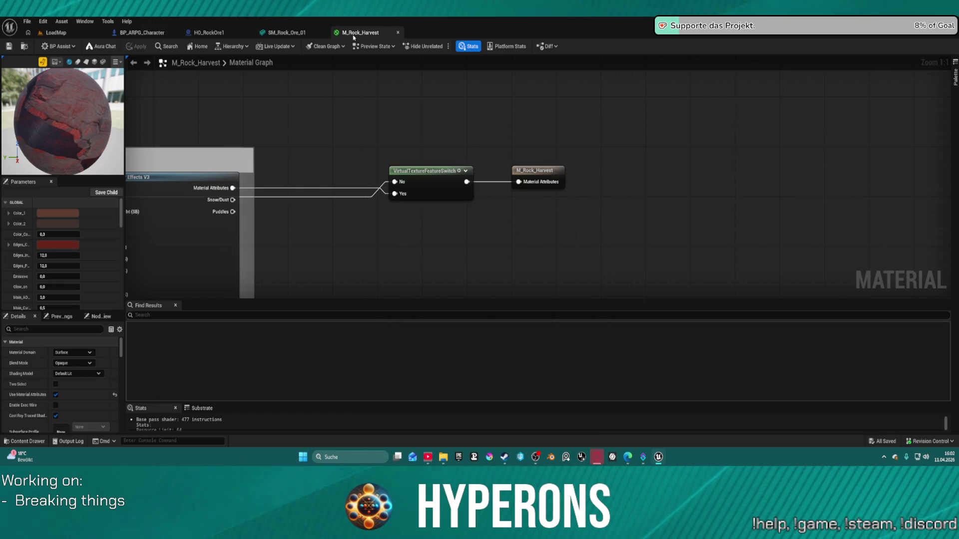
{"action": "mouse_move", "coordinate": [535, 166]}
{"action": "left_mouse_down"}
{"action": "mouse_move", "coordinate": [852, 172]}
{"action": "mouse_move", "coordinate": [822, 176]}
{"action": "left_mouse_up"}
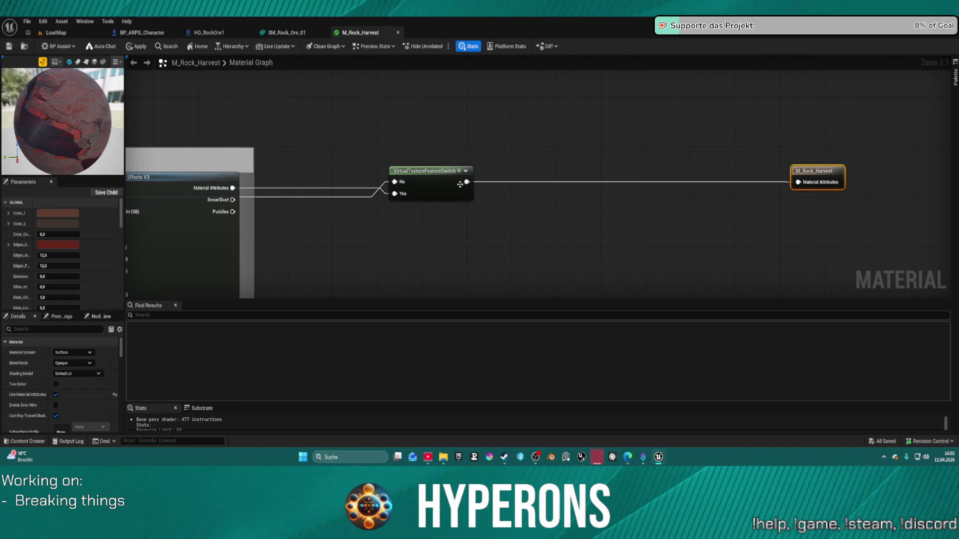
{"action": "left_click_drag", "start_coordinate": [465, 182], "coordinate": [553, 196]}
{"action": "type", "text": "set a"}
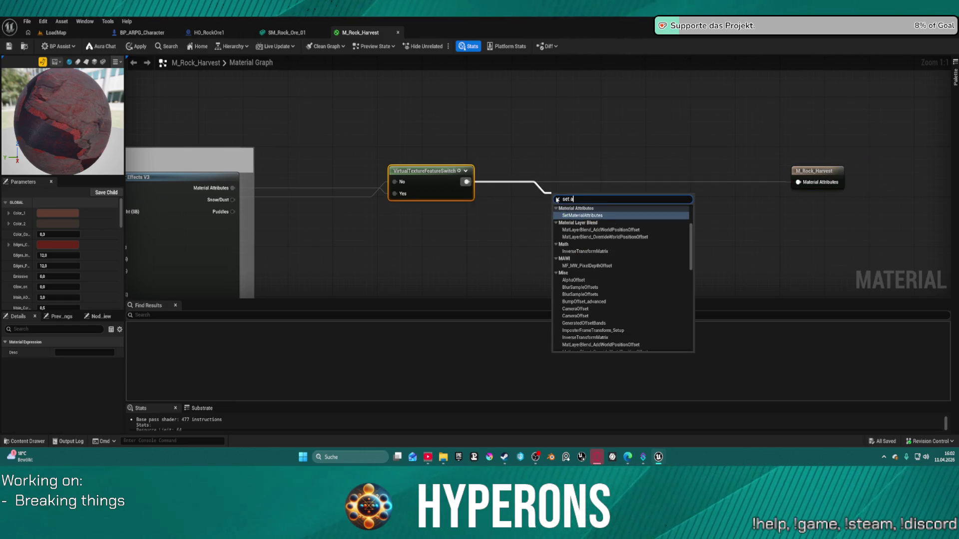
{"action": "type", "text": "ttr"}
{"action": "key", "text": "Return"}
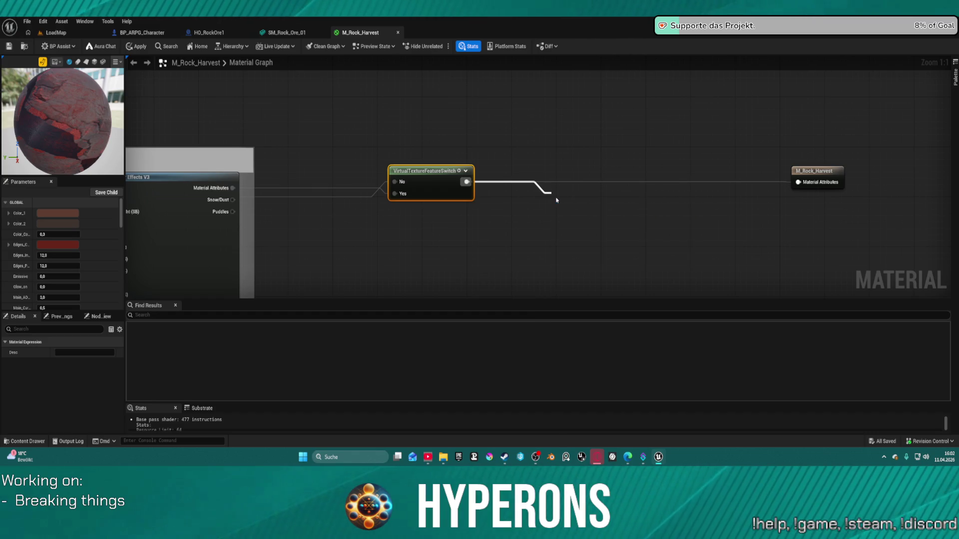
{"action": "mouse_move", "coordinate": [614, 207]}
{"action": "left_mouse_down"}
{"action": "mouse_move", "coordinate": [724, 203]}
{"action": "mouse_move", "coordinate": [798, 182]}
{"action": "left_mouse_up"}
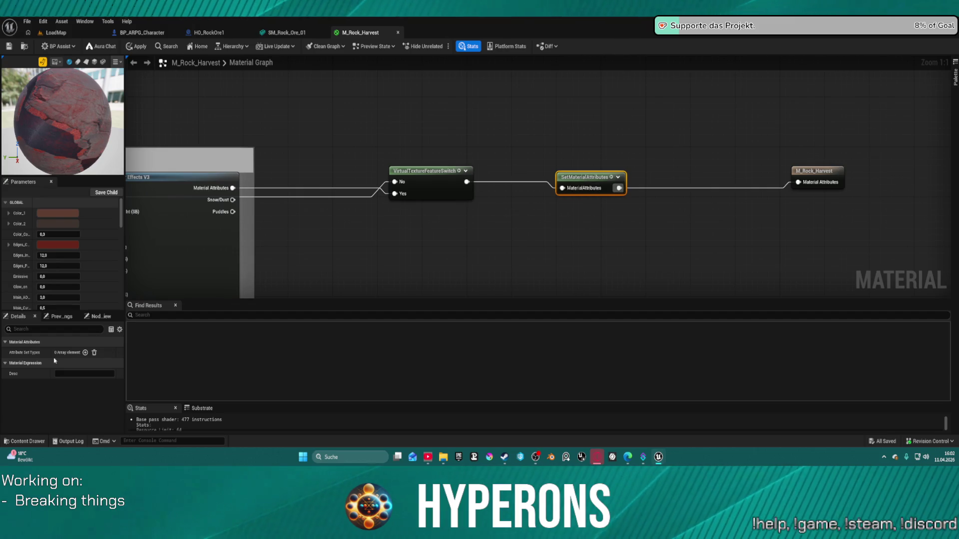
Add an AmbientOcclusion attribute and feed it from a new MeshBlend Activator node.
{"action": "left_click", "coordinate": [85, 352]}
{"action": "left_click", "coordinate": [76, 365]}
{"action": "type", "text": "a"}
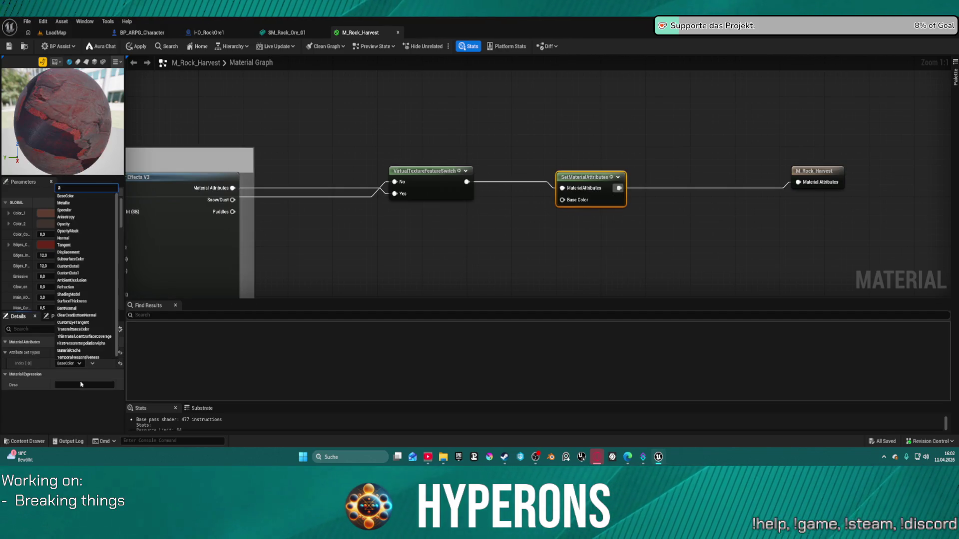
{"action": "type", "text": "mbi"}
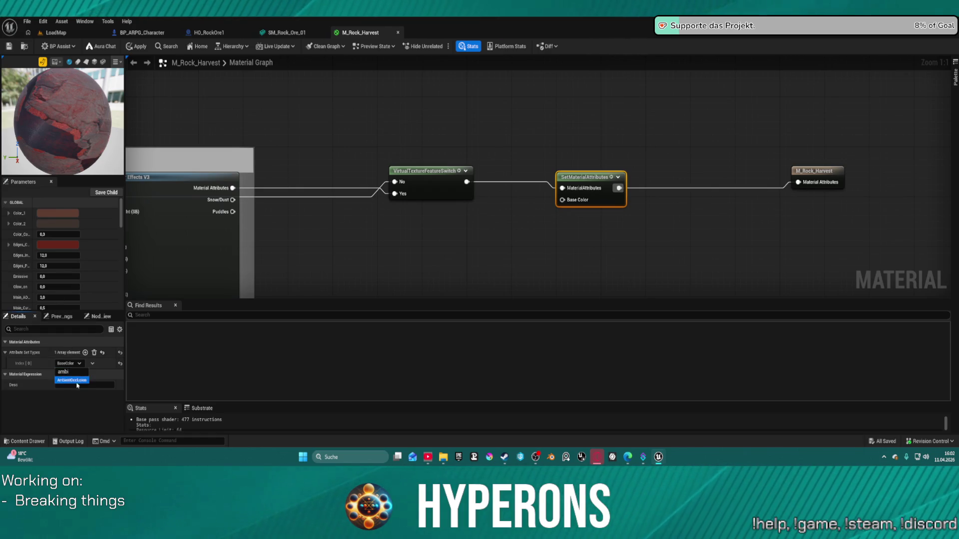
{"action": "left_click_drag", "start_coordinate": [562, 200], "coordinate": [524, 228]}
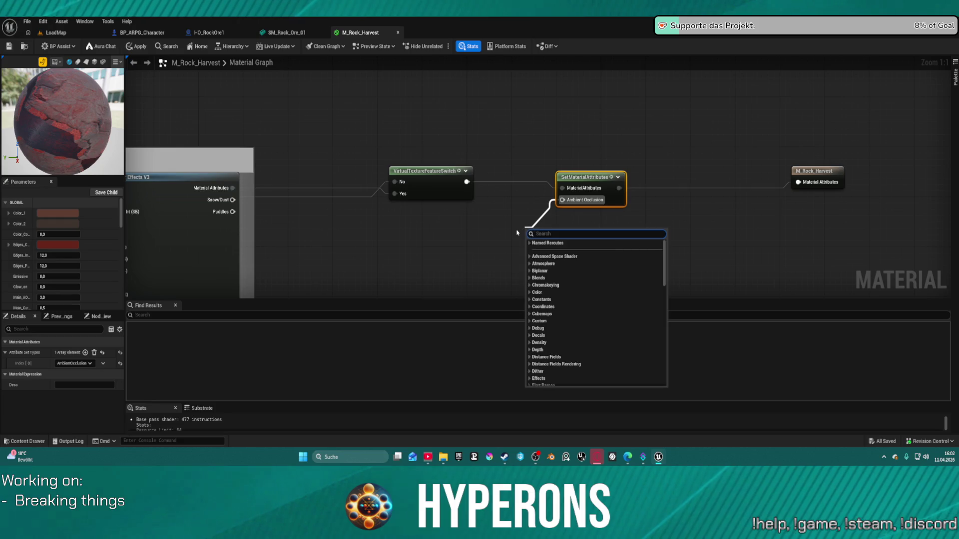
{"action": "type", "text": "mesh blen"}
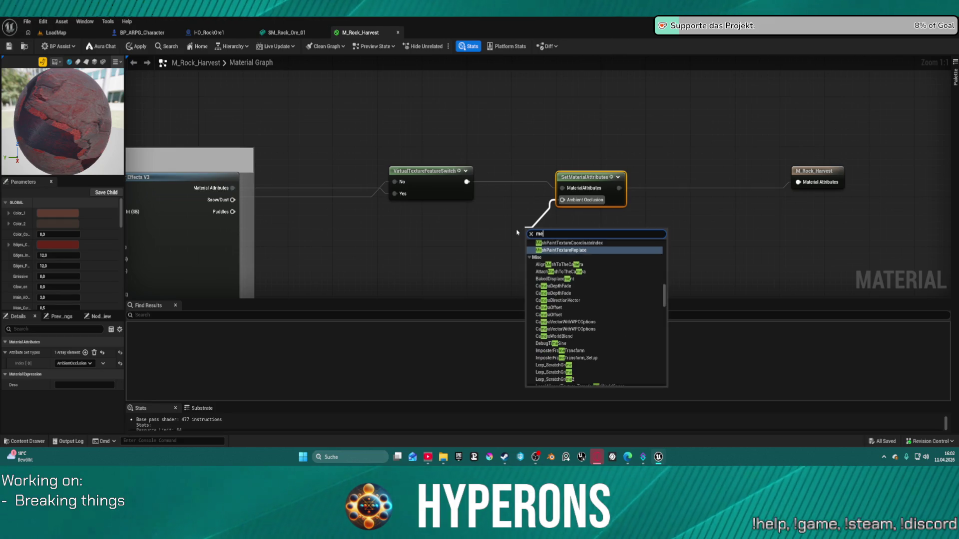
{"action": "key", "text": "Return"}
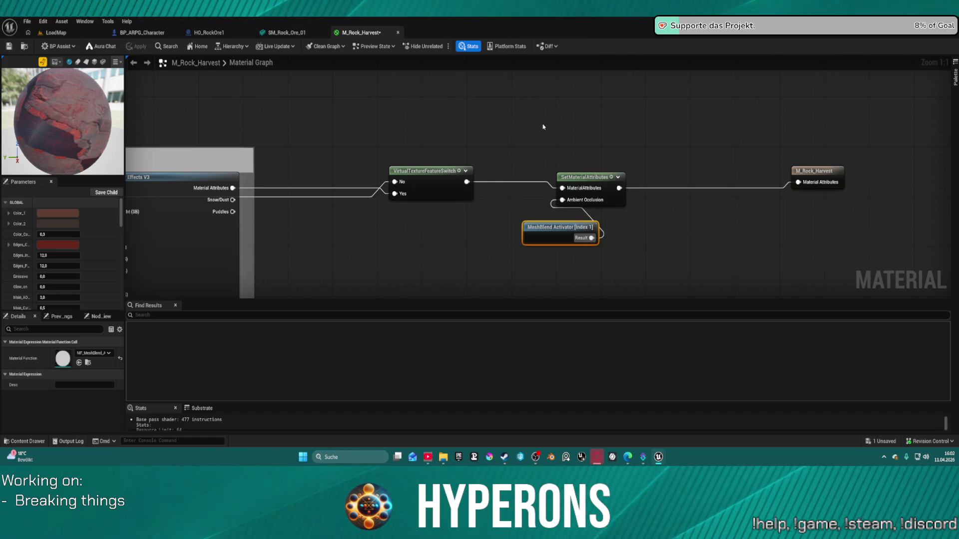
{"action": "left_click_drag", "start_coordinate": [540, 230], "coordinate": [479, 224]}
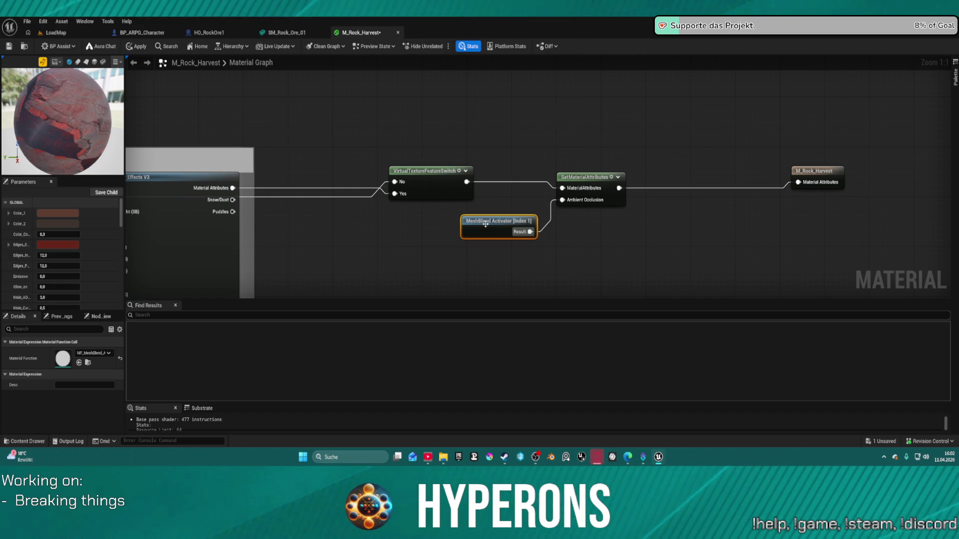
{"action": "scroll", "coordinate": [58, 232], "scroll_direction": "down", "scroll_amount": 5}
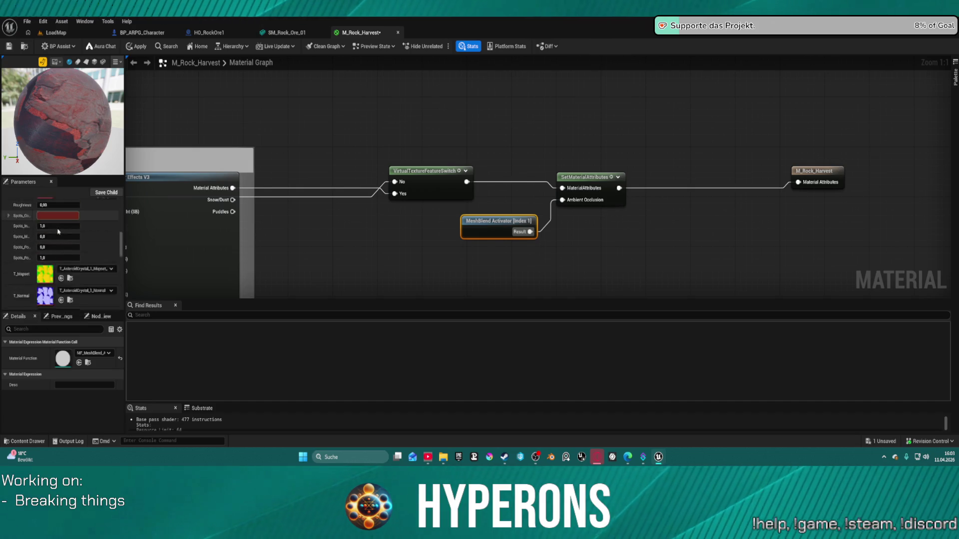
Apply the ambient occlusion wiring to M_Rock_Harvest and float its editor as a separate window.
{"action": "scroll", "coordinate": [60, 240], "scroll_direction": "down", "scroll_amount": 10}
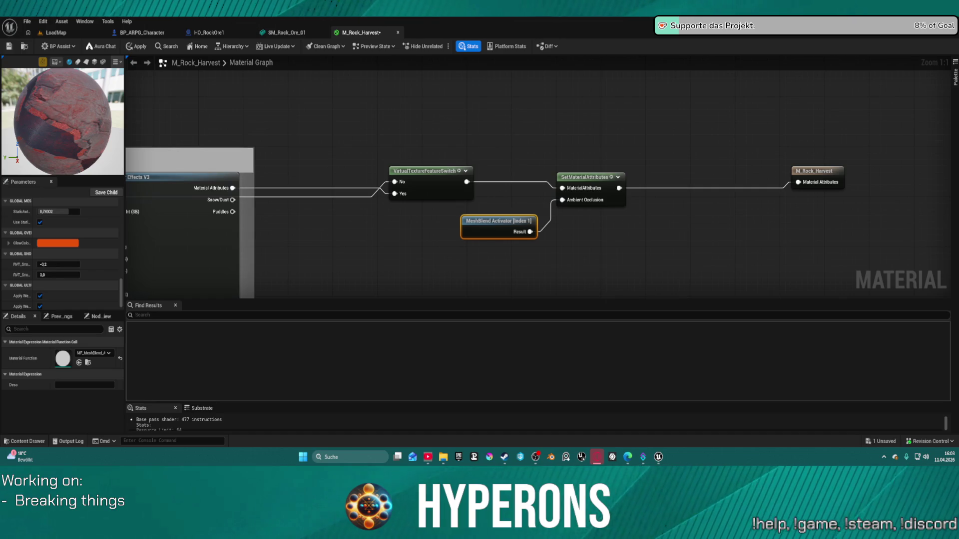
{"action": "scroll", "coordinate": [56, 251], "scroll_direction": "up", "scroll_amount": 5}
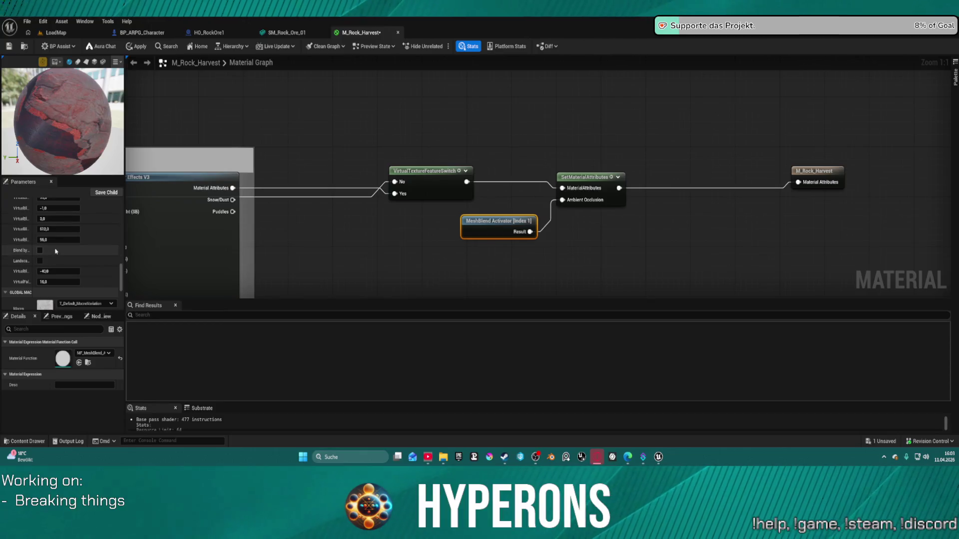
{"action": "scroll", "coordinate": [55, 251], "scroll_direction": "up", "scroll_amount": 3}
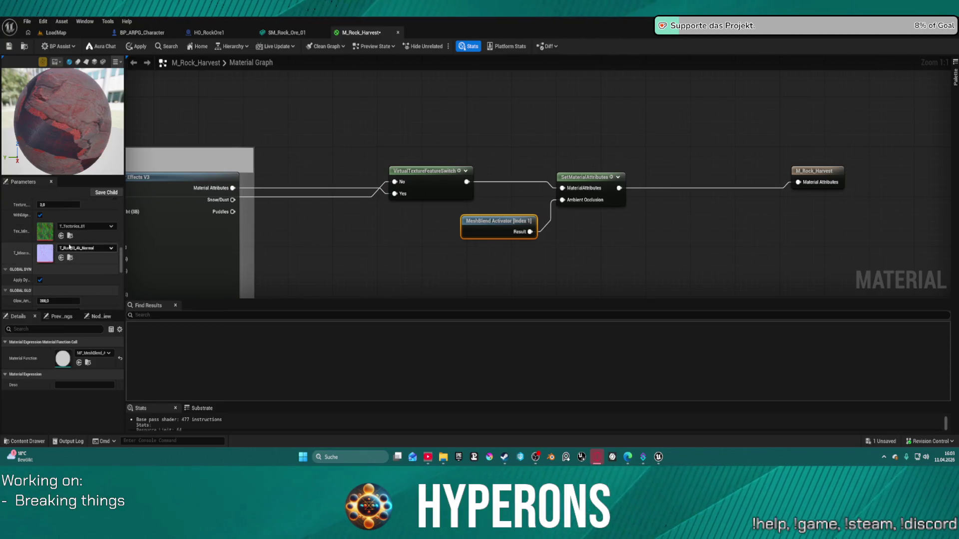
{"action": "scroll", "coordinate": [70, 247], "scroll_direction": "up", "scroll_amount": 5}
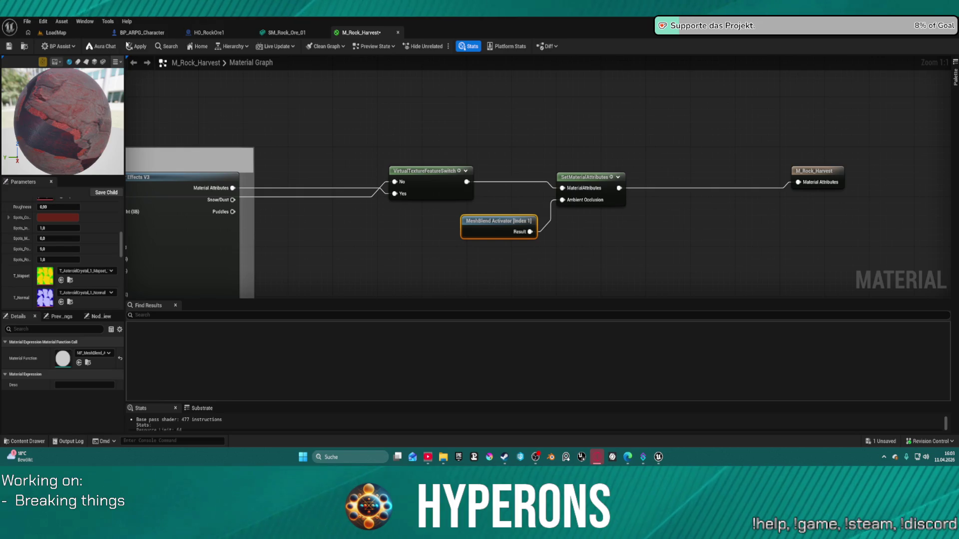
{"action": "left_click", "coordinate": [148, 48]}
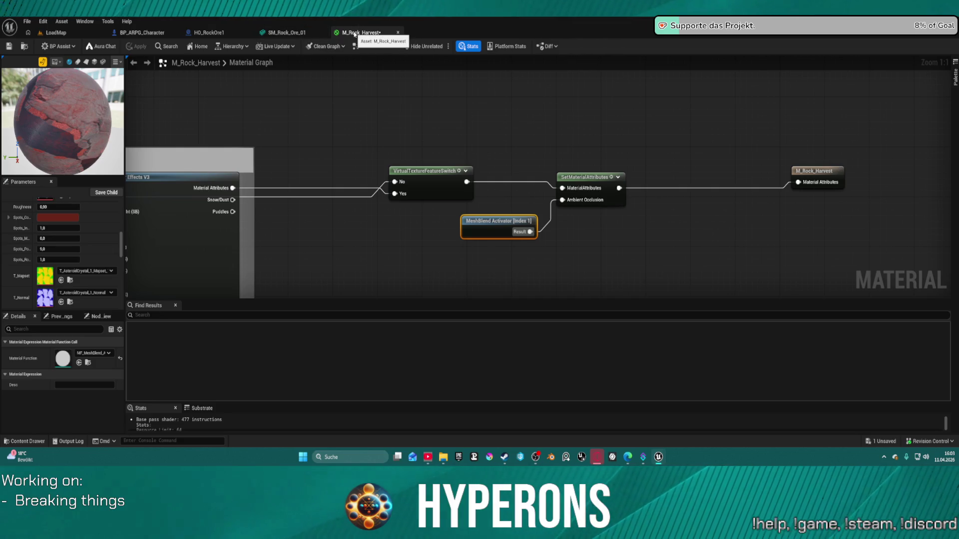
{"action": "mouse_move", "coordinate": [361, 32]}
{"action": "left_mouse_down"}
{"action": "mouse_move", "coordinate": [512, 125]}
{"action": "mouse_move", "coordinate": [578, 107]}
{"action": "left_mouse_up"}
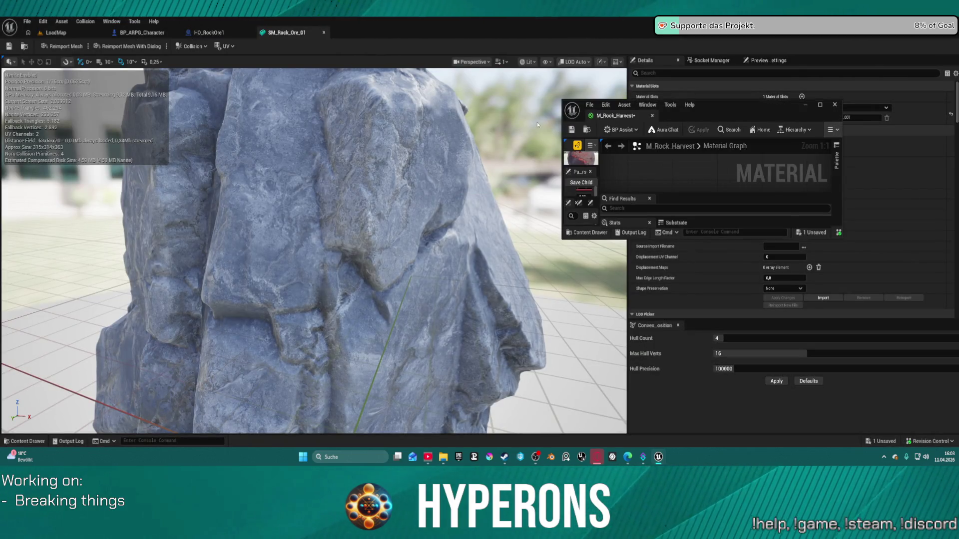
Snap the material editor right, show LoadMap fullscreen on the left, and zoom to the rock crack.
{"action": "key", "text": "super+Right"}
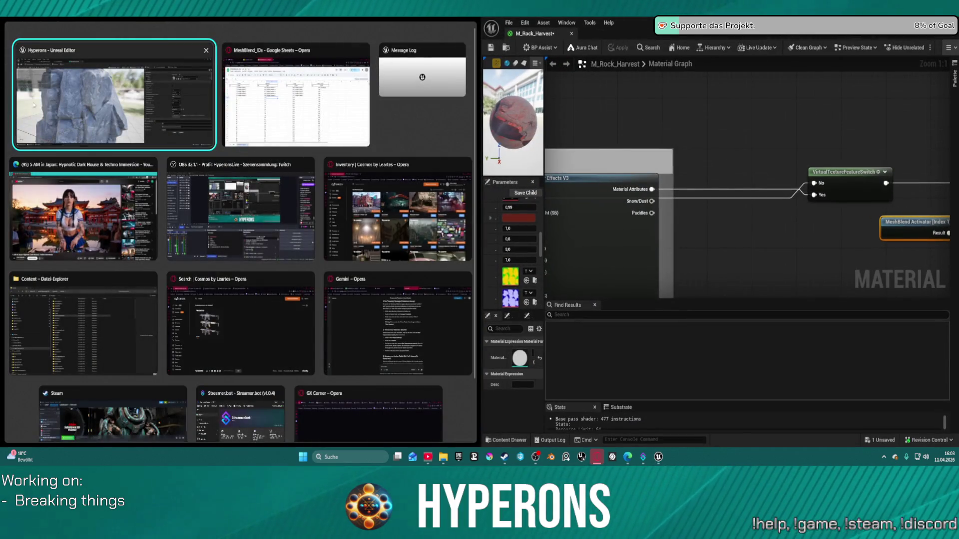
{"action": "left_click", "coordinate": [16, 45]}
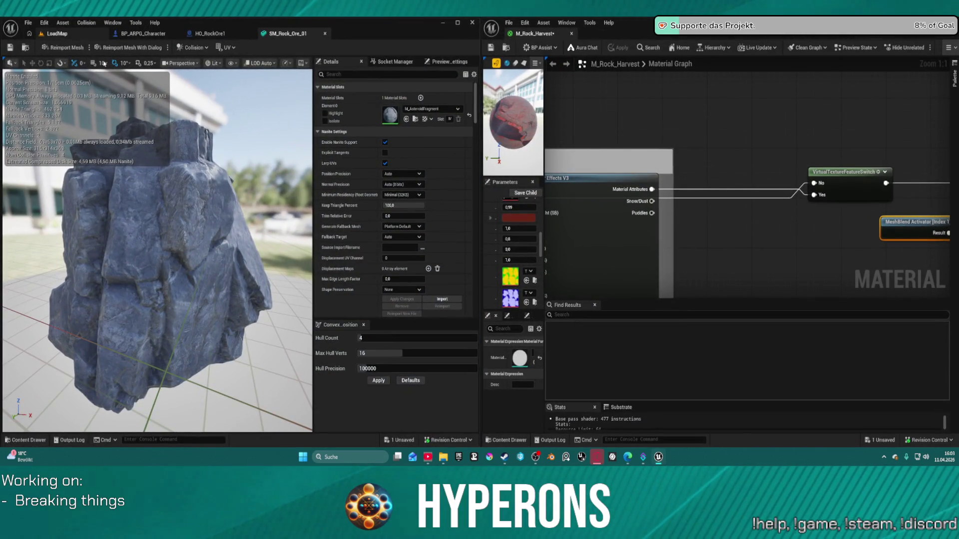
{"action": "left_click", "coordinate": [57, 33]}
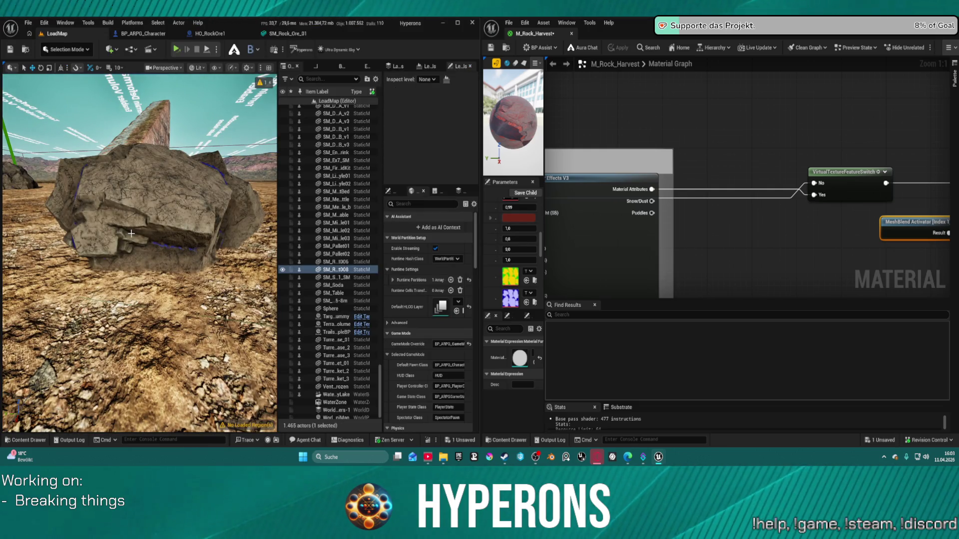
{"action": "key", "text": "F11"}
{"action": "scroll", "coordinate": [238, 288], "scroll_direction": "up", "scroll_amount": 5}
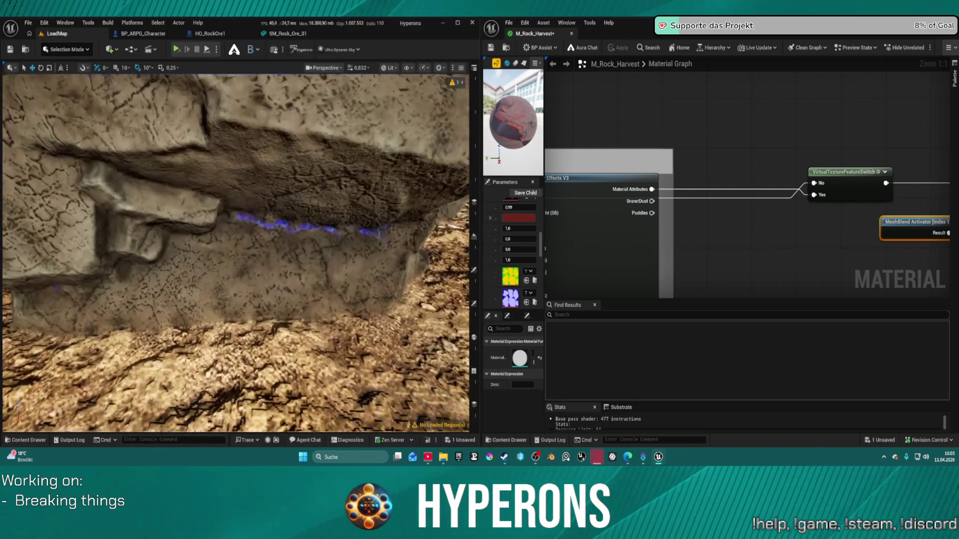
Toggle MeshBlend Enable off and back on to compare the rock's blue crack.
{"action": "left_click", "coordinate": [251, 49]}
{"action": "left_click", "coordinate": [253, 66]}
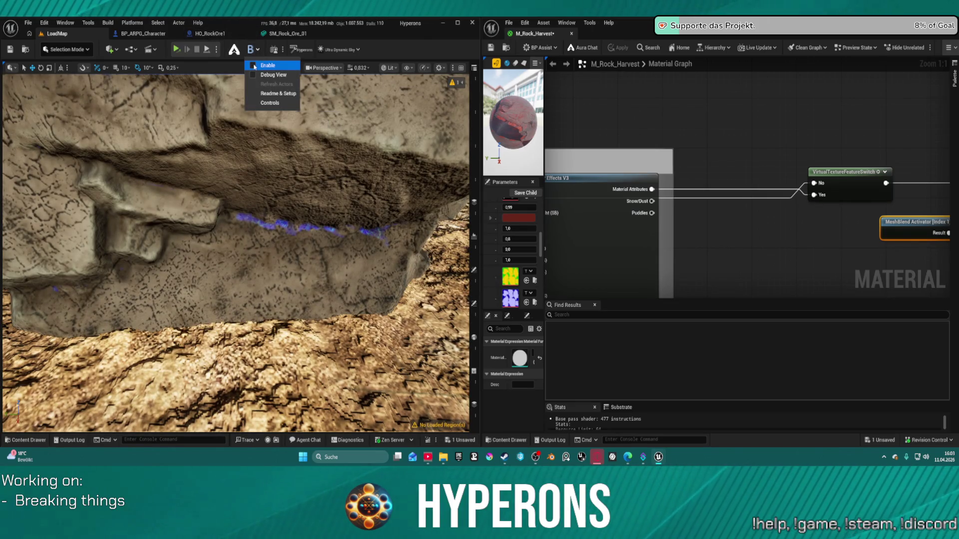
{"action": "left_click", "coordinate": [254, 66]}
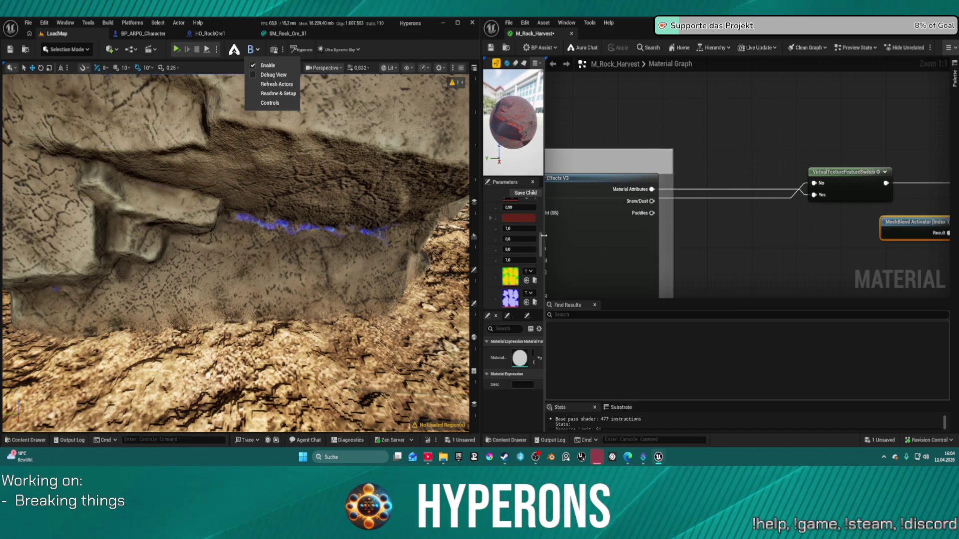
{"action": "left_click_drag", "start_coordinate": [544, 234], "coordinate": [710, 235]}
Set StaticAutoBlendID under GLOBAL MESHBLEND to 70/255 (0.27451), then close the material editor.
{"action": "scroll", "coordinate": [582, 257], "scroll_direction": "up", "scroll_amount": 10}
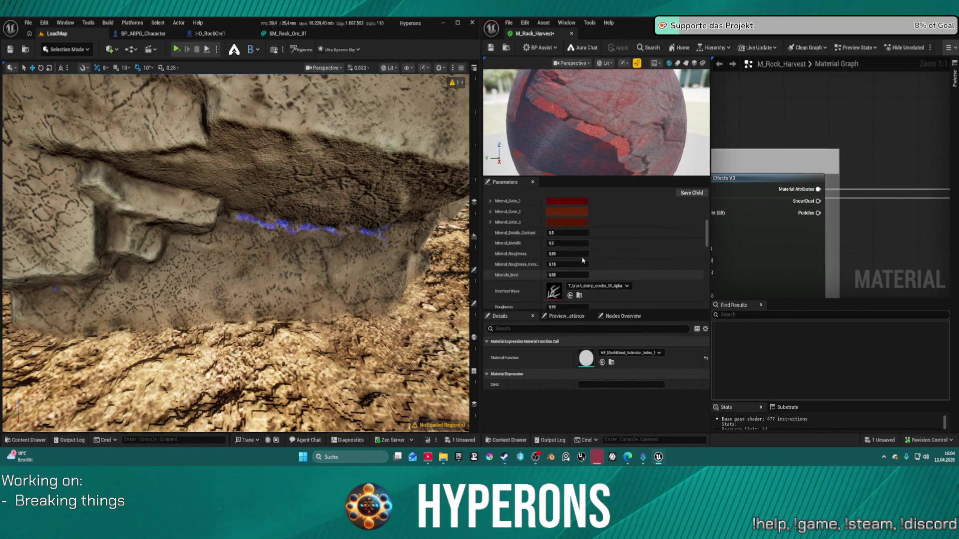
{"action": "scroll", "coordinate": [579, 254], "scroll_direction": "down", "scroll_amount": 10}
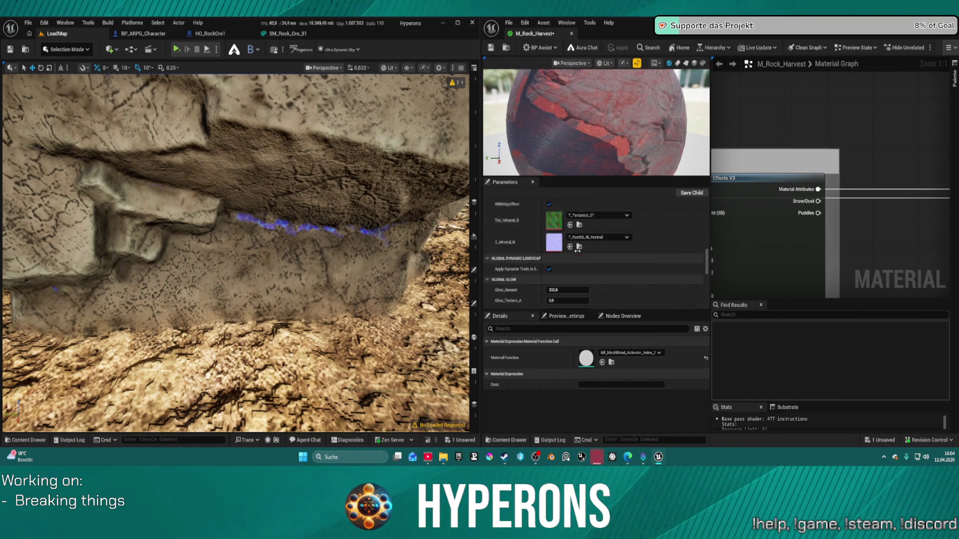
{"action": "scroll", "coordinate": [577, 254], "scroll_direction": "down", "scroll_amount": 5}
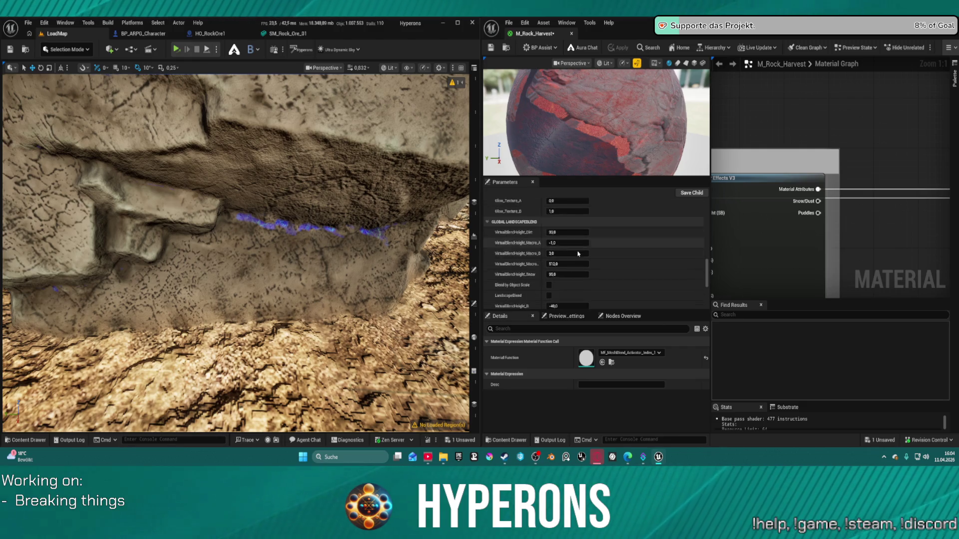
{"action": "scroll", "coordinate": [577, 251], "scroll_direction": "down", "scroll_amount": 5}
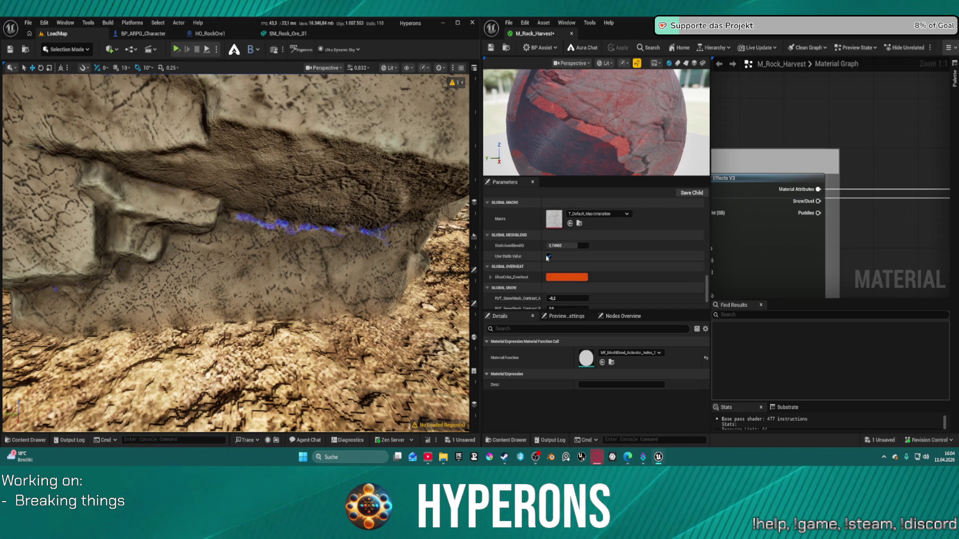
{"action": "left_click", "coordinate": [580, 245]}
{"action": "type", "text": "76/255"}
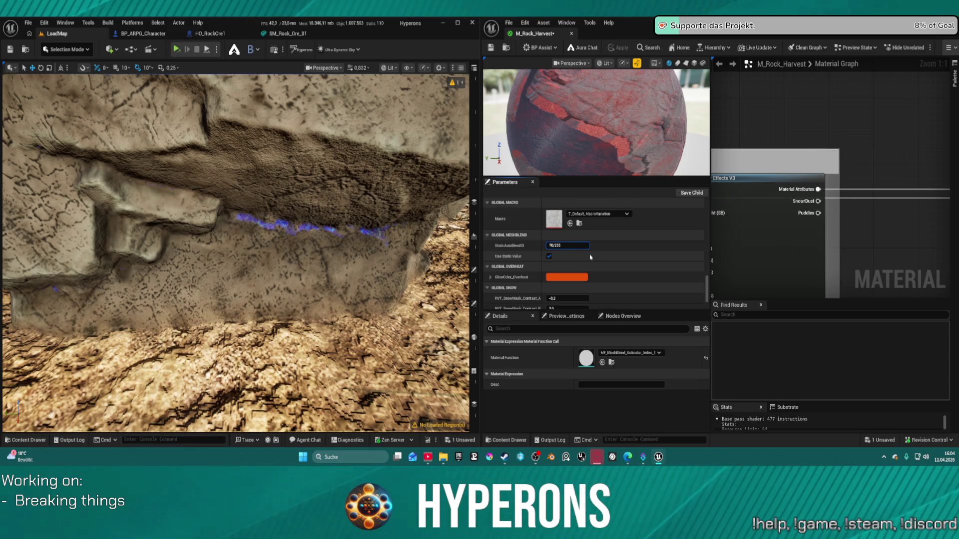
{"action": "key", "text": "Return"}
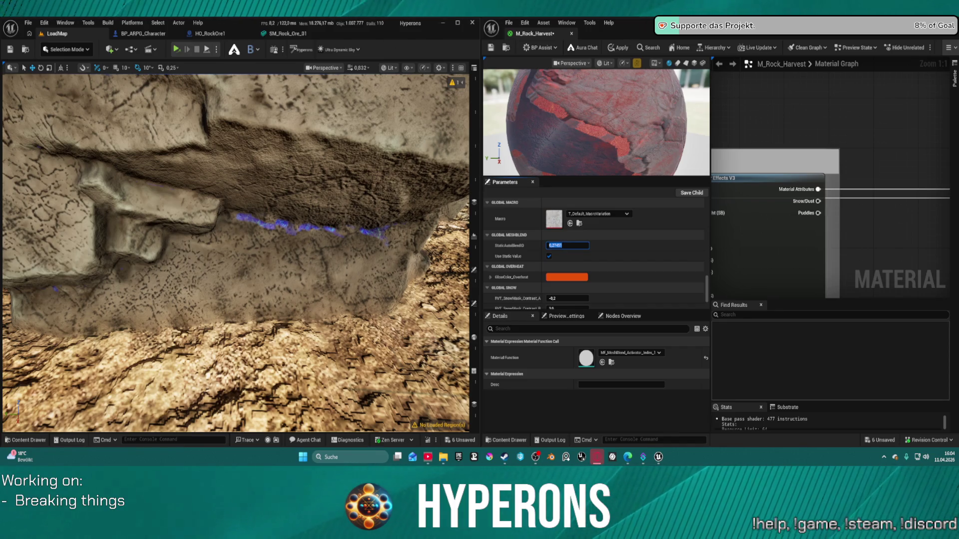
{"action": "middle_click", "coordinate": [516, 34]}
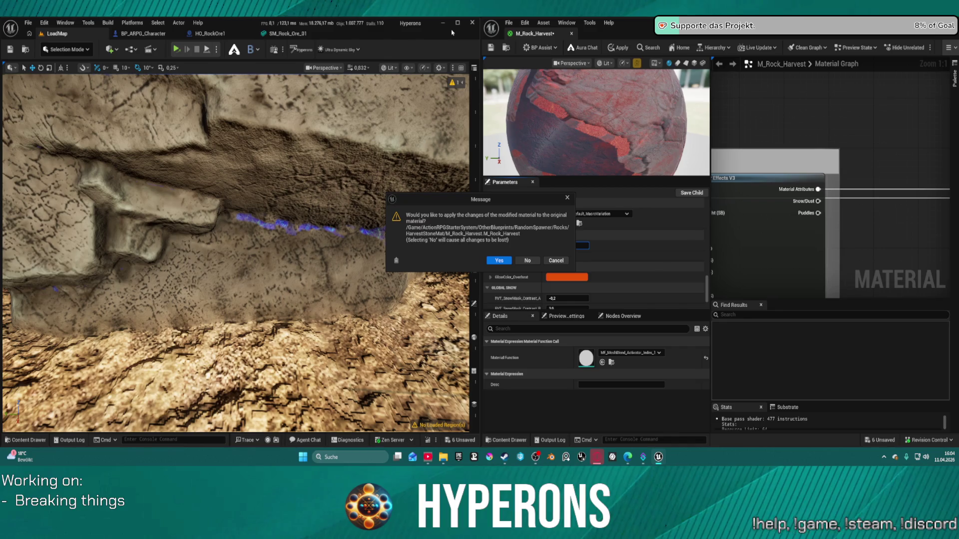
Apply pending changes to M_Rock_Harvest on closing and maximize the LoadMap level editor.
{"action": "left_click", "coordinate": [499, 261]}
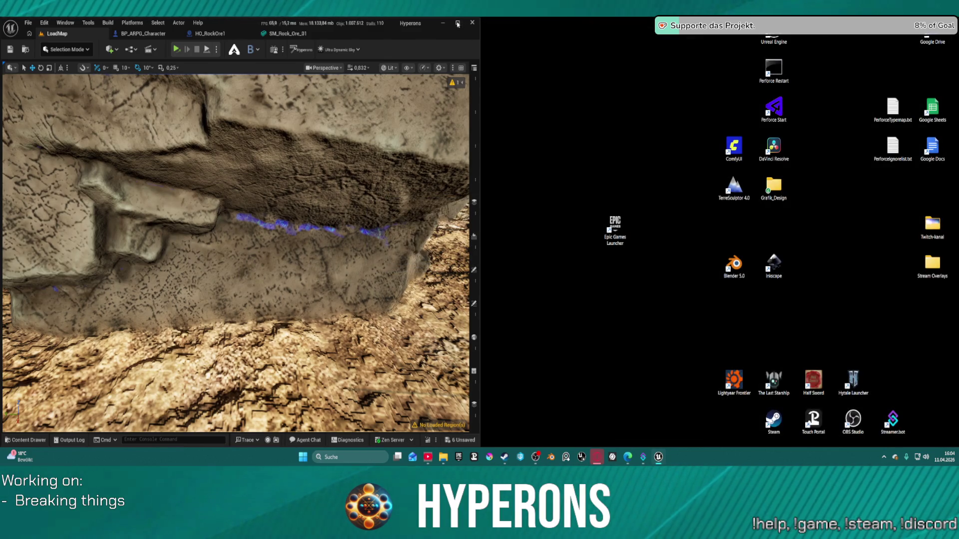
{"action": "left_click", "coordinate": [457, 23]}
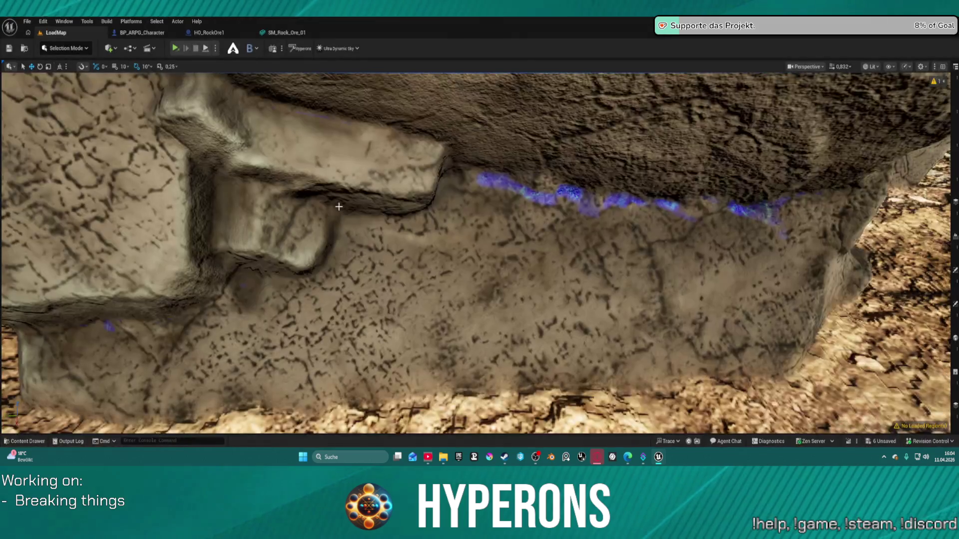
{"action": "scroll", "coordinate": [336, 205], "scroll_direction": "down", "scroll_amount": 5}
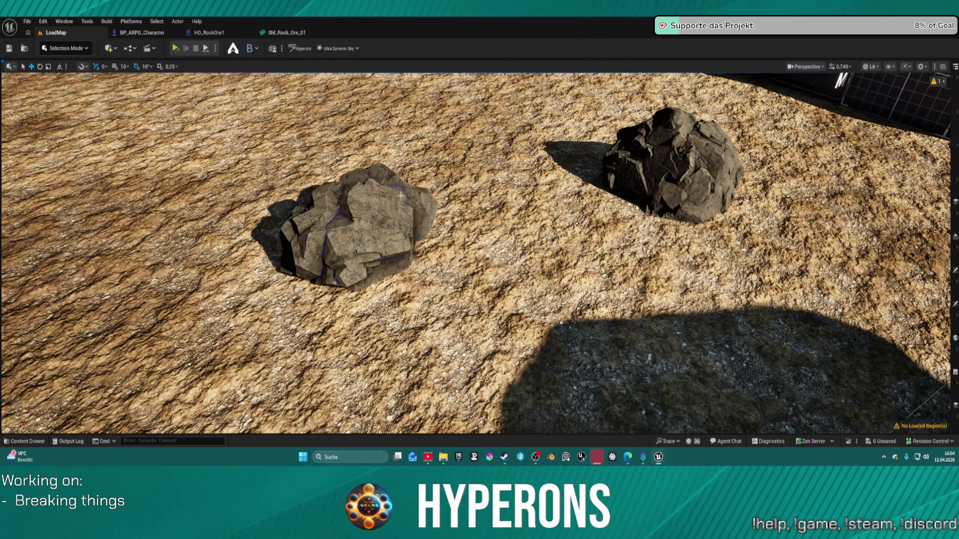
{"action": "scroll", "coordinate": [400, 196], "scroll_direction": "up", "scroll_amount": 3}
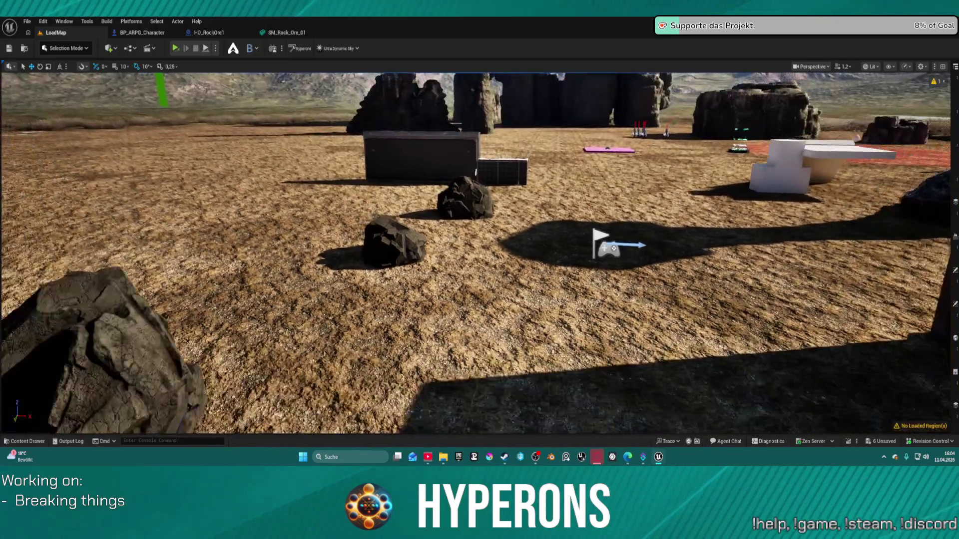
{"action": "key", "text": "s"}
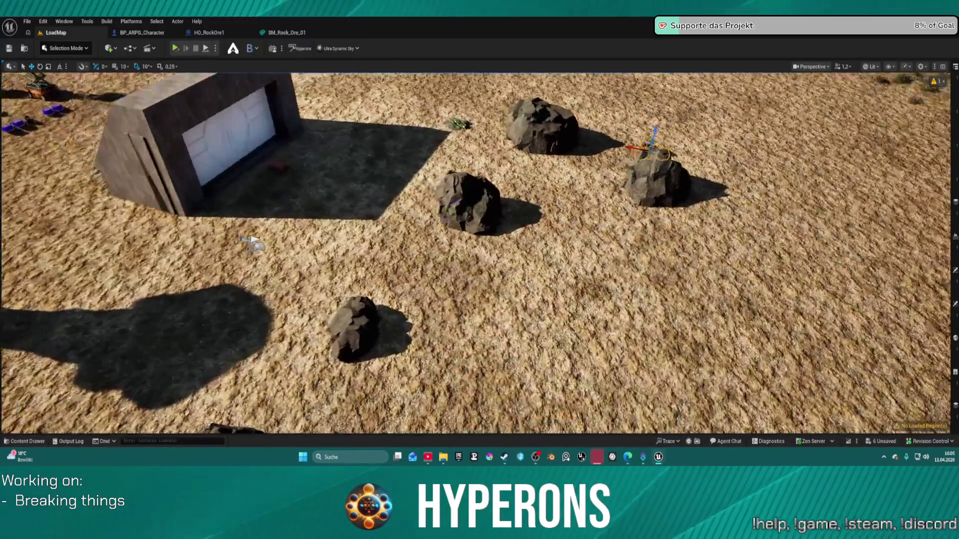
{"action": "key", "text": "w"}
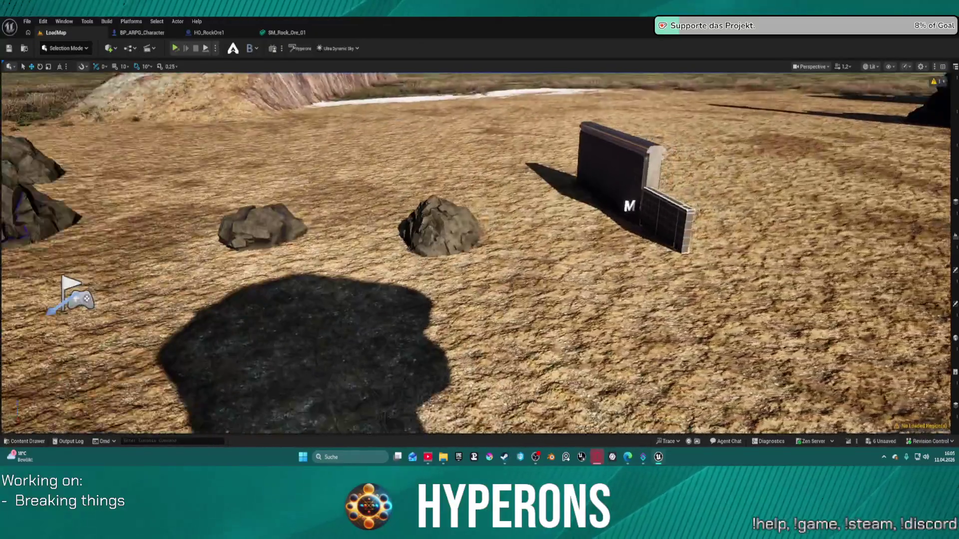
{"action": "key", "text": "s"}
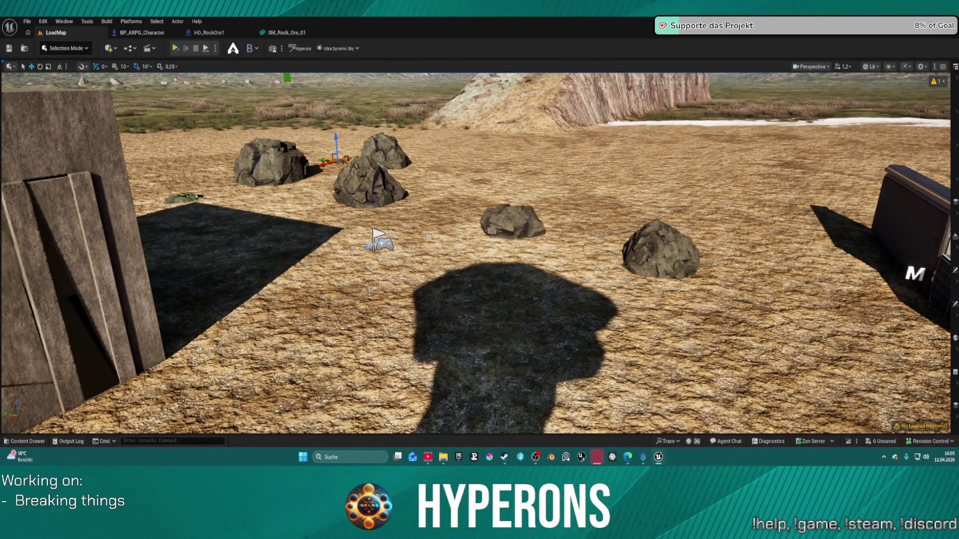
{"action": "key", "text": "w"}
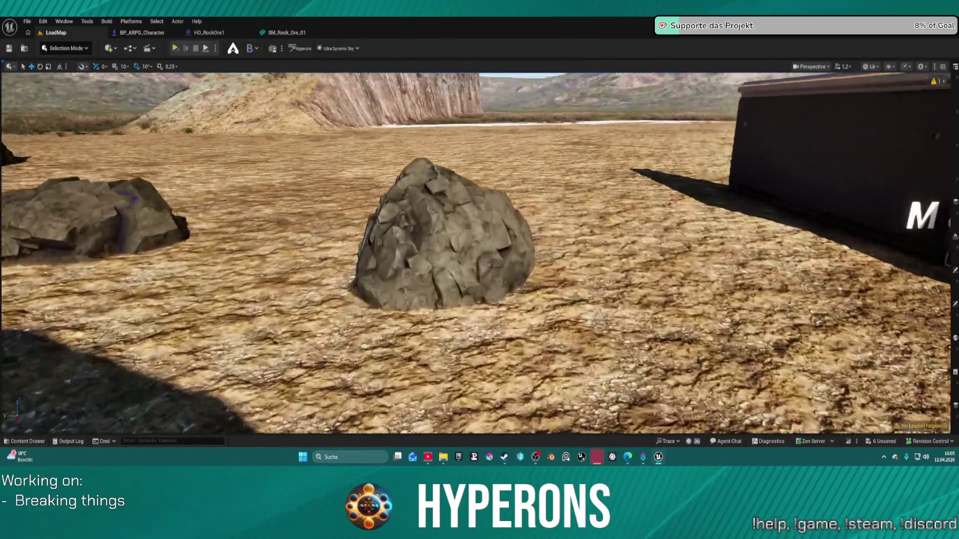
{"action": "key", "text": "w"}
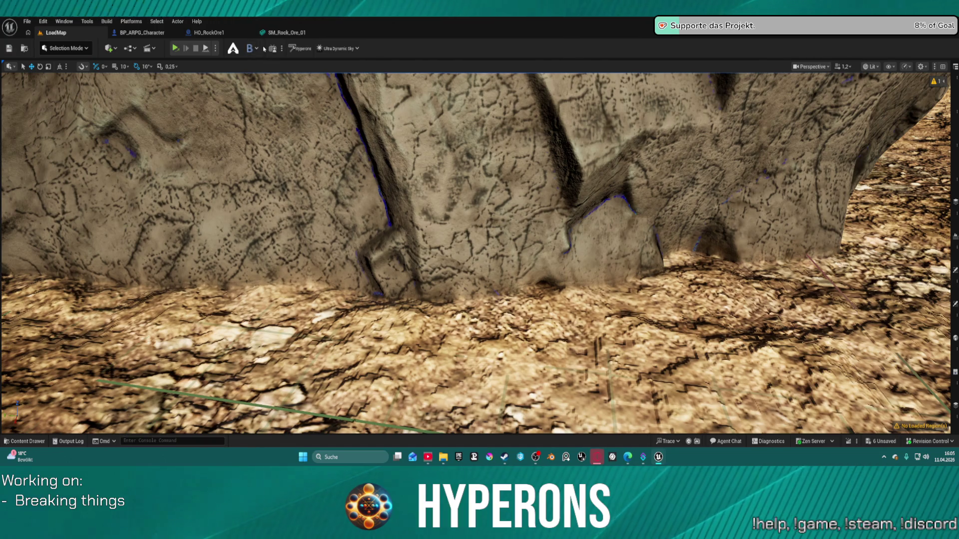
{"action": "left_click", "coordinate": [252, 48]}
{"action": "left_click", "coordinate": [265, 67]}
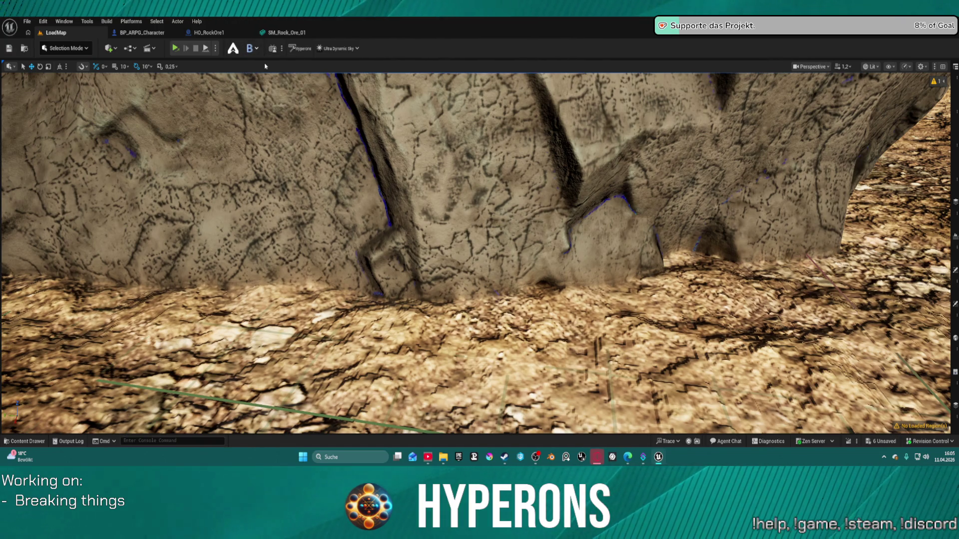
{"action": "left_click", "coordinate": [256, 48]}
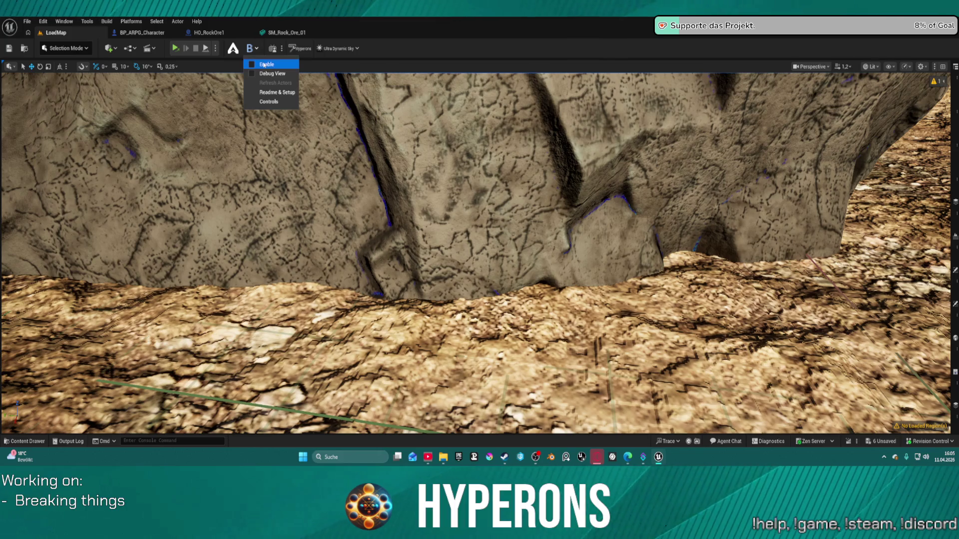
{"action": "left_click", "coordinate": [264, 64]}
{"action": "scroll", "coordinate": [609, 192], "scroll_direction": "down", "scroll_amount": 10}
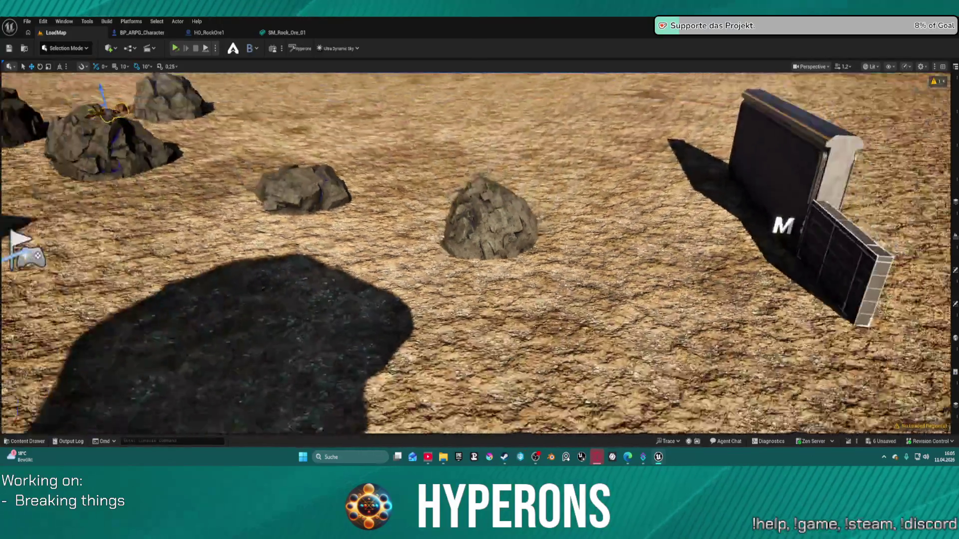
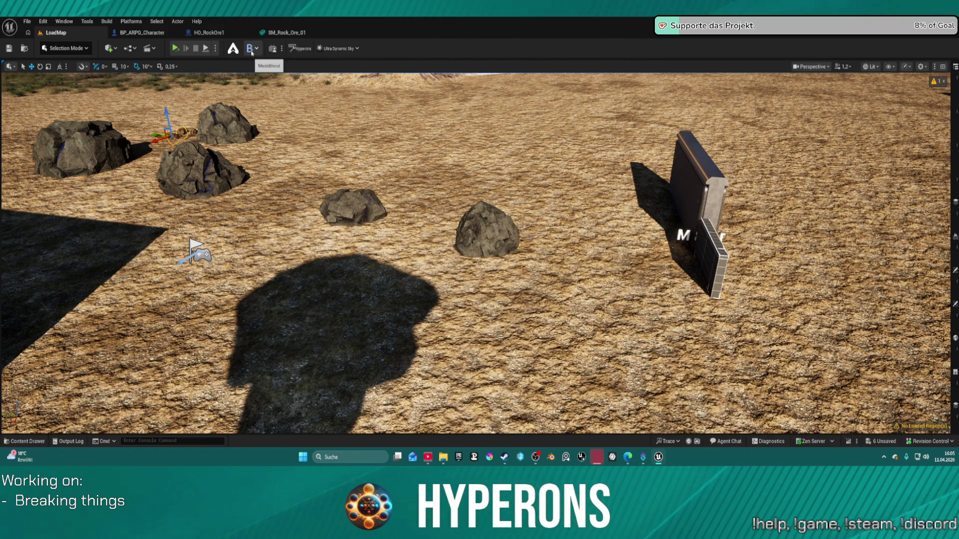
Check the level helper's dropdown options, then turn the view toward the wedge-shaped building.
{"action": "left_click", "coordinate": [257, 48]}
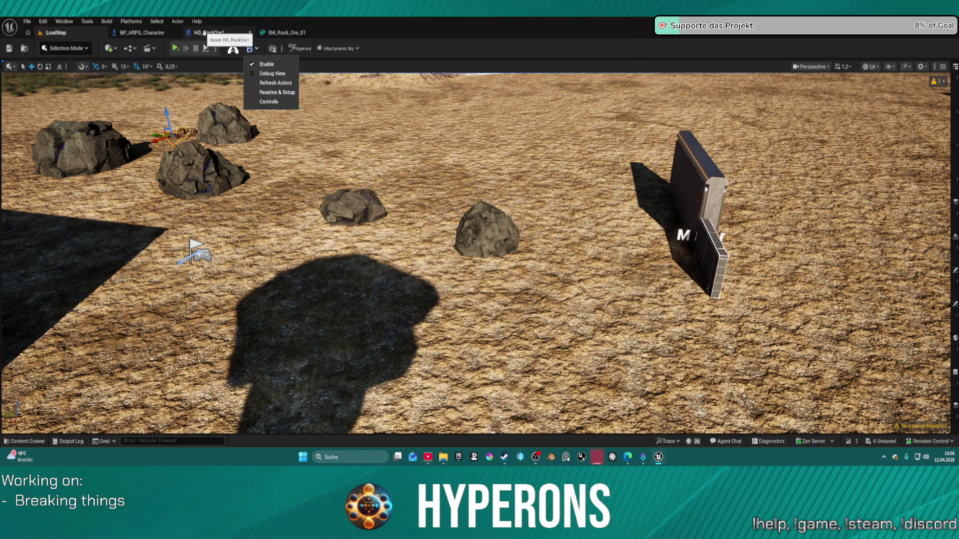
{"action": "mouse_move", "coordinate": [475, 250]}
{"action": "left_mouse_down"}
{"action": "mouse_move", "coordinate": [460, 179]}
{"action": "mouse_move", "coordinate": [474, 250]}
{"action": "left_mouse_up"}
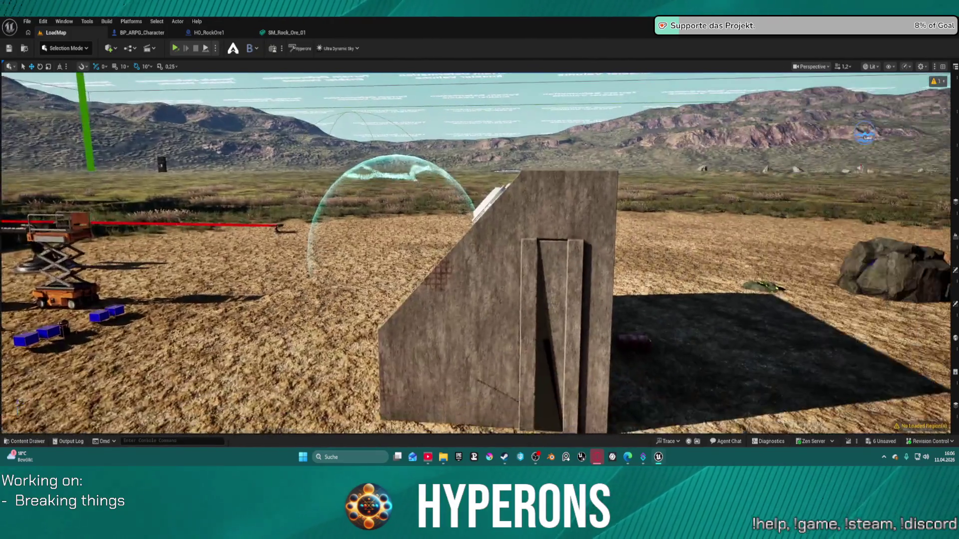
Fly the camera far back, with raised camera speed, to overview the level and its white blocks.
{"action": "key", "text": "s"}
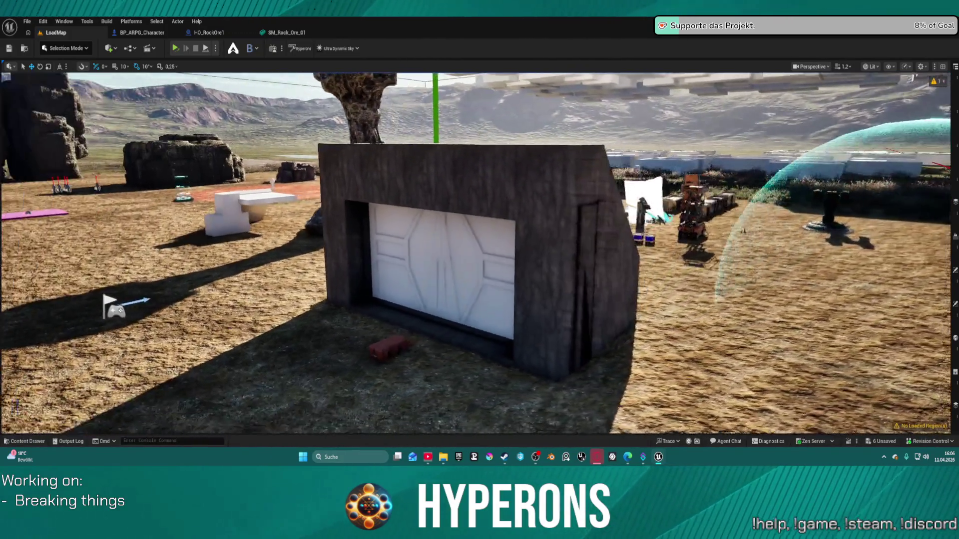
{"action": "key", "text": "w"}
{"action": "key", "text": "s"}
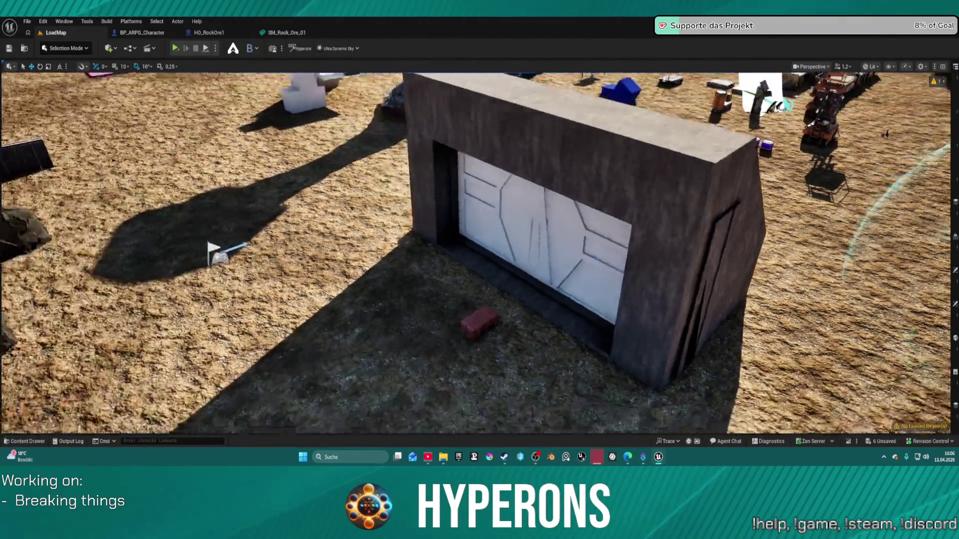
{"action": "key", "text": "s"}
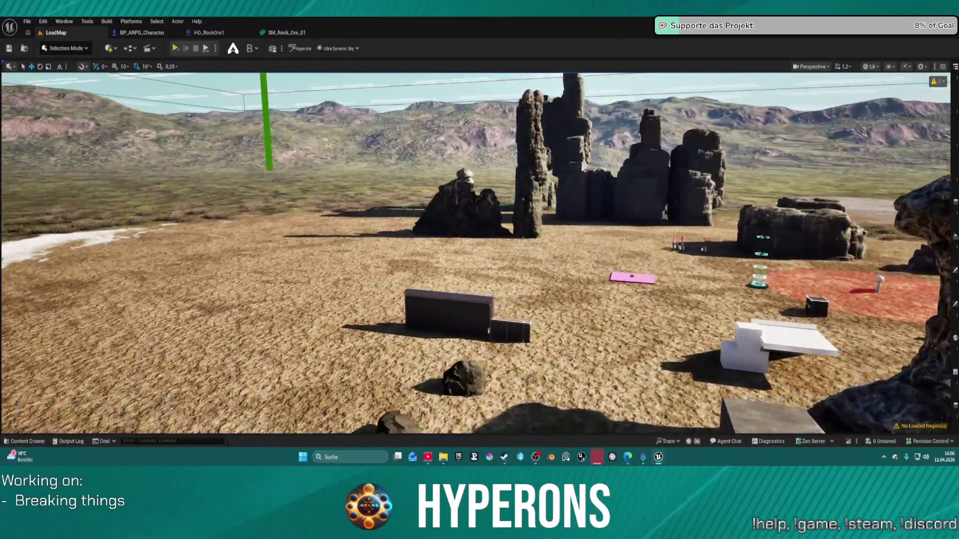
{"action": "scroll", "coordinate": [476, 253], "scroll_direction": "up", "scroll_amount": 2}
{"action": "key", "text": "s"}
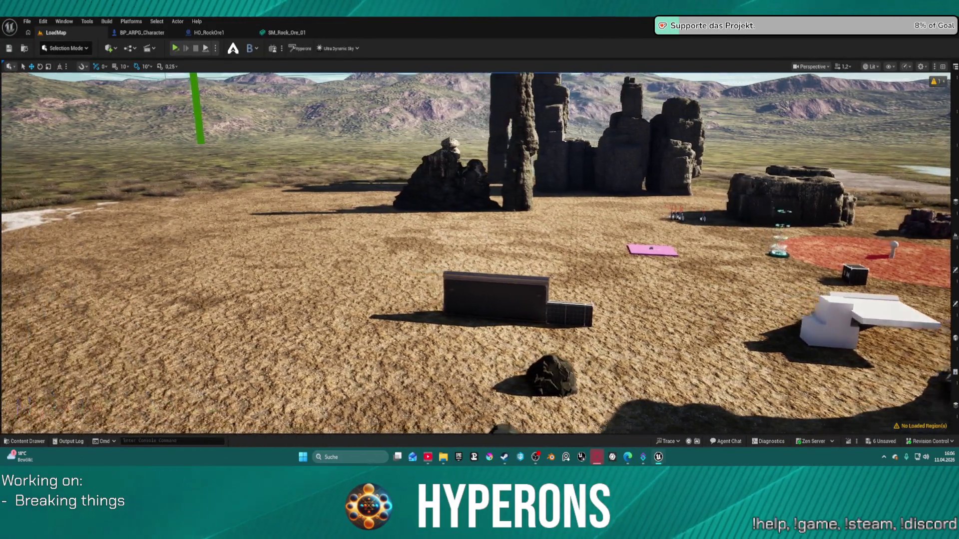
{"action": "scroll", "coordinate": [475, 253], "scroll_direction": "up", "scroll_amount": 3}
{"action": "key", "text": "s"}
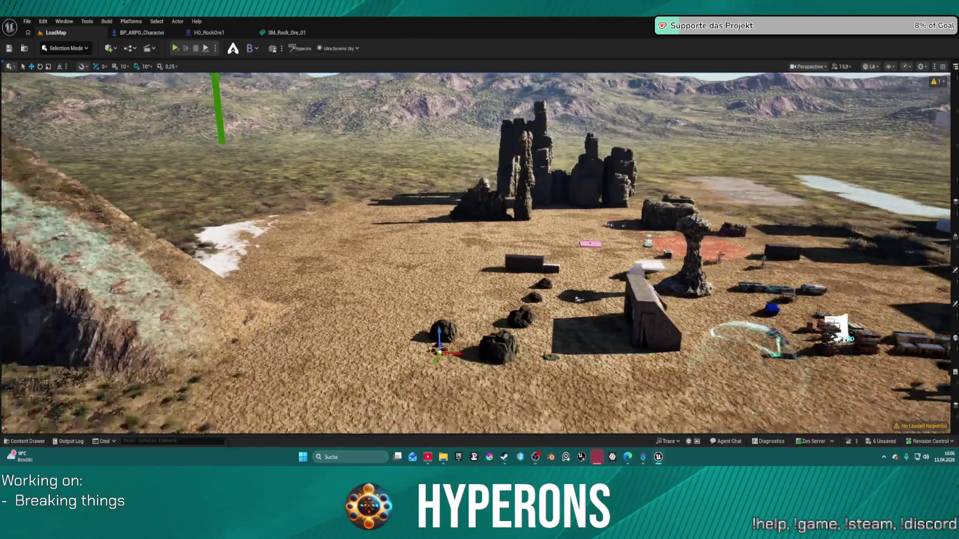
{"action": "key", "text": "s"}
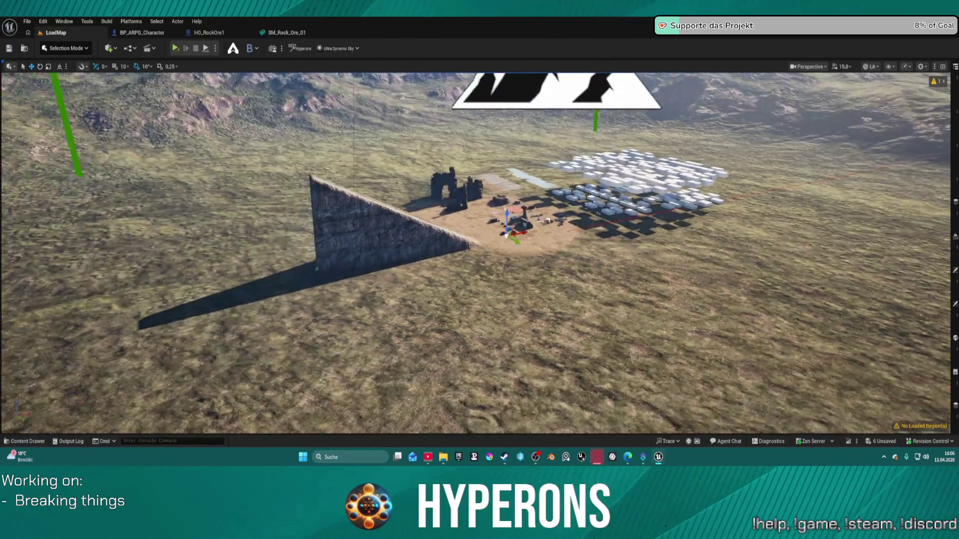
{"action": "key", "text": "w"}
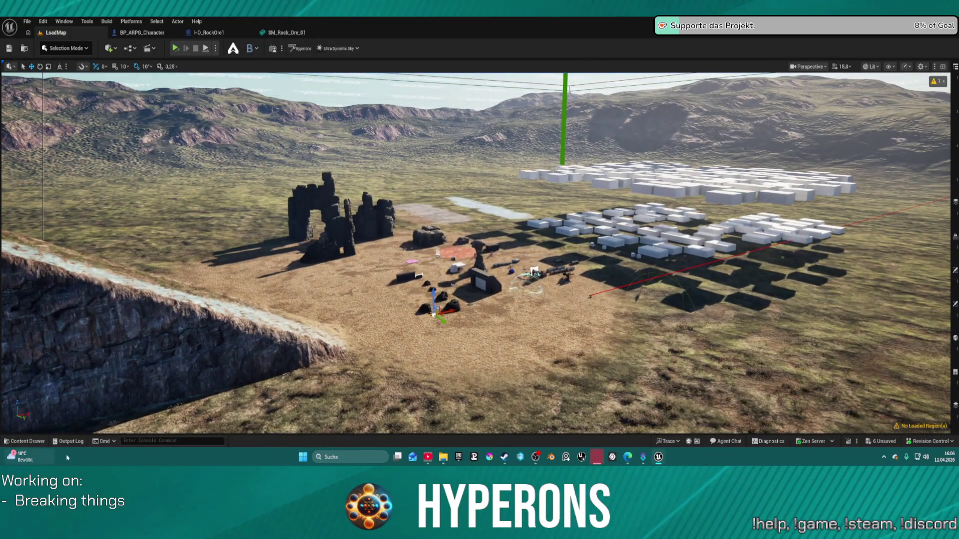
{"action": "left_click", "coordinate": [153, 439]}
Recall t.MaxFPS 0 from the console history and run it to uncap the frame rate.
{"action": "key", "text": "Up"}
{"action": "key", "text": "Up"}
{"action": "key", "text": "Up"}
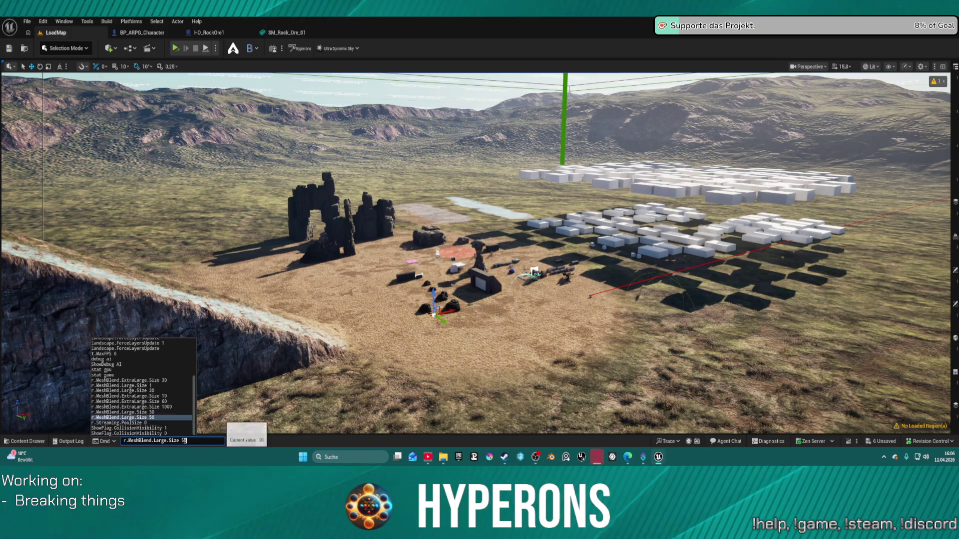
{"action": "key", "text": "Up"}
{"action": "key", "text": "Up"}
{"action": "key", "text": "Up"}
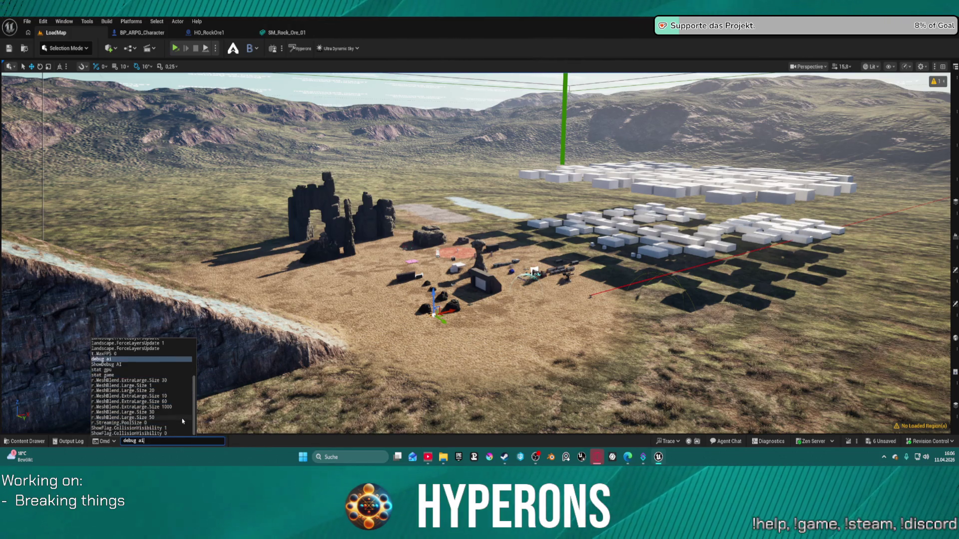
{"action": "key", "text": "Return"}
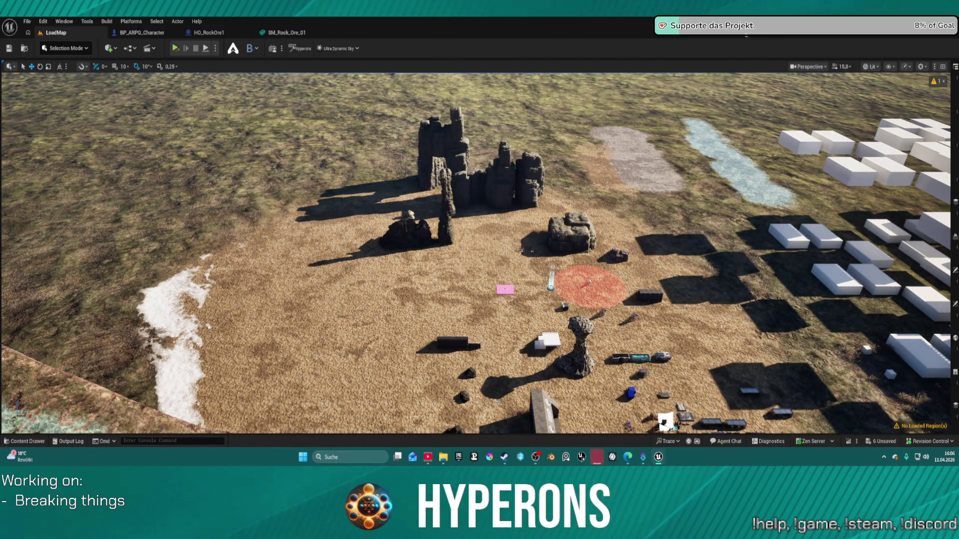
Restore and re-maximize the editor window, then fly the camera down to the rocks by the building.
{"action": "double_click", "coordinate": [746, 35]}
{"action": "double_click", "coordinate": [746, 33]}
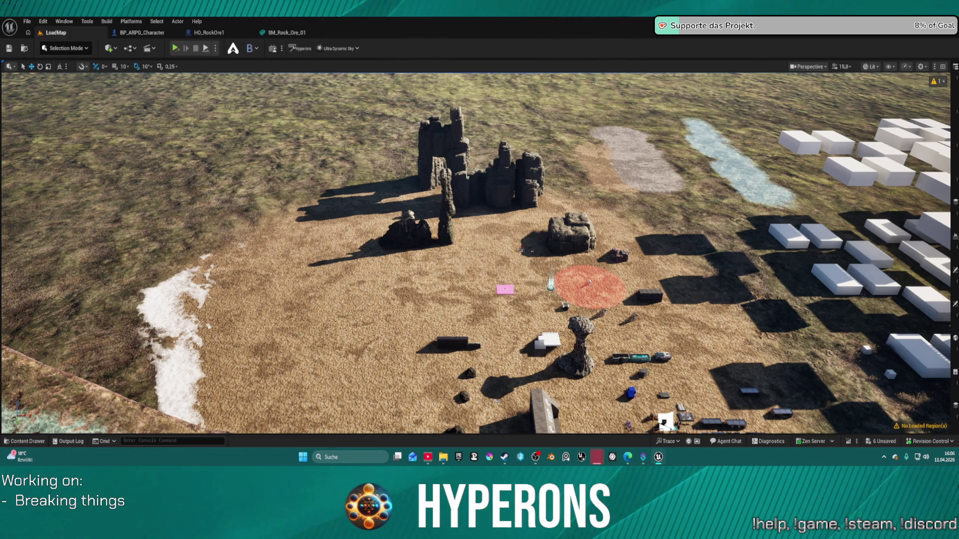
{"action": "mouse_move", "coordinate": [474, 250]}
{"action": "left_mouse_down"}
{"action": "mouse_move", "coordinate": [430, 269]}
{"action": "mouse_move", "coordinate": [469, 239]}
{"action": "mouse_move", "coordinate": [450, 250]}
{"action": "mouse_move", "coordinate": [494, 235]}
{"action": "mouse_move", "coordinate": [472, 305]}
{"action": "left_mouse_up"}
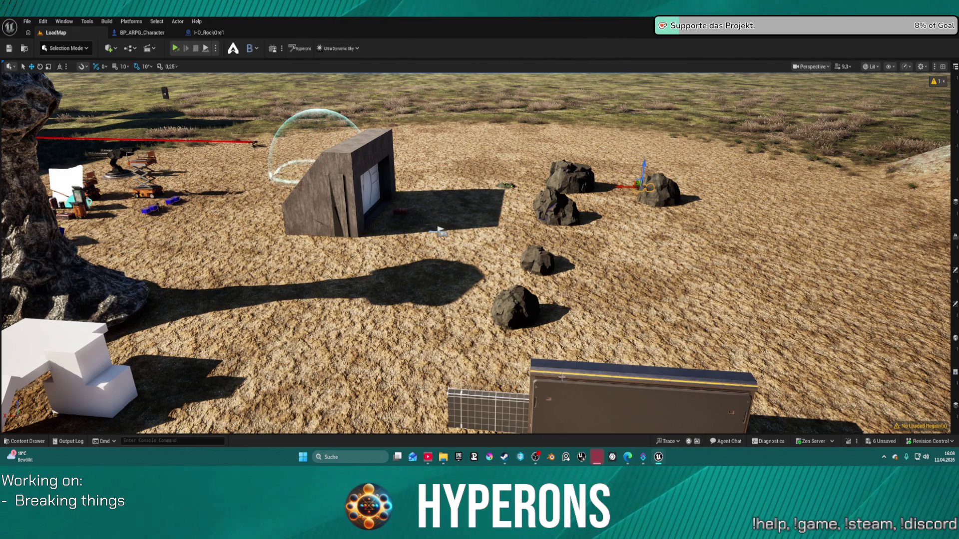
In the Content Drawer, browse to Core > General > SFX_META > Weapons and open SFX_Revolver.
{"action": "key", "text": "ctrl+space"}
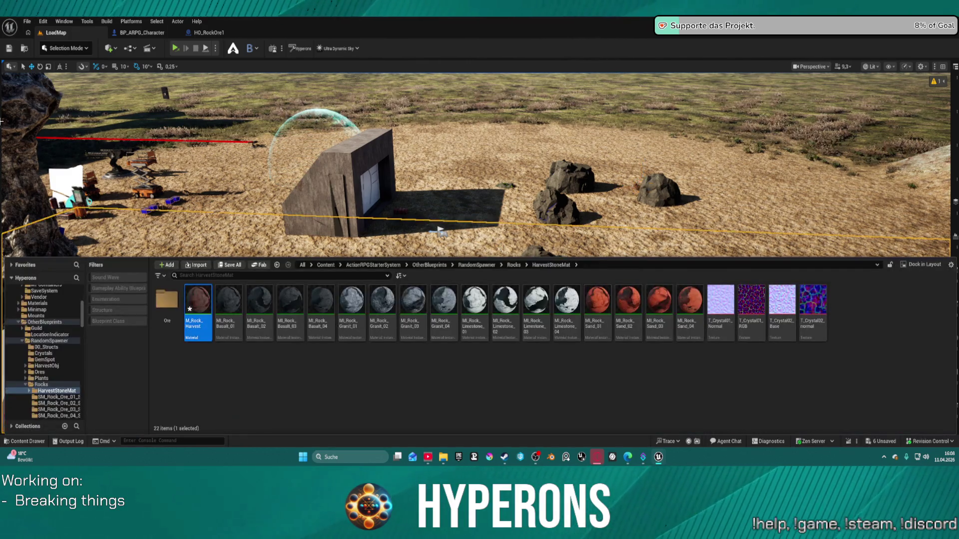
{"action": "scroll", "coordinate": [46, 399], "scroll_direction": "up", "scroll_amount": 10}
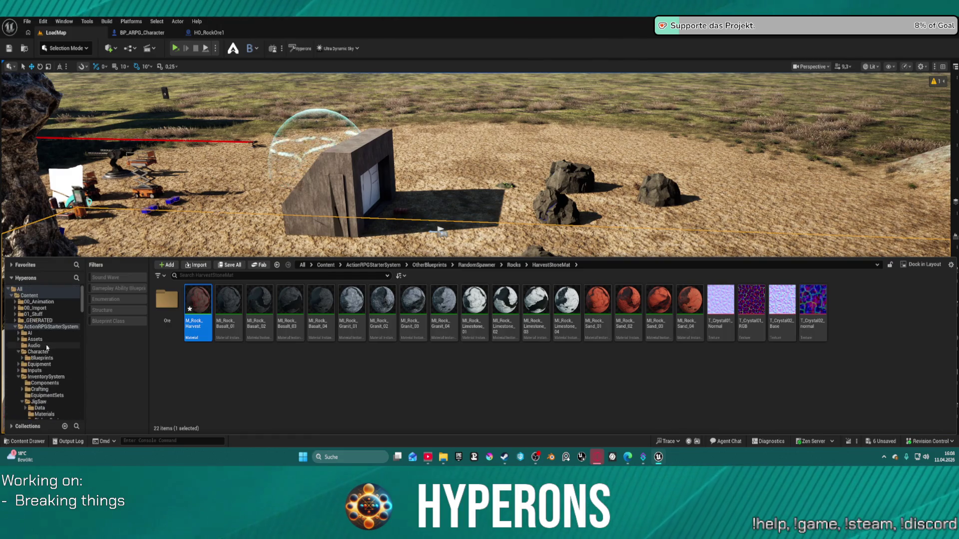
{"action": "left_click", "coordinate": [20, 327], "text": "ctrl"}
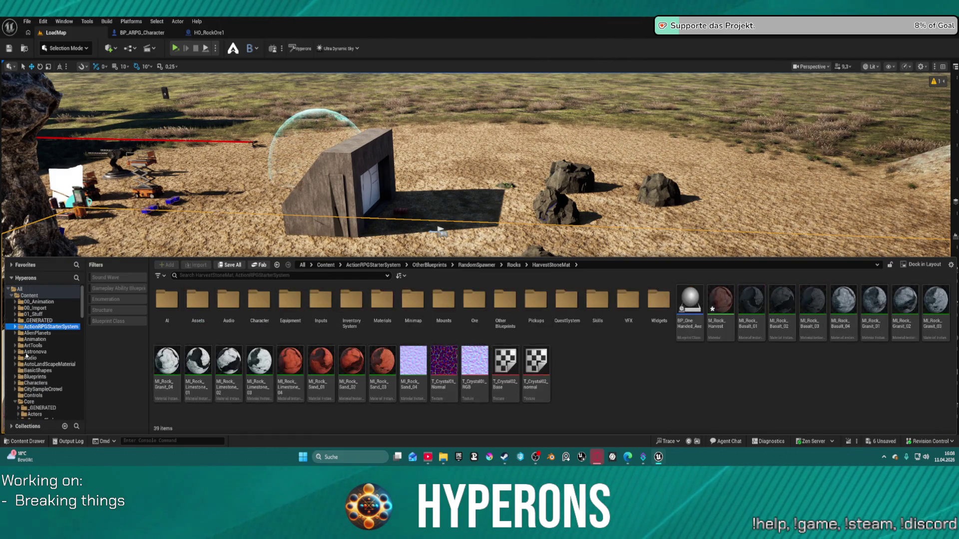
{"action": "left_click", "coordinate": [29, 402]}
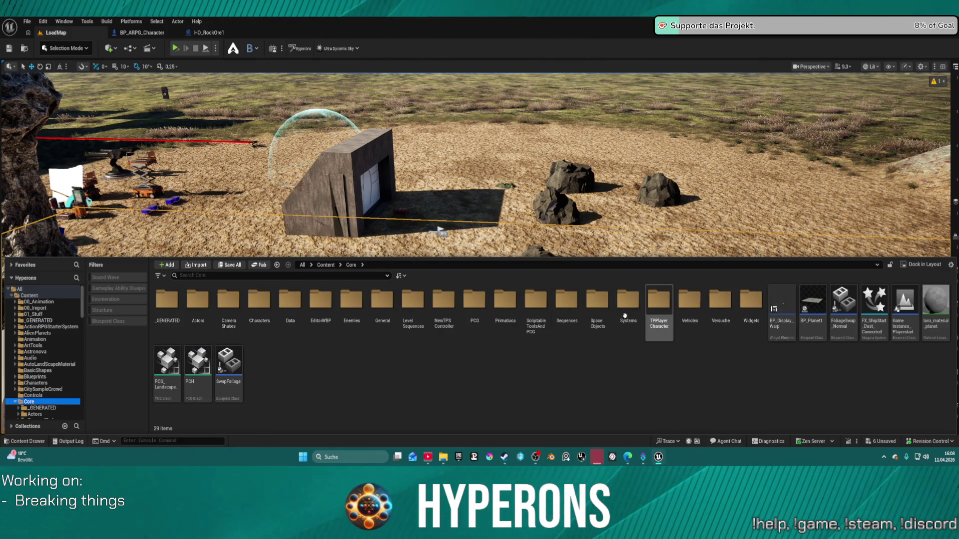
{"action": "double_click", "coordinate": [382, 301]}
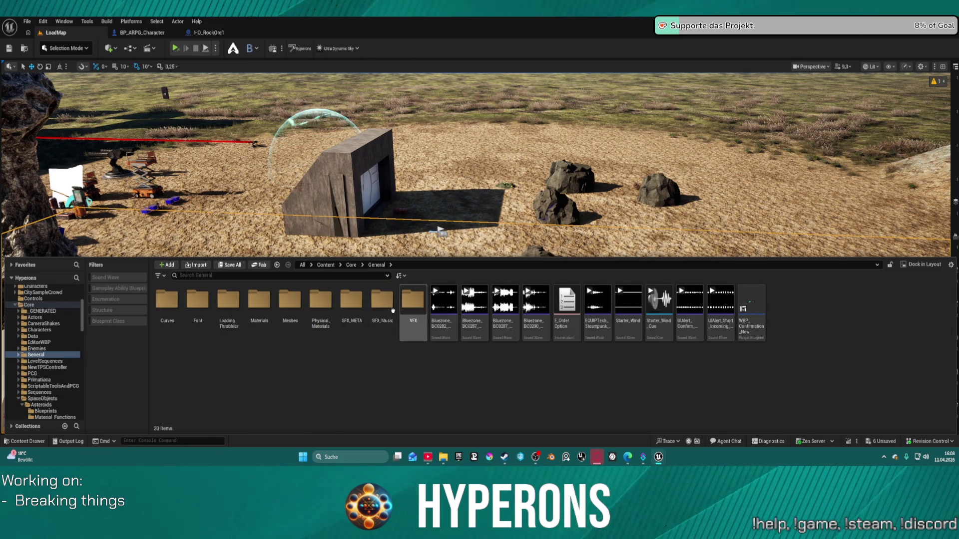
{"action": "double_click", "coordinate": [362, 306]}
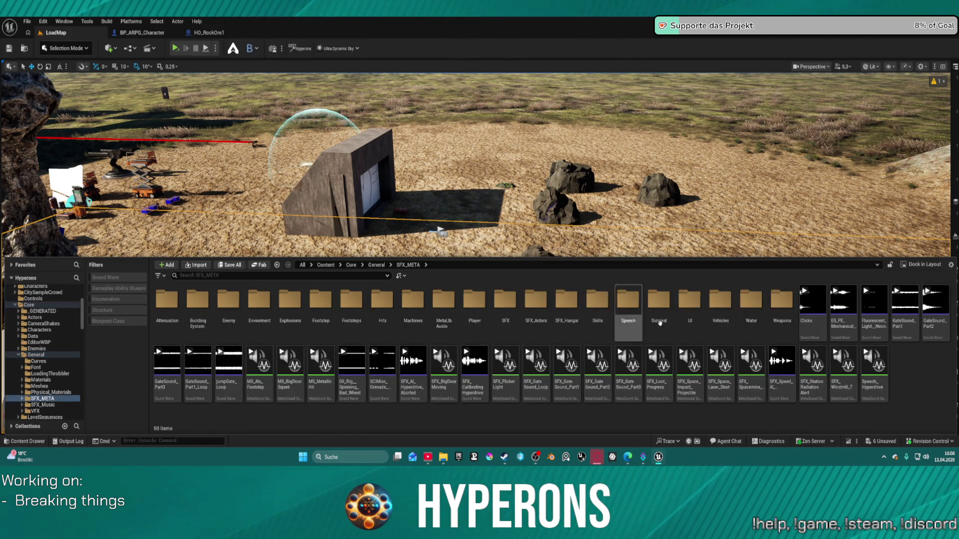
{"action": "double_click", "coordinate": [780, 302]}
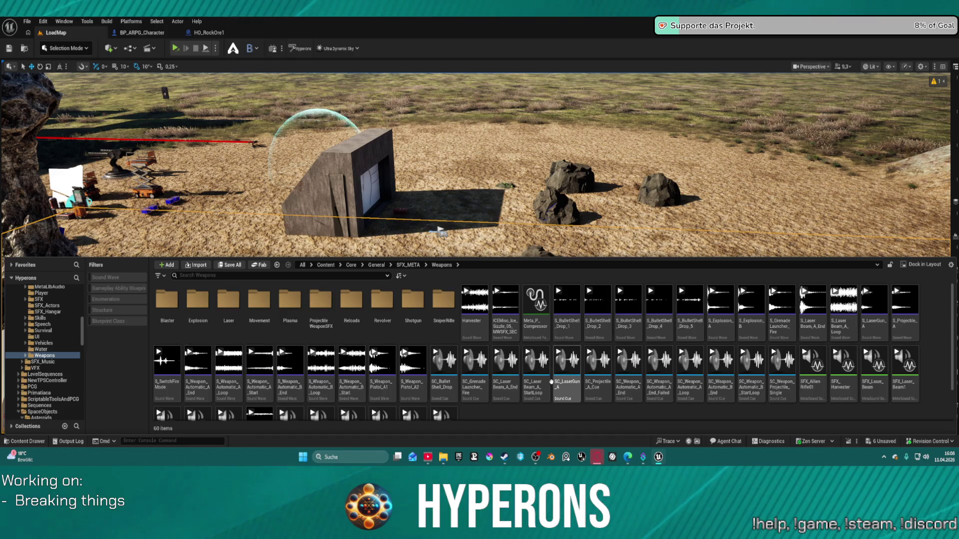
{"action": "scroll", "coordinate": [514, 385], "scroll_direction": "down", "scroll_amount": 2}
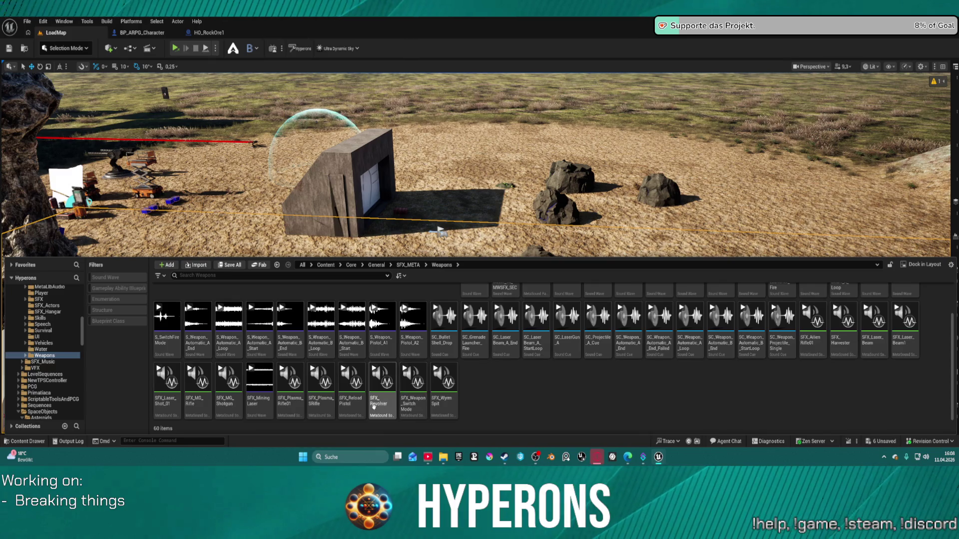
{"action": "left_click", "coordinate": [389, 398]}
{"action": "double_click", "coordinate": [390, 402]}
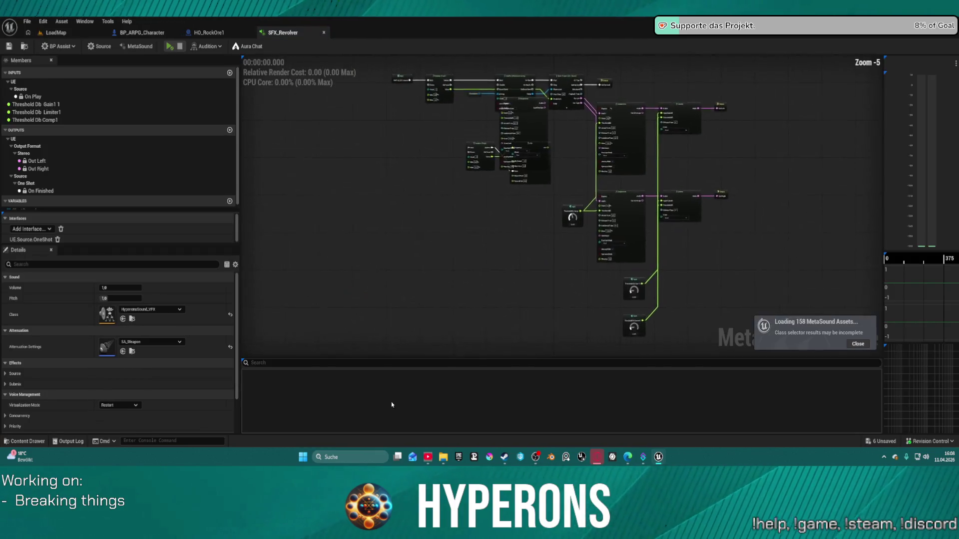
Lower the Comp1 threshold to 6.480 and preview the revolver sound.
{"action": "scroll", "coordinate": [436, 228], "scroll_direction": "up", "scroll_amount": 5}
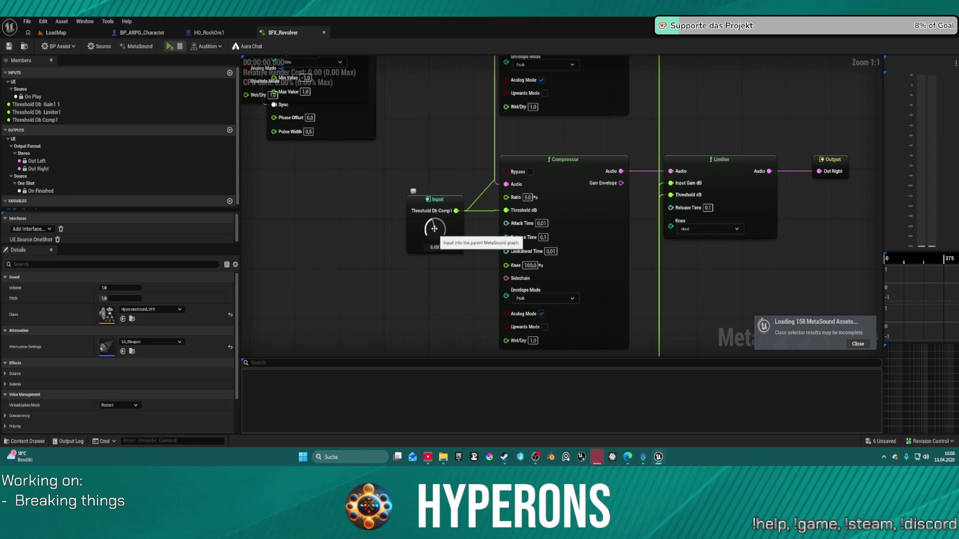
{"action": "left_click_drag", "start_coordinate": [430, 215], "coordinate": [421, 244]}
{"action": "left_click", "coordinate": [171, 46]}
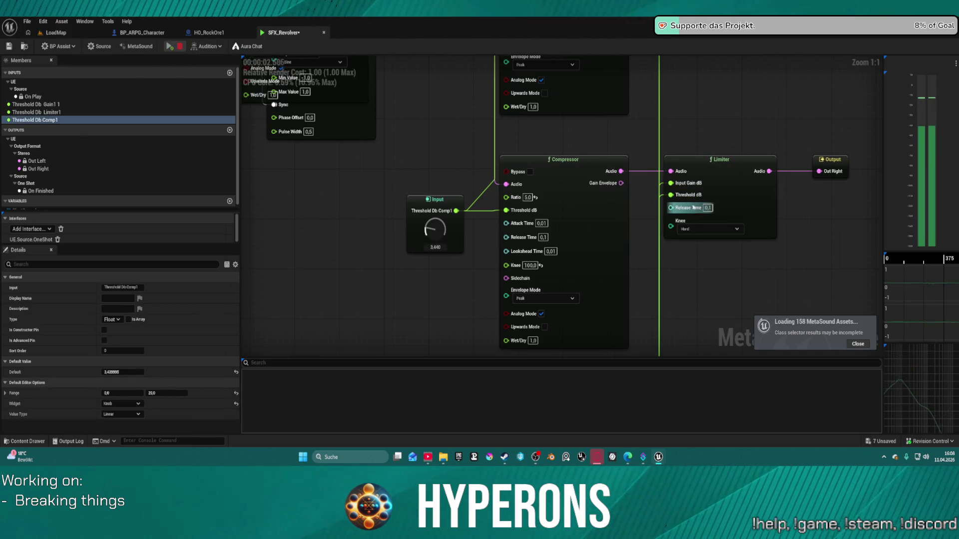
{"action": "left_click_drag", "start_coordinate": [670, 293], "coordinate": [657, 178]}
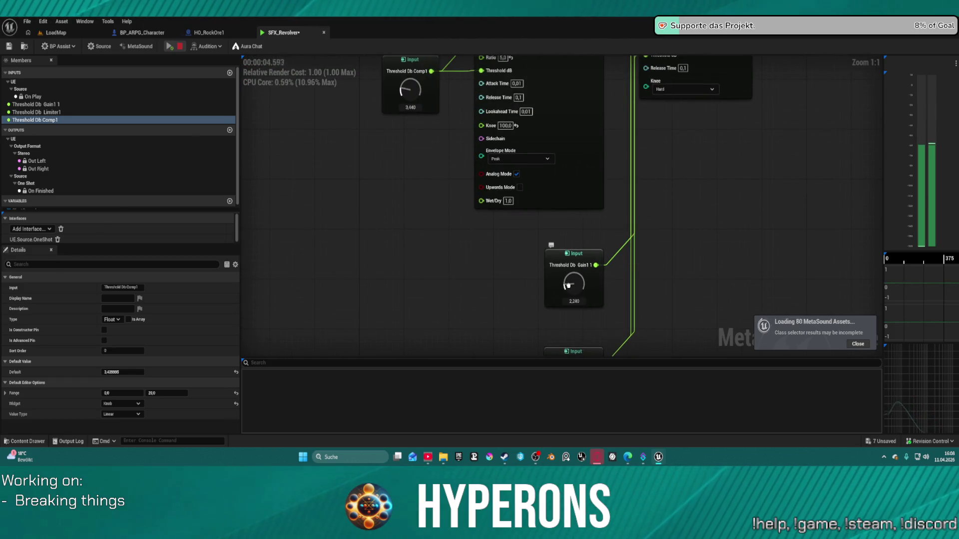
{"action": "left_click", "coordinate": [170, 47]}
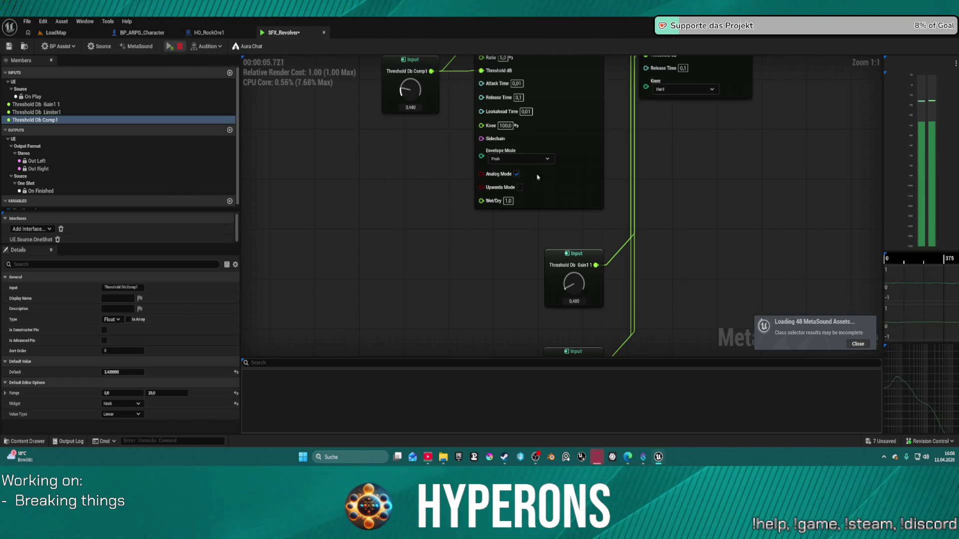
Lower the Limiter1 threshold to 1.280 and preview the revolver again.
{"action": "mouse_move", "coordinate": [538, 177]}
{"action": "left_mouse_down"}
{"action": "mouse_move", "coordinate": [590, 81]}
{"action": "mouse_move", "coordinate": [570, 118]}
{"action": "left_mouse_up"}
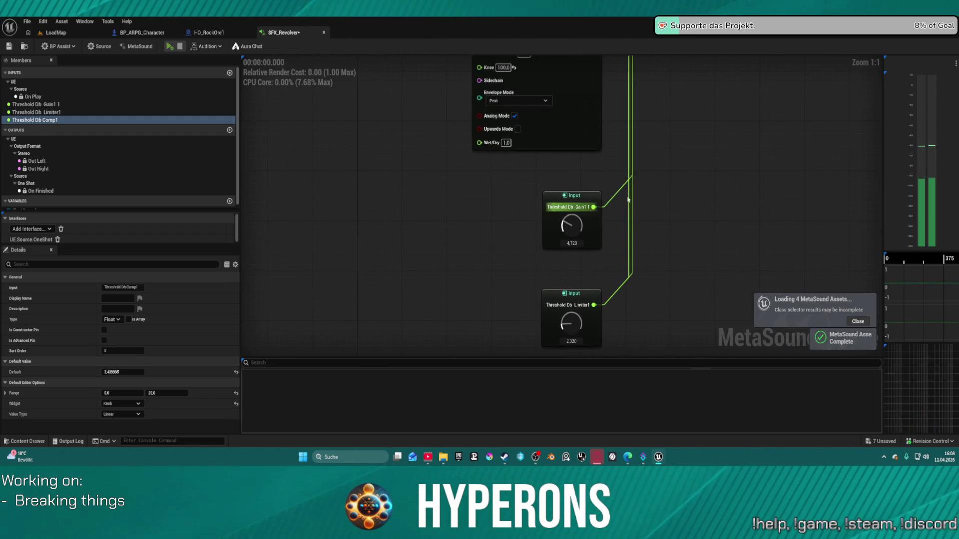
{"action": "mouse_move", "coordinate": [563, 208]}
{"action": "left_mouse_down"}
{"action": "mouse_move", "coordinate": [659, 300]}
{"action": "mouse_move", "coordinate": [650, 174]}
{"action": "left_mouse_up"}
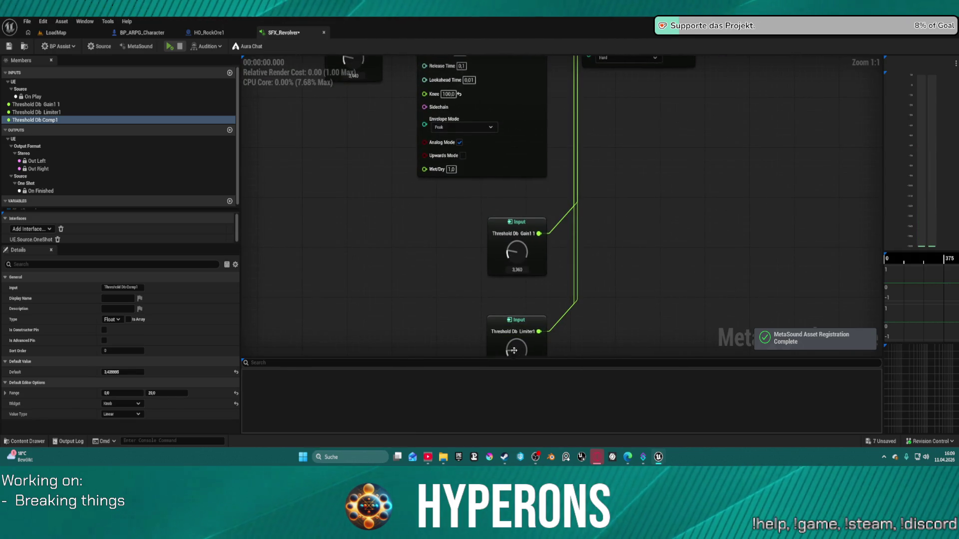
{"action": "left_click_drag", "start_coordinate": [513, 350], "coordinate": [524, 322]}
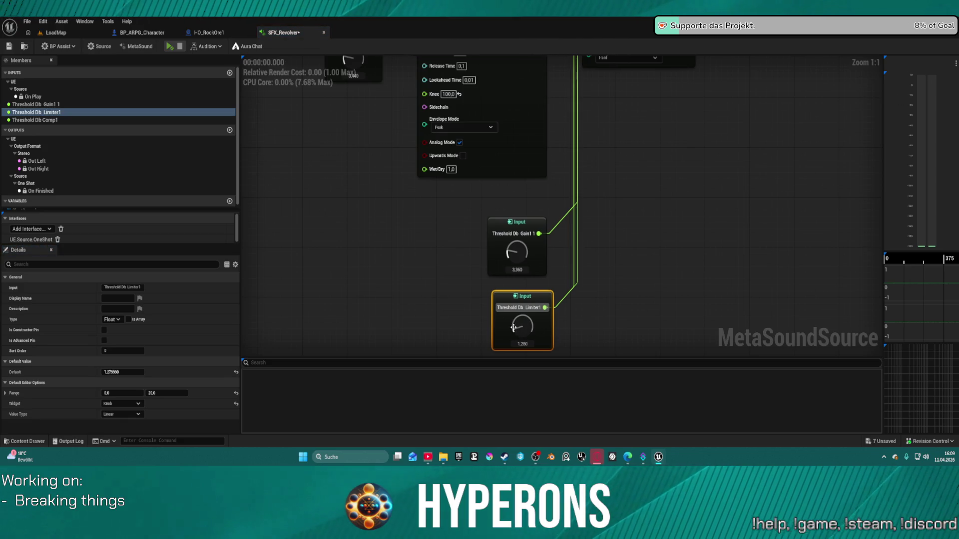
{"action": "left_click", "coordinate": [170, 46]}
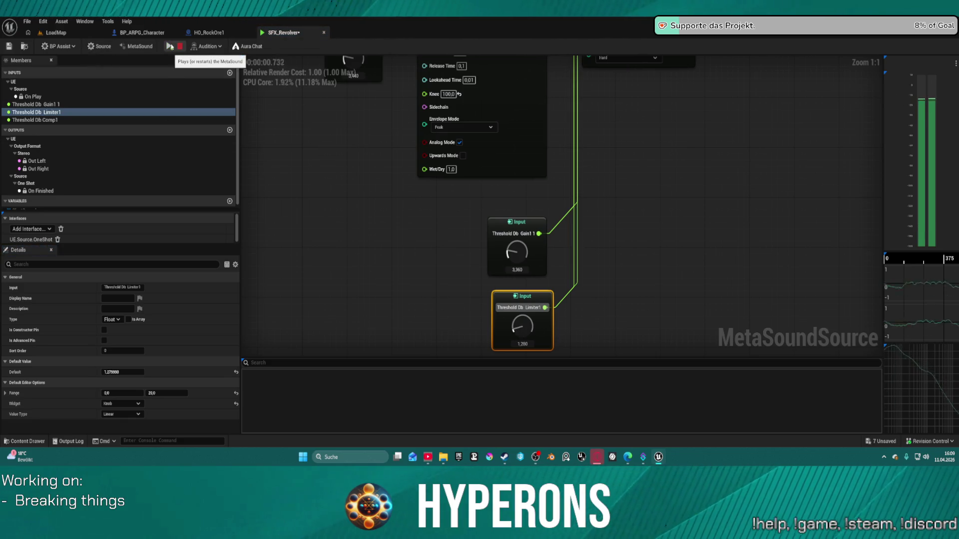
{"action": "mouse_move", "coordinate": [638, 156]}
{"action": "left_mouse_down"}
{"action": "mouse_move", "coordinate": [676, 331]}
{"action": "mouse_move", "coordinate": [659, 310]}
{"action": "mouse_move", "coordinate": [659, 324]}
{"action": "left_mouse_up"}
{"action": "mouse_move", "coordinate": [670, 441]}
{"action": "left_mouse_down"}
{"action": "mouse_move", "coordinate": [703, 398]}
{"action": "mouse_move", "coordinate": [712, 321]}
{"action": "left_mouse_up"}
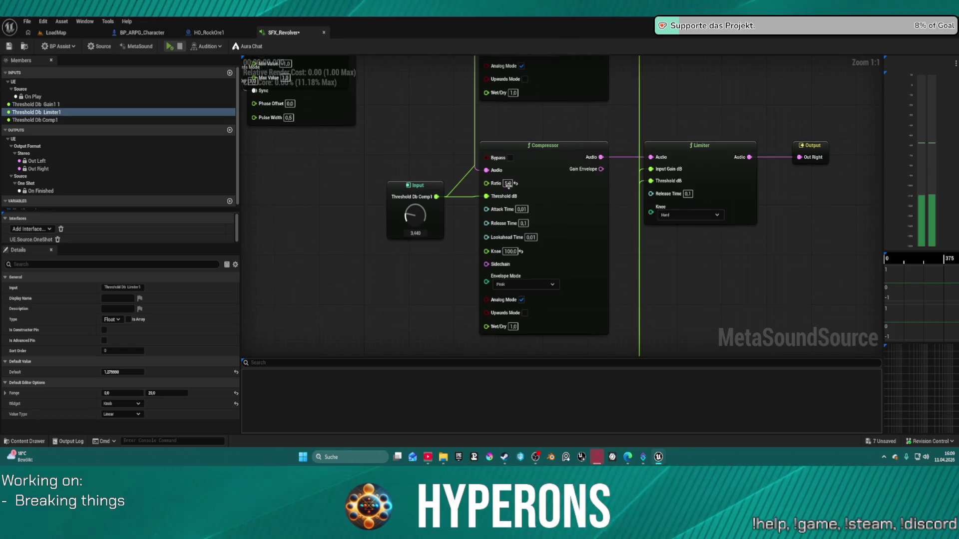
{"action": "key", "text": "ctrl+space"}
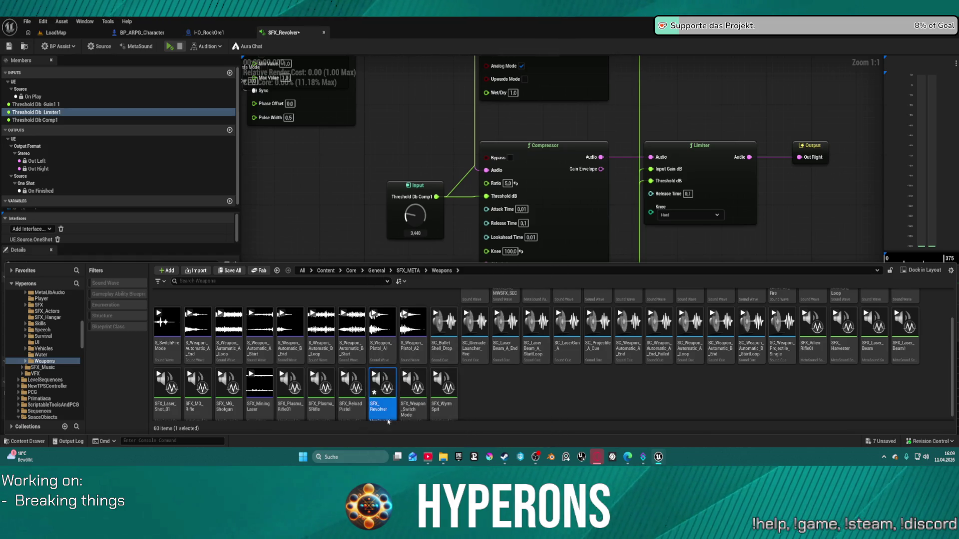
{"action": "scroll", "coordinate": [387, 421], "scroll_direction": "down", "scroll_amount": 1}
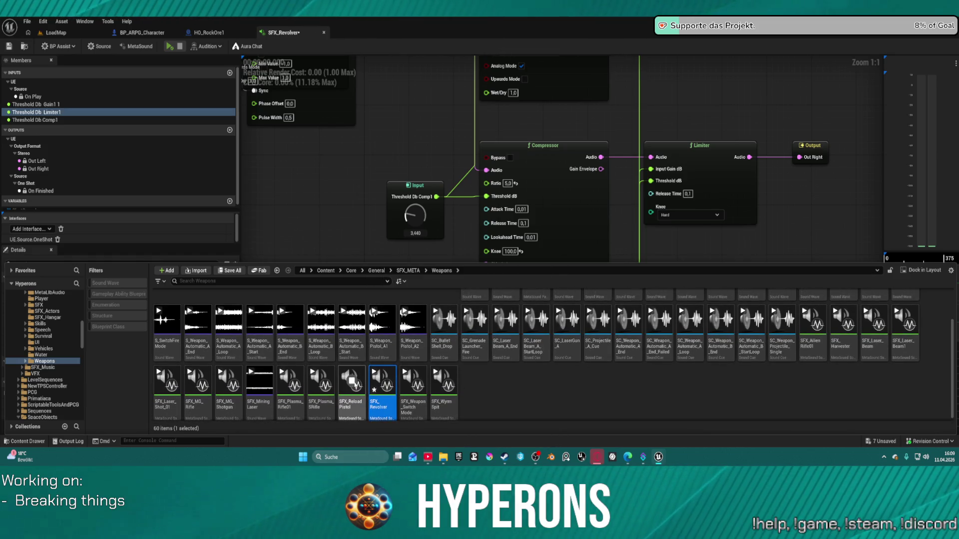
{"action": "mouse_move", "coordinate": [352, 381]}
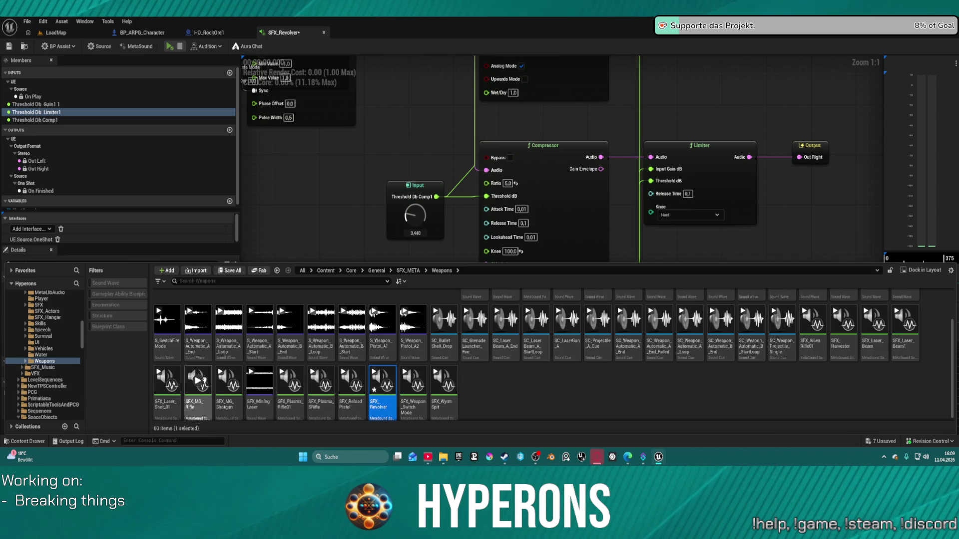
{"action": "mouse_move", "coordinate": [196, 380]}
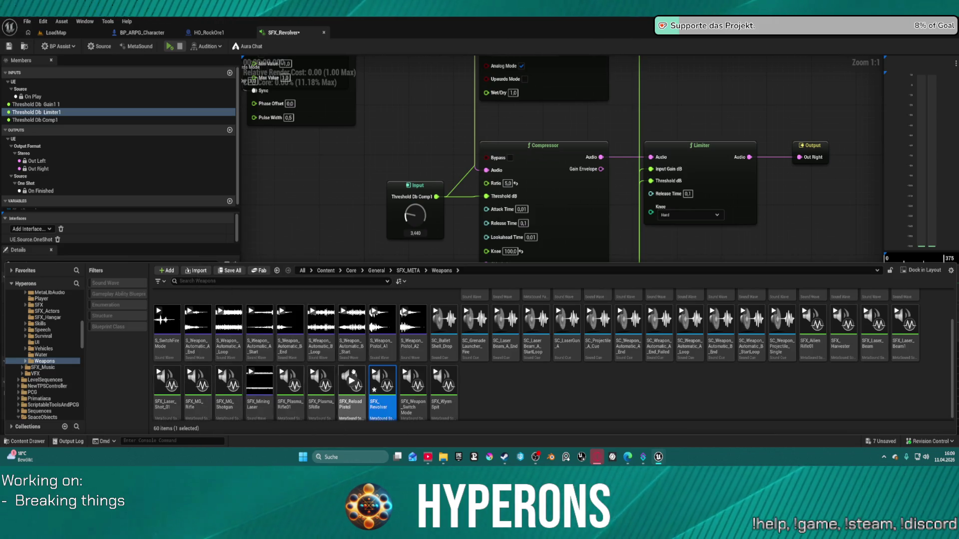
{"action": "left_click", "coordinate": [378, 383]}
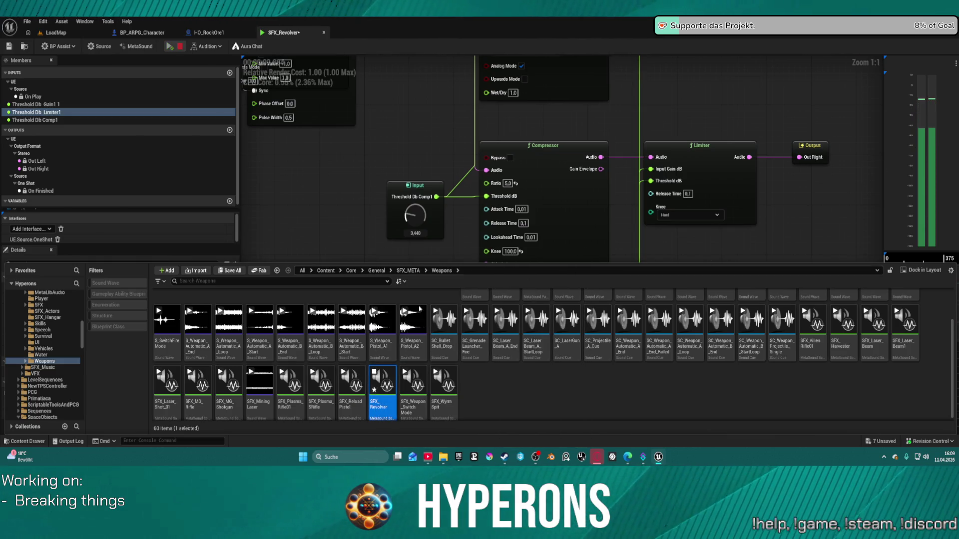
{"action": "mouse_move", "coordinate": [229, 380]}
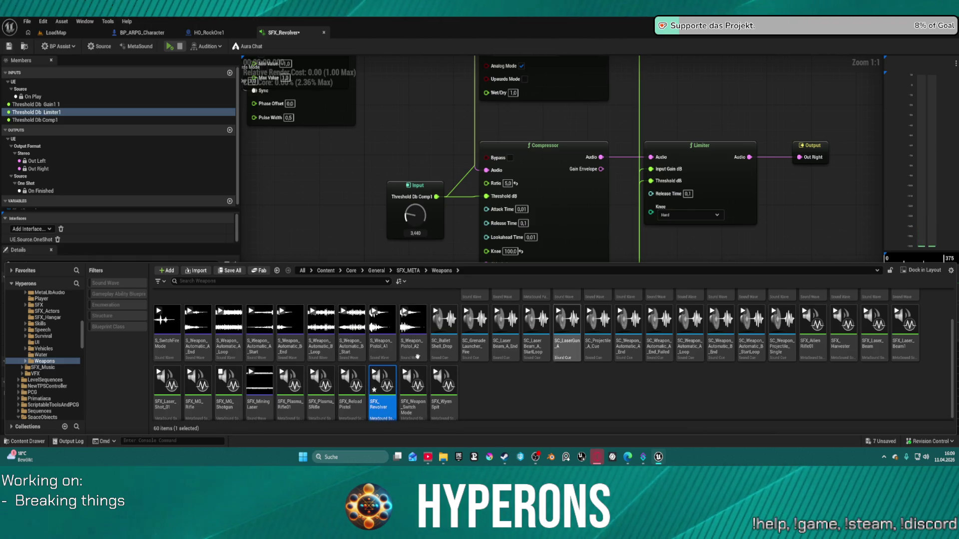
{"action": "left_click", "coordinate": [199, 404]}
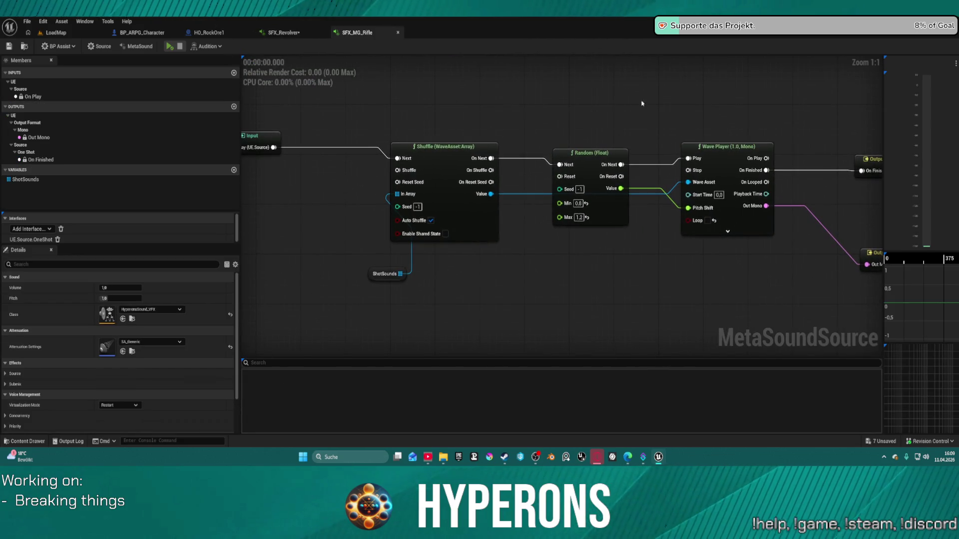
Play the SFX_MG_Rifle MetaSound three times to hear it.
{"action": "left_click", "coordinate": [170, 47]}
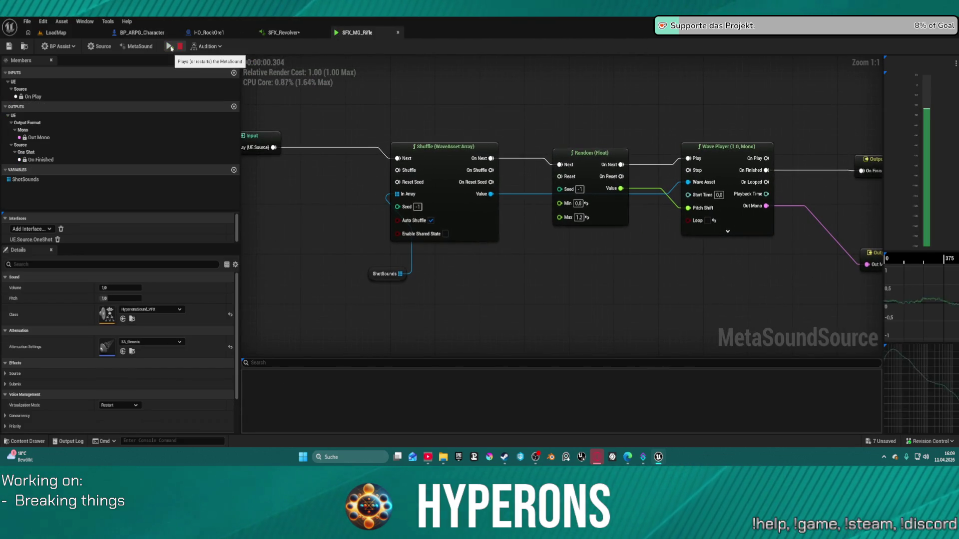
{"action": "left_click", "coordinate": [170, 47]}
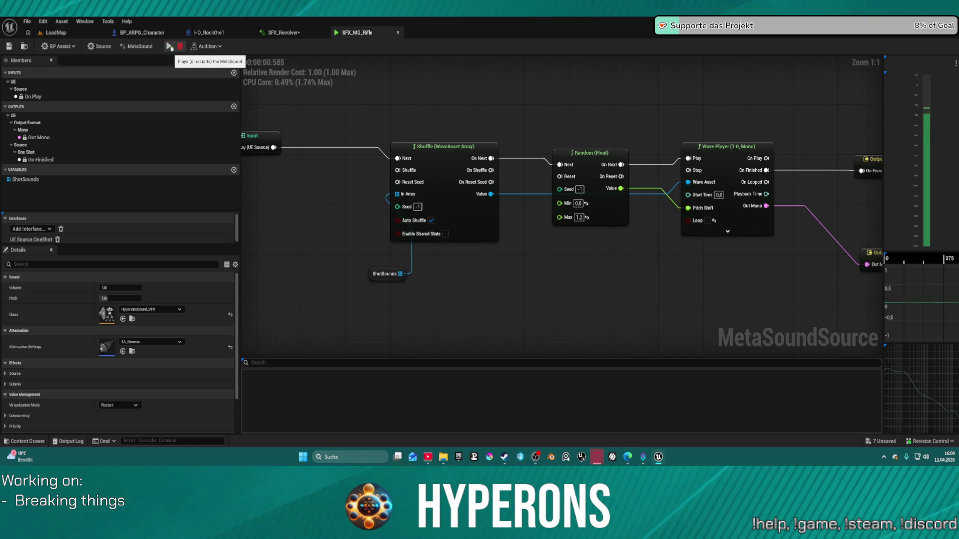
{"action": "left_click", "coordinate": [170, 46]}
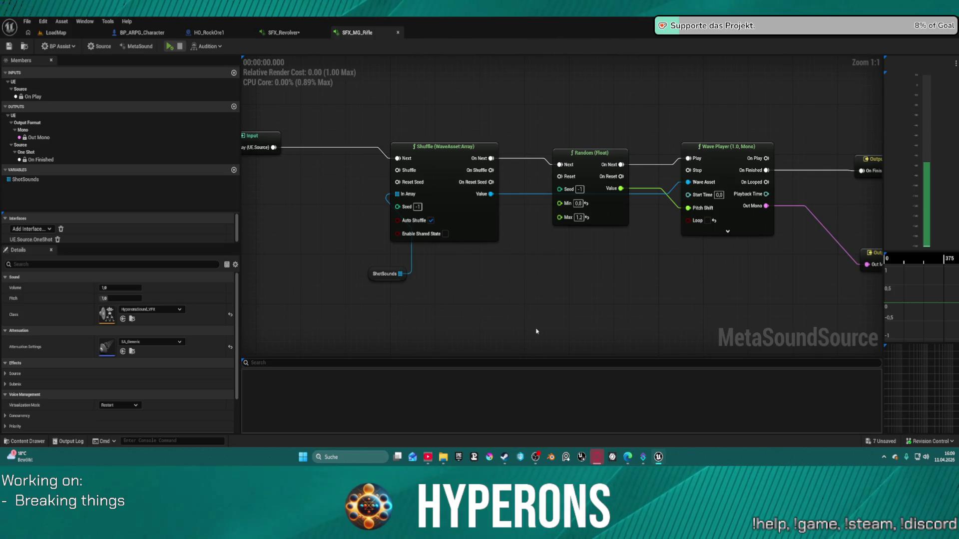
Compare against the SFX_Revolver graph, replay the rifle, and pan to its Wave Player and Random node.
{"action": "key", "text": "ctrl+space"}
{"action": "mouse_move", "coordinate": [295, 394]}
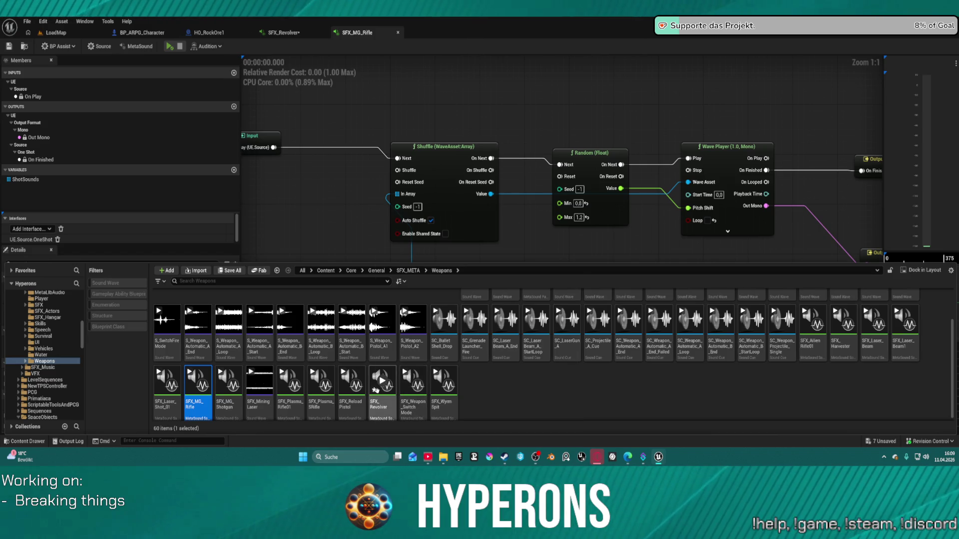
{"action": "mouse_move", "coordinate": [384, 386]}
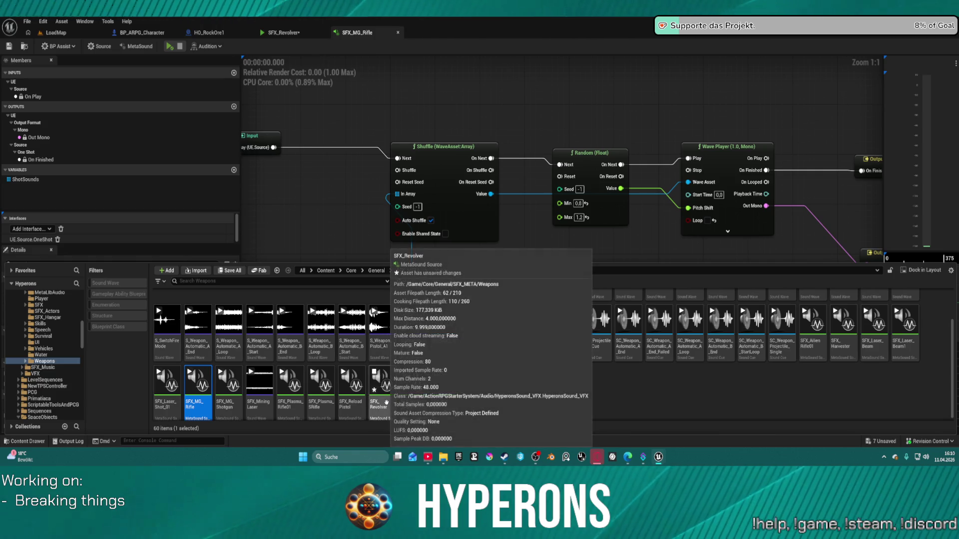
{"action": "left_click", "coordinate": [286, 33]}
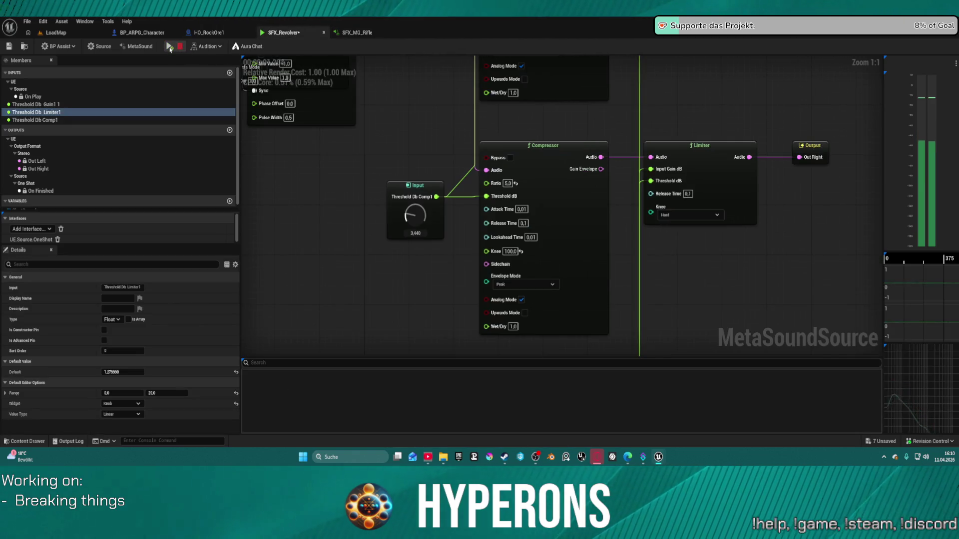
{"action": "left_click", "coordinate": [354, 33]}
{"action": "left_click", "coordinate": [171, 48]}
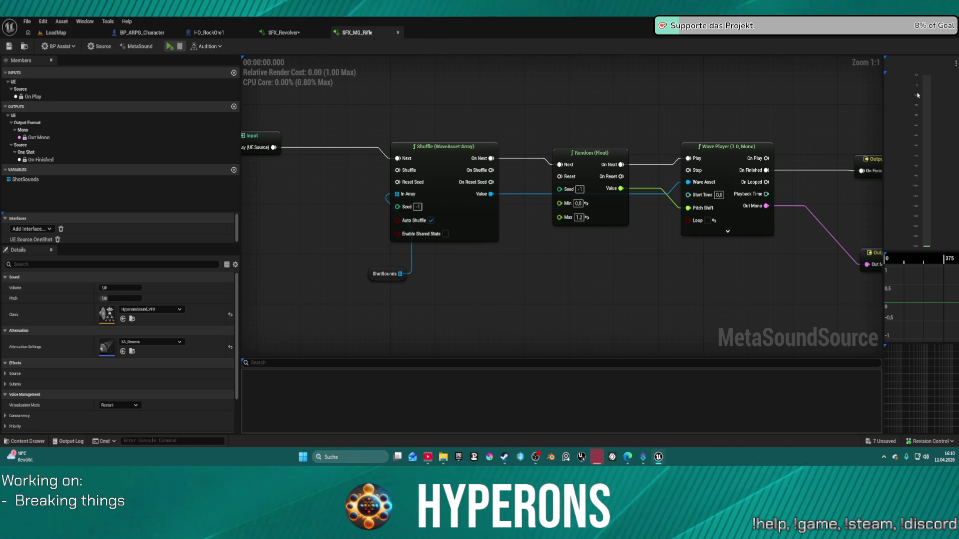
{"action": "mouse_move", "coordinate": [801, 106]}
{"action": "left_mouse_down"}
{"action": "mouse_move", "coordinate": [360, 56]}
{"action": "mouse_move", "coordinate": [585, 76]}
{"action": "left_mouse_up"}
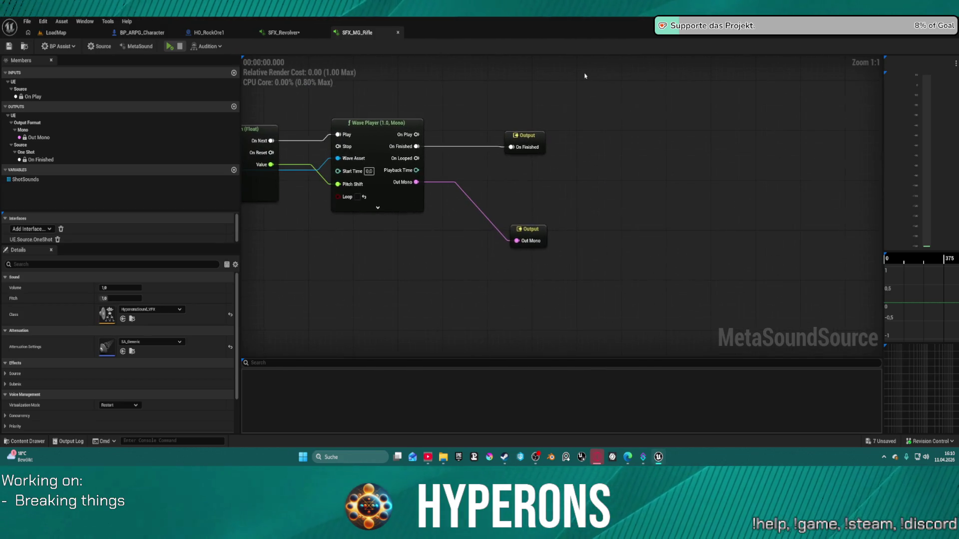
{"action": "left_click_drag", "start_coordinate": [389, 62], "coordinate": [538, 59]}
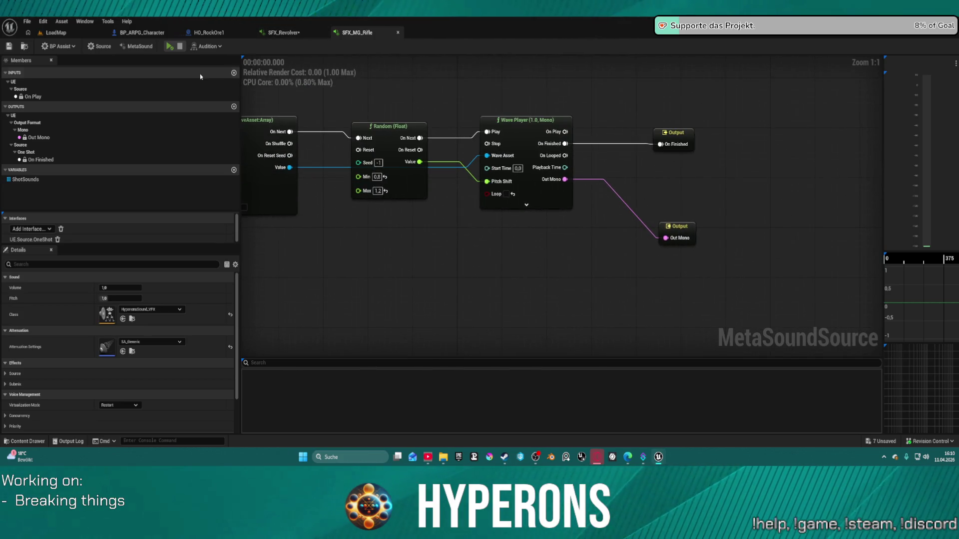
Set the MetaSound Output Format to Stereo and move the new Out Left and Out Right nodes aside.
{"action": "left_click", "coordinate": [123, 47]}
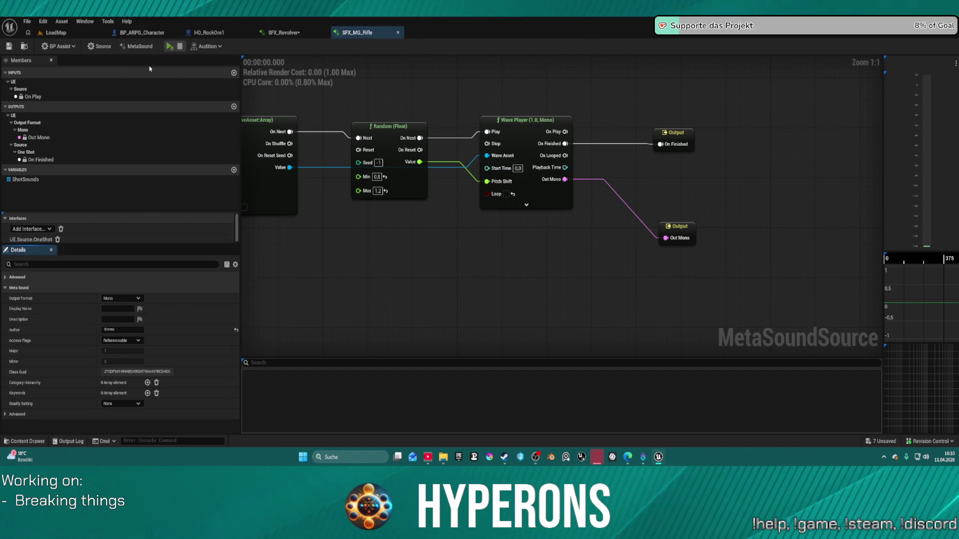
{"action": "left_click", "coordinate": [122, 298]}
{"action": "left_click", "coordinate": [115, 313]}
{"action": "left_click_drag", "start_coordinate": [679, 228], "coordinate": [811, 197]}
{"action": "left_click_drag", "start_coordinate": [686, 270], "coordinate": [713, 267]}
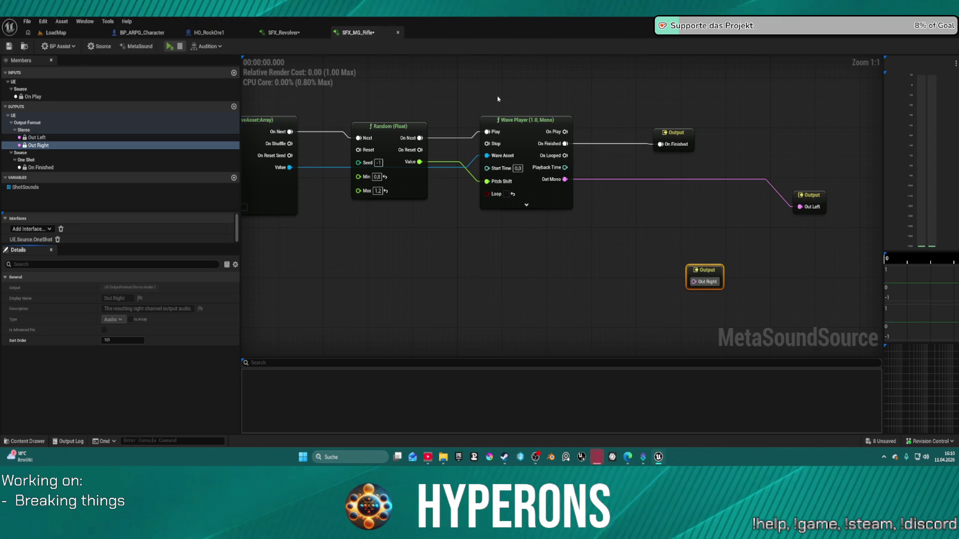
Delete the rifle's mono Wave Player node.
{"action": "left_click", "coordinate": [515, 120]}
{"action": "key", "text": "Delete"}
{"action": "key", "text": "ctrl+space"}
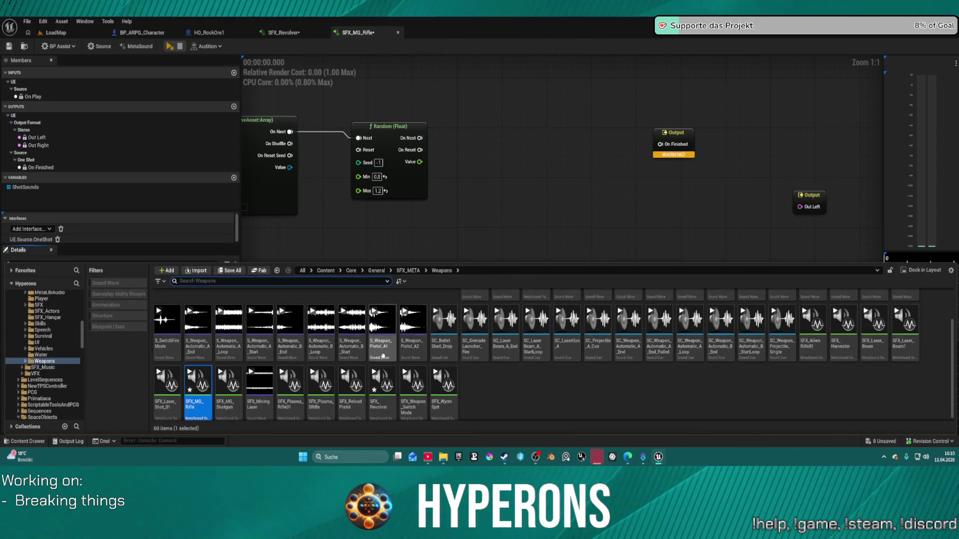
In SFX_Revolver, select and copy the stereo Wave Player, compressors, limiters and threshold inputs.
{"action": "left_click", "coordinate": [283, 33]}
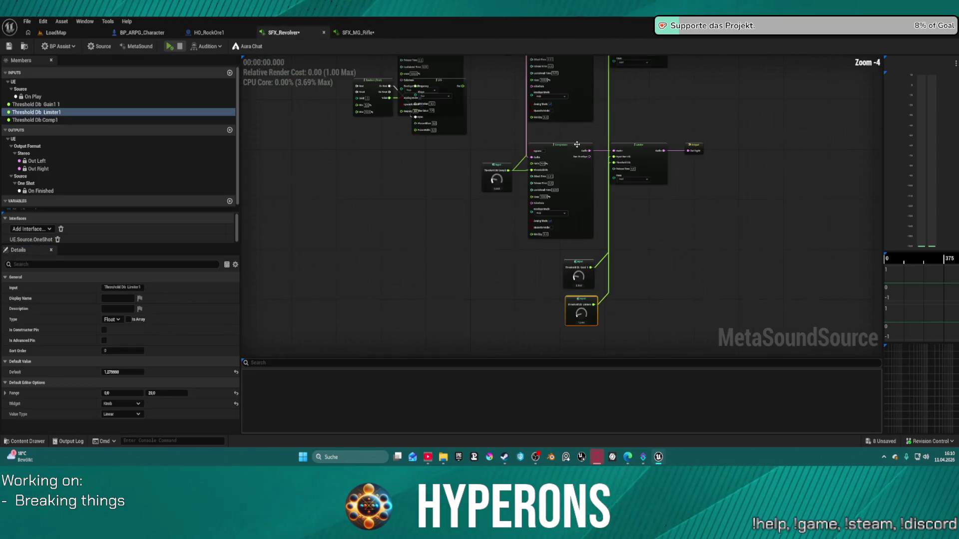
{"action": "left_click_drag", "start_coordinate": [577, 144], "coordinate": [533, 244]}
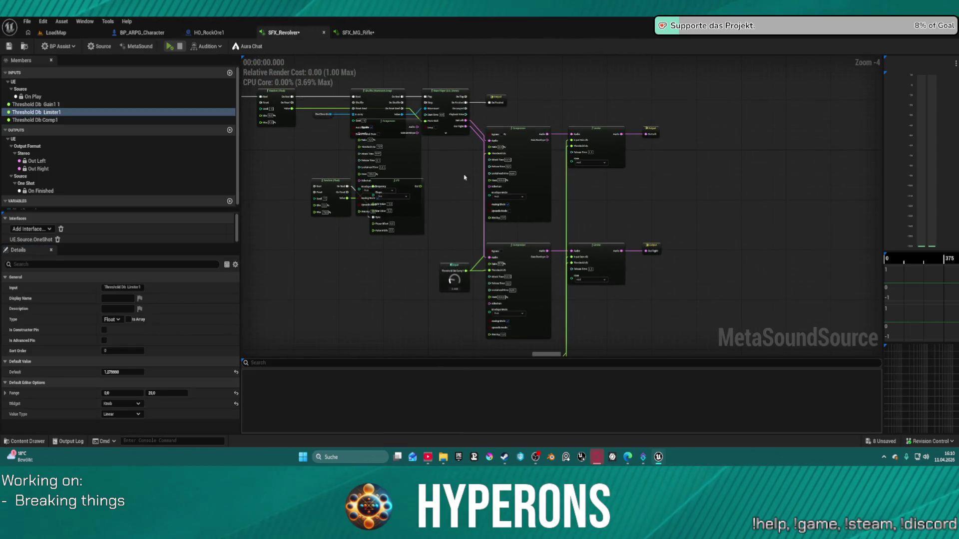
{"action": "left_click_drag", "start_coordinate": [468, 193], "coordinate": [469, 40]}
{"action": "left_click_drag", "start_coordinate": [386, 56], "coordinate": [612, 271]}
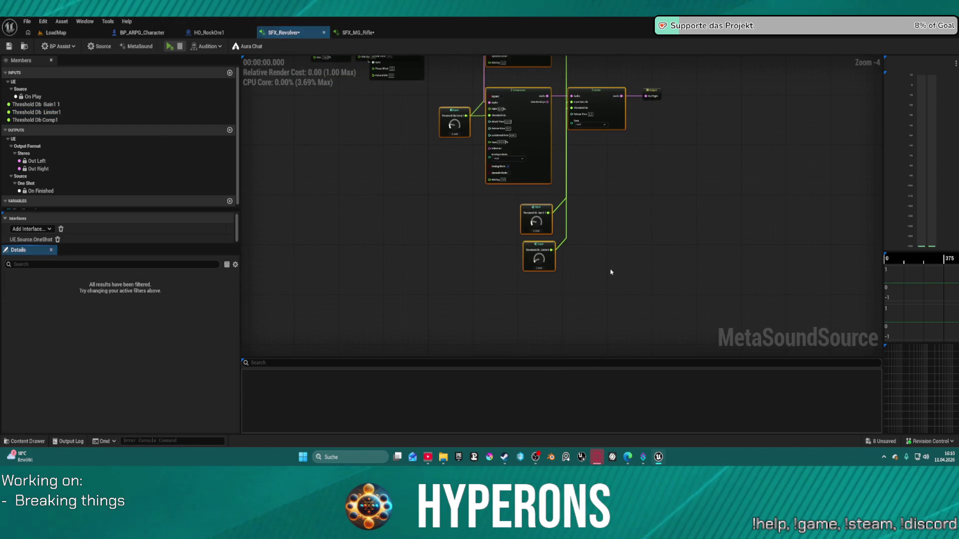
{"action": "left_click_drag", "start_coordinate": [536, 160], "coordinate": [566, 323]}
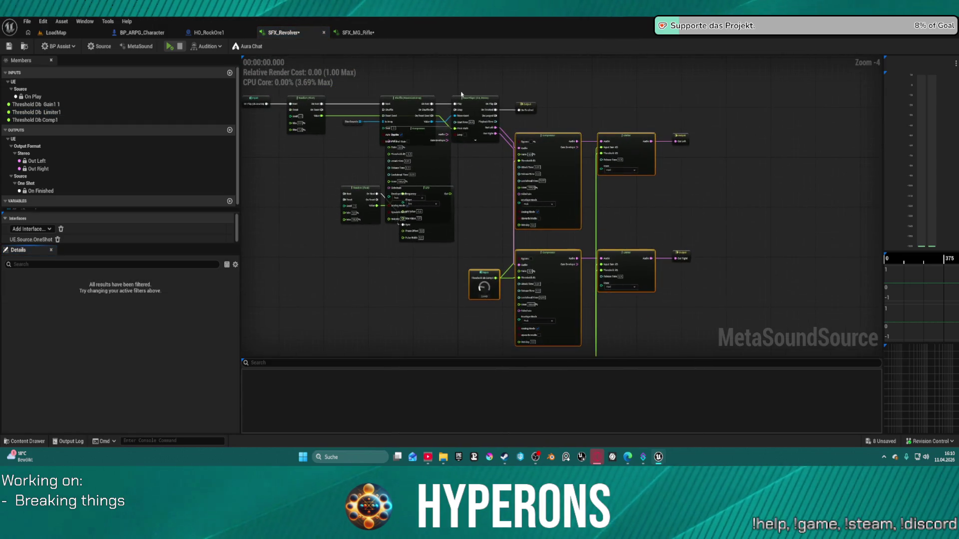
{"action": "left_click", "coordinate": [473, 106], "text": "ctrl"}
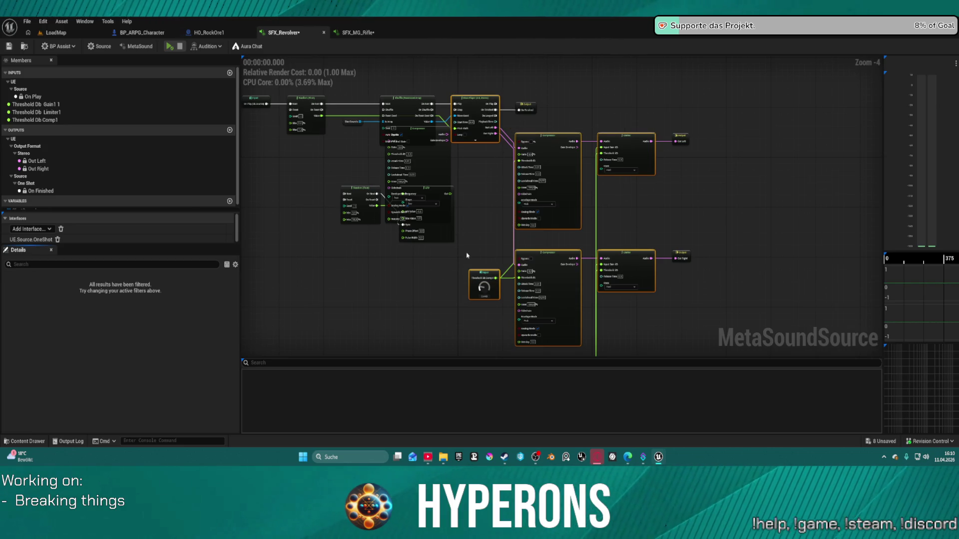
{"action": "left_click_drag", "start_coordinate": [467, 255], "coordinate": [340, 184]}
{"action": "key", "text": "Delete"}
{"action": "left_click", "coordinate": [358, 33]}
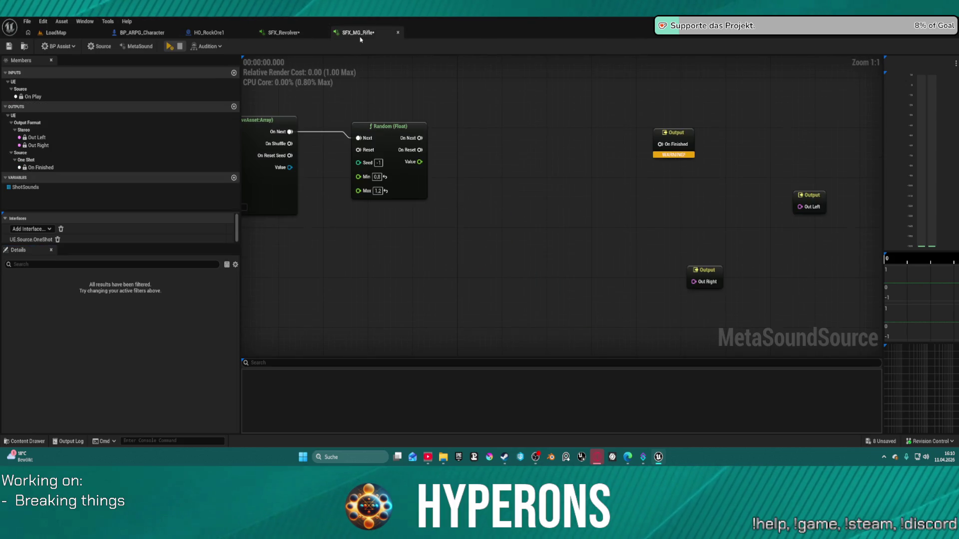
Paste the chain into SFX_MG_Rifle and wire the two limiters to Out Left and Out Right.
{"action": "key", "text": "ctrl+v"}
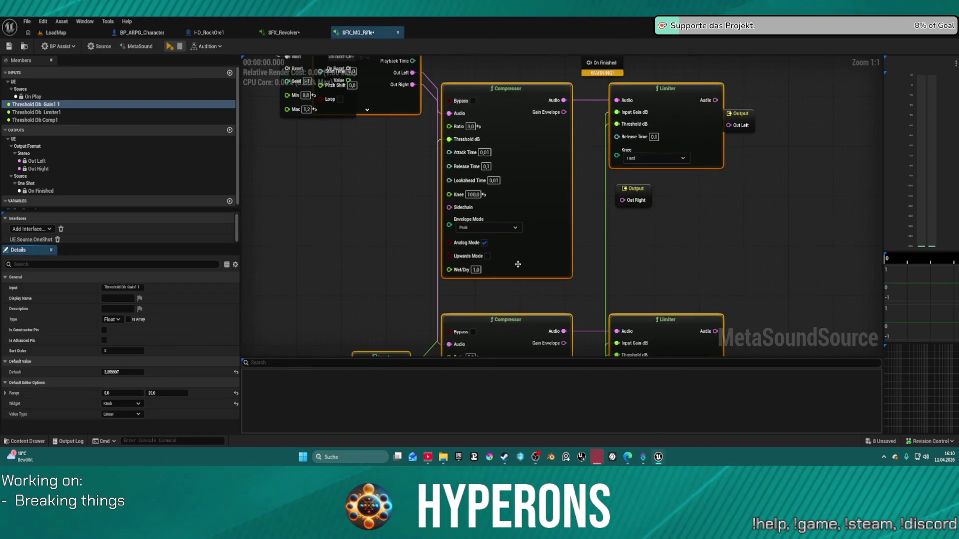
{"action": "mouse_move", "coordinate": [584, 213]}
{"action": "left_mouse_down"}
{"action": "mouse_move", "coordinate": [571, 181]}
{"action": "mouse_move", "coordinate": [584, 171]}
{"action": "mouse_move", "coordinate": [591, 202]}
{"action": "mouse_move", "coordinate": [756, 169]}
{"action": "mouse_move", "coordinate": [774, 212]}
{"action": "mouse_move", "coordinate": [779, 349]}
{"action": "left_mouse_up"}
{"action": "left_click", "coordinate": [673, 97]}
{"action": "left_click_drag", "start_coordinate": [675, 98], "coordinate": [734, 133]}
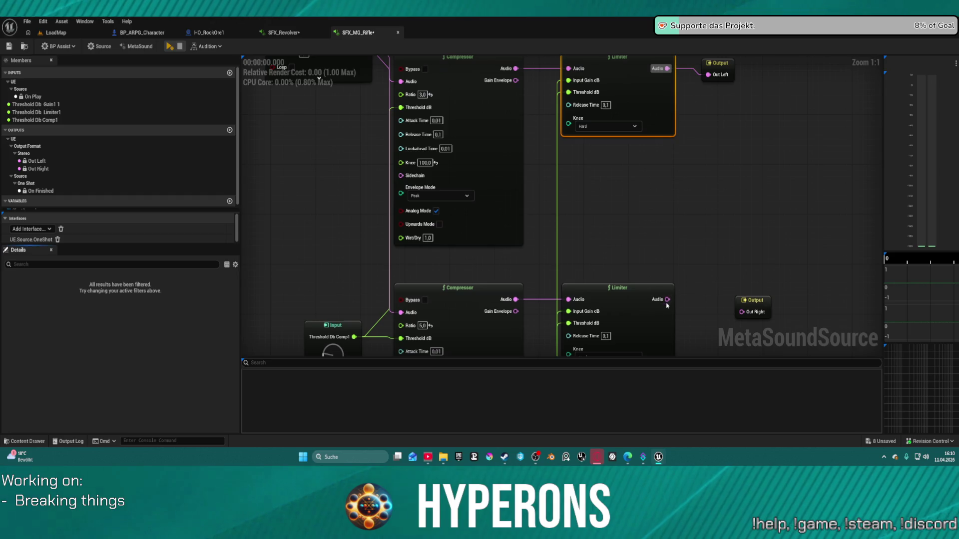
{"action": "left_click_drag", "start_coordinate": [667, 299], "coordinate": [742, 312]}
Connect Shuffle, Random's On Next and Pitch Shift, and On Finished, then auto-arrange and play the rifle.
{"action": "left_click_drag", "start_coordinate": [419, 52], "coordinate": [646, 209]}
{"action": "left_click_drag", "start_coordinate": [536, 160], "coordinate": [367, 143]}
{"action": "left_click_drag", "start_coordinate": [496, 113], "coordinate": [536, 133]}
{"action": "left_click_drag", "start_coordinate": [496, 137], "coordinate": [536, 181]}
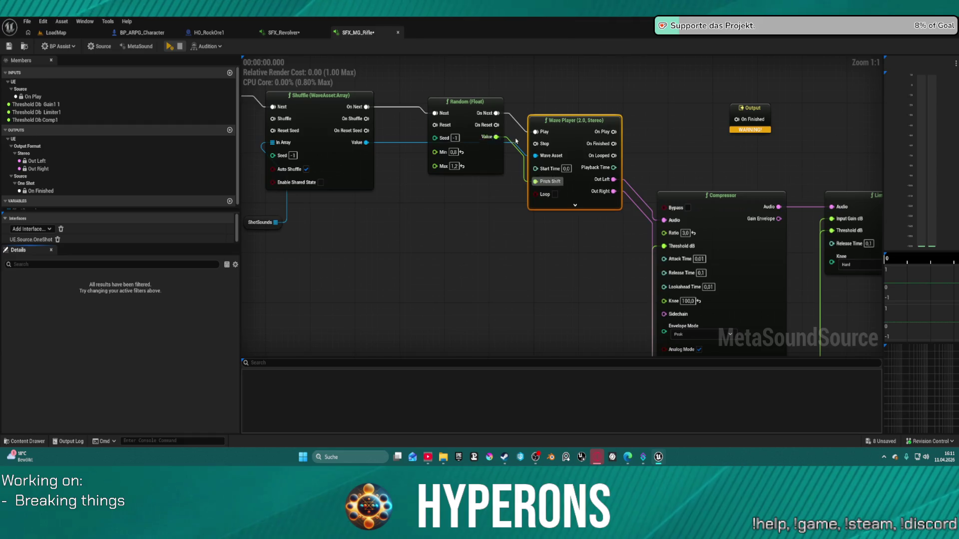
{"action": "mouse_move", "coordinate": [614, 133]}
{"action": "left_mouse_down"}
{"action": "mouse_move", "coordinate": [737, 107]}
{"action": "mouse_move", "coordinate": [667, 118]}
{"action": "mouse_move", "coordinate": [662, 135]}
{"action": "mouse_move", "coordinate": [736, 120]}
{"action": "left_mouse_up"}
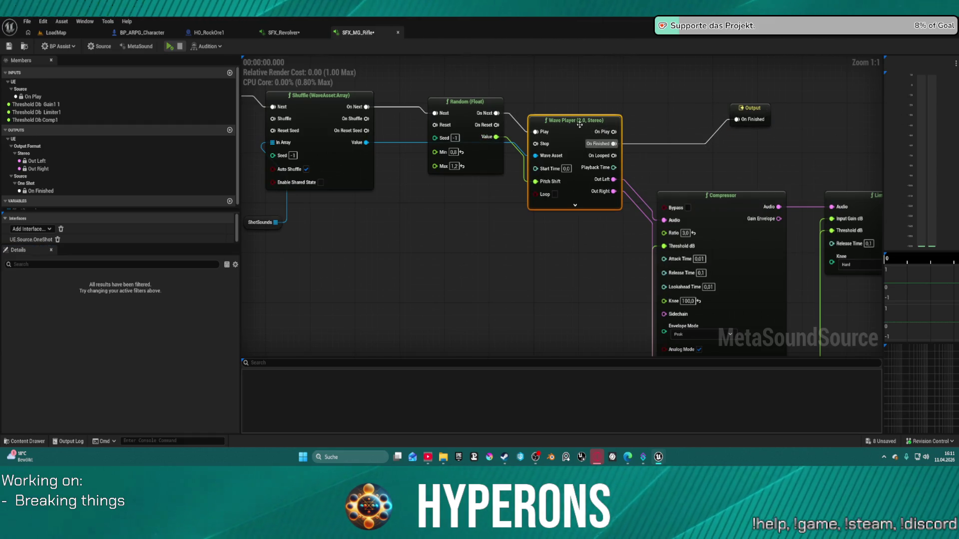
{"action": "key", "text": "f"}
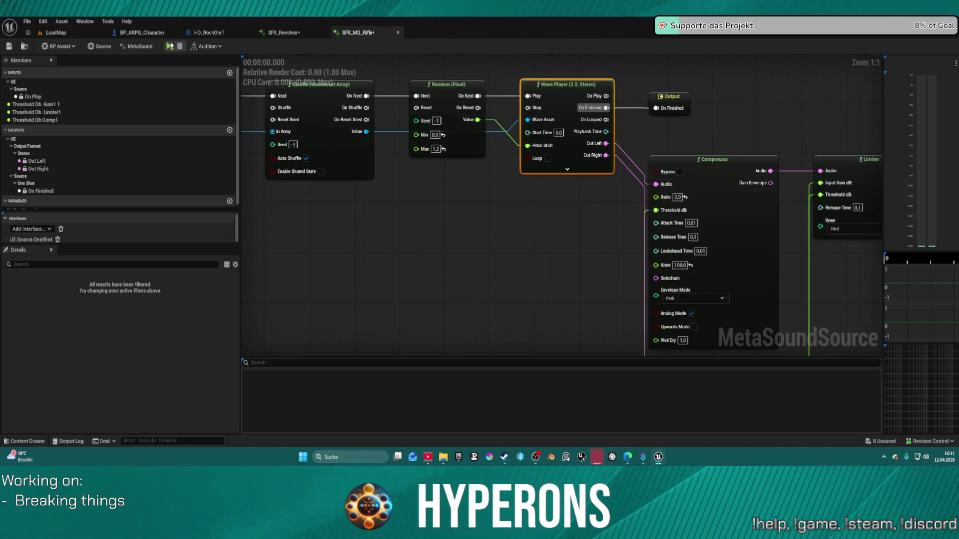
{"action": "left_click", "coordinate": [170, 46]}
{"action": "left_click", "coordinate": [169, 45]}
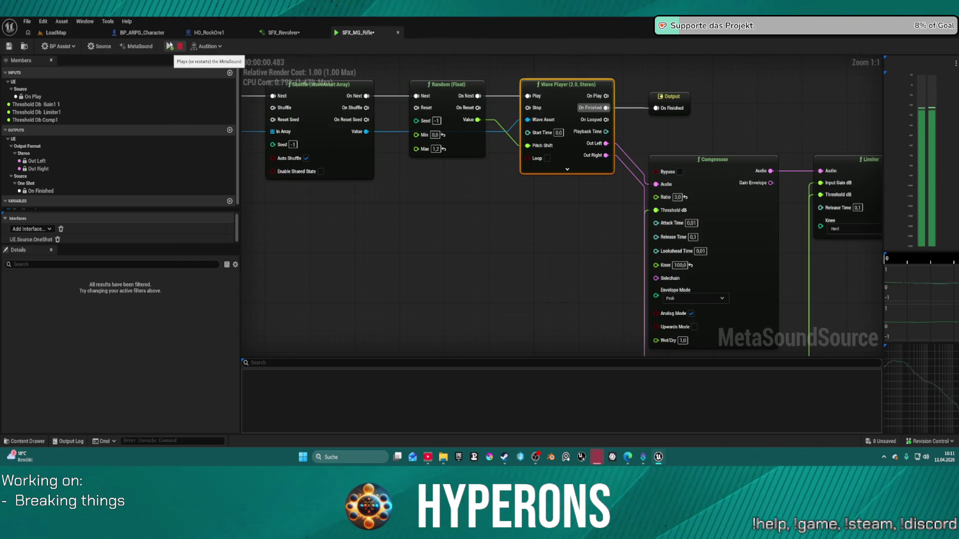
Bring the rifle's Threshold Db Gain1 1 input node into view and select it.
{"action": "left_click_drag", "start_coordinate": [738, 168], "coordinate": [603, 160]}
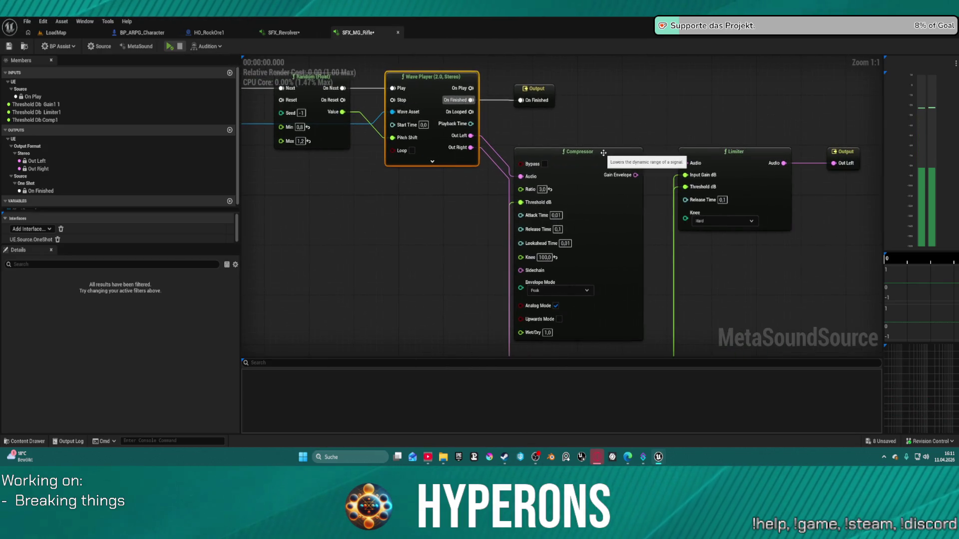
{"action": "mouse_move", "coordinate": [726, 246]}
{"action": "left_mouse_down"}
{"action": "mouse_move", "coordinate": [614, 195]}
{"action": "mouse_move", "coordinate": [644, 55]}
{"action": "left_mouse_up"}
{"action": "left_click_drag", "start_coordinate": [552, 352], "coordinate": [544, 253]}
{"action": "left_click", "coordinate": [524, 281]}
{"action": "right_click", "coordinate": [537, 262]}
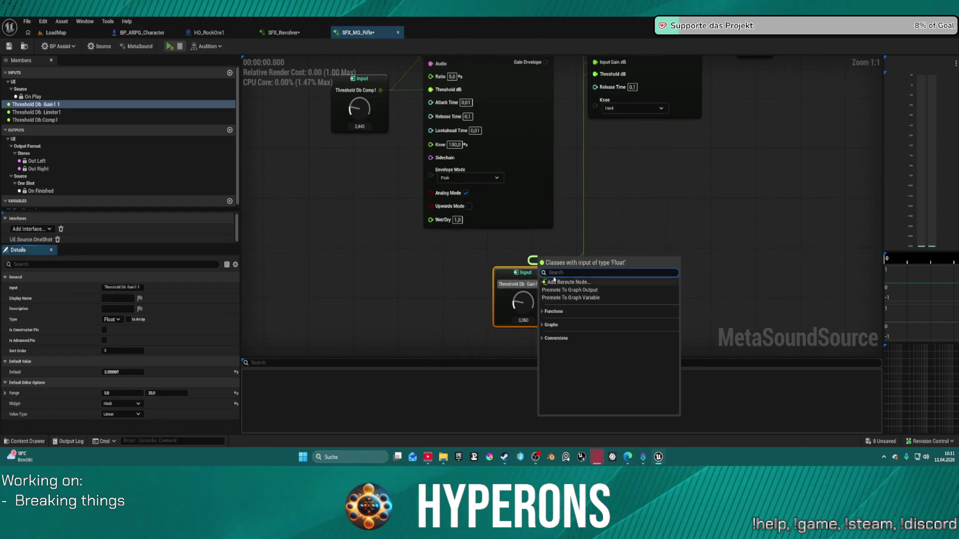
{"action": "left_click", "coordinate": [650, 201]}
{"action": "left_click_drag", "start_coordinate": [651, 201], "coordinate": [641, 248]}
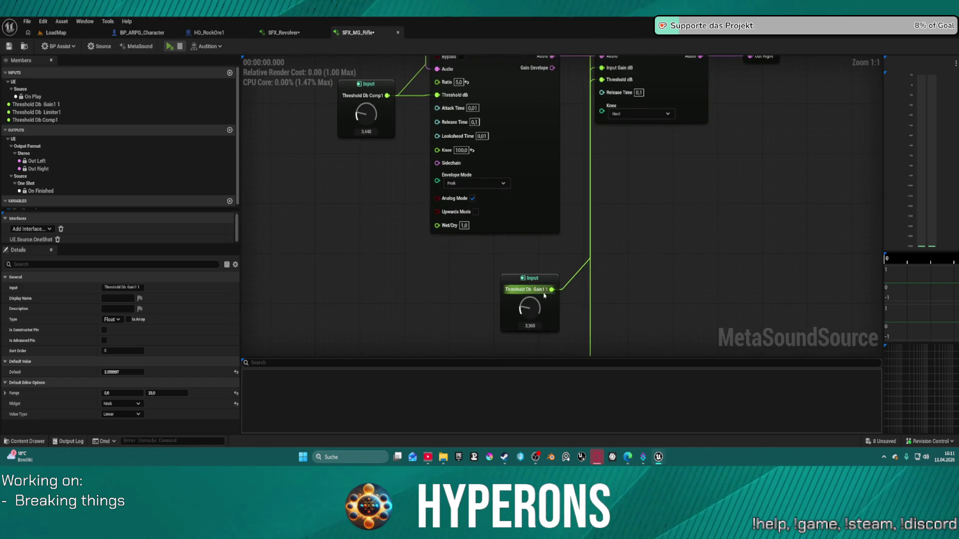
{"action": "left_click", "coordinate": [529, 318]}
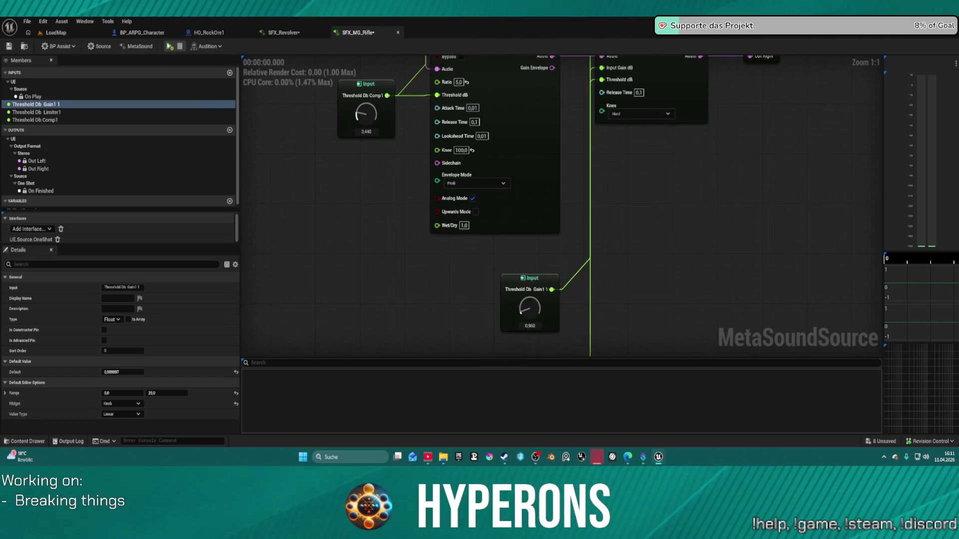
Audition the rifle at threshold 6.32, then settle on 1.0, then play SFX_Revolver.
{"action": "left_click", "coordinate": [169, 46]}
{"action": "left_click", "coordinate": [169, 46]}
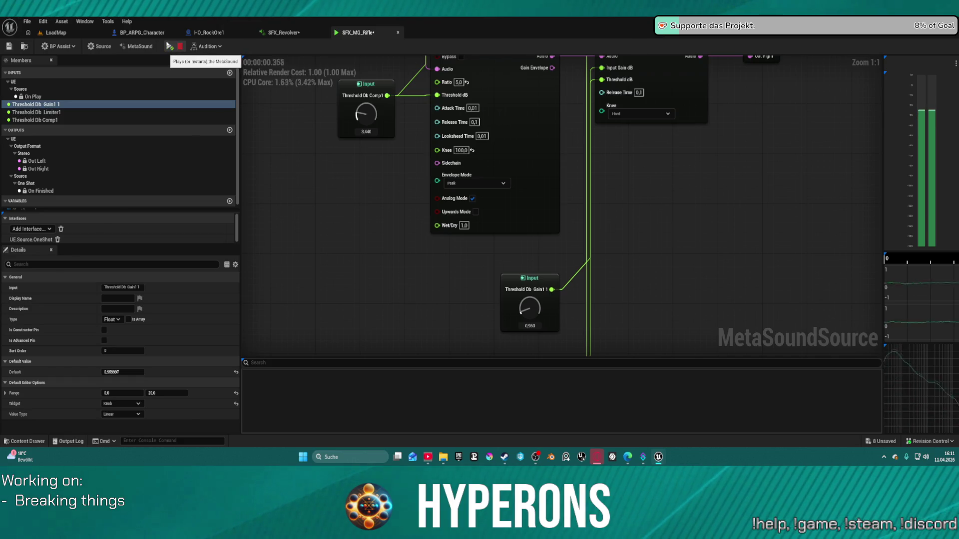
{"action": "left_click_drag", "start_coordinate": [529, 307], "coordinate": [530, 291]}
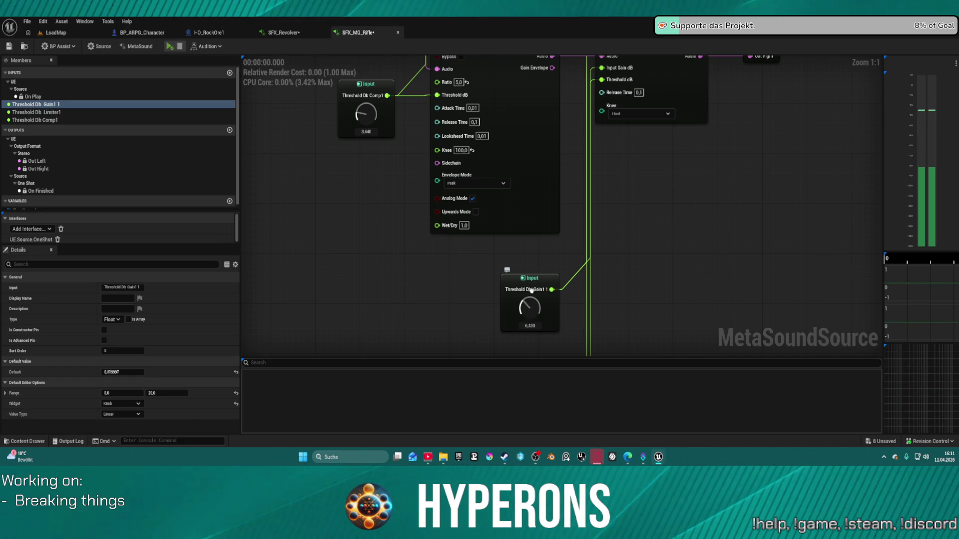
{"action": "left_click", "coordinate": [170, 46]}
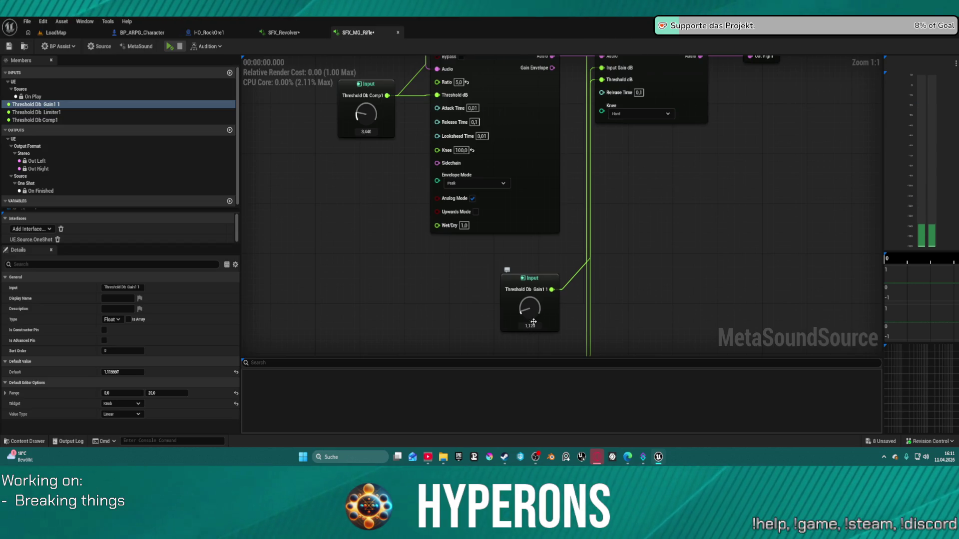
{"action": "left_click_drag", "start_coordinate": [575, 338], "coordinate": [574, 338]}
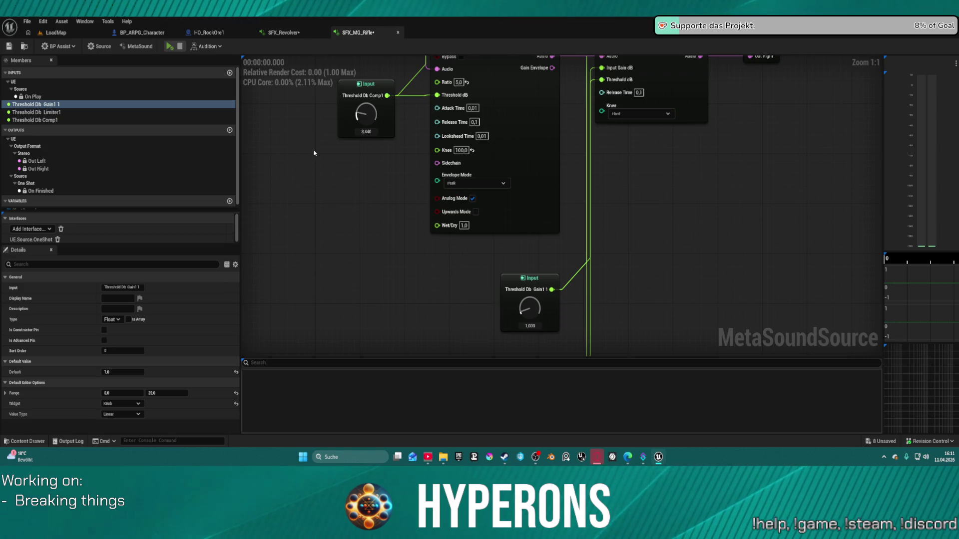
{"action": "left_click", "coordinate": [169, 46]}
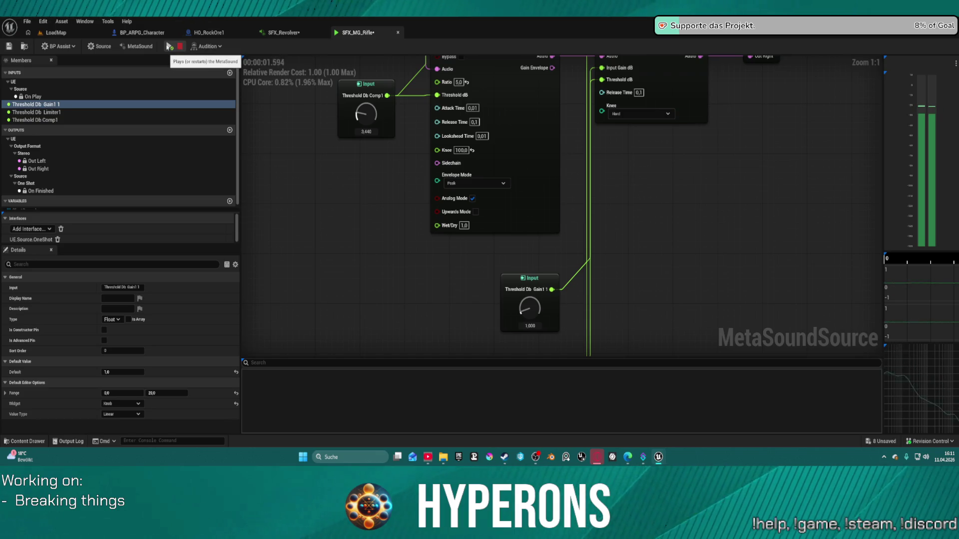
{"action": "left_click", "coordinate": [285, 33]}
{"action": "left_click", "coordinate": [170, 45]}
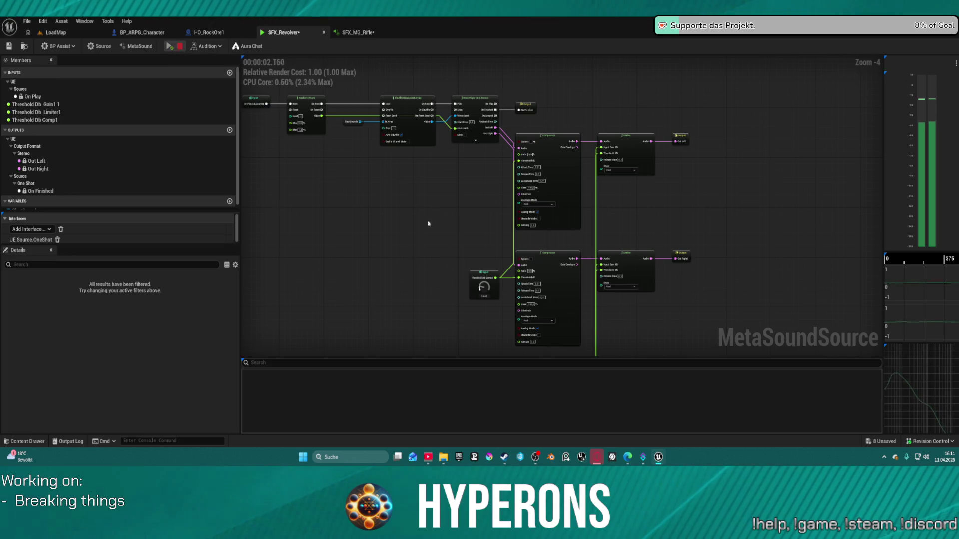
Verify and preview the revolver's Gain1 1 threshold of 1.0, then show SFX_MG_Rifle's Weapons folder.
{"action": "left_click_drag", "start_coordinate": [428, 220], "coordinate": [390, 113]}
{"action": "scroll", "coordinate": [489, 256], "scroll_direction": "up", "scroll_amount": 2}
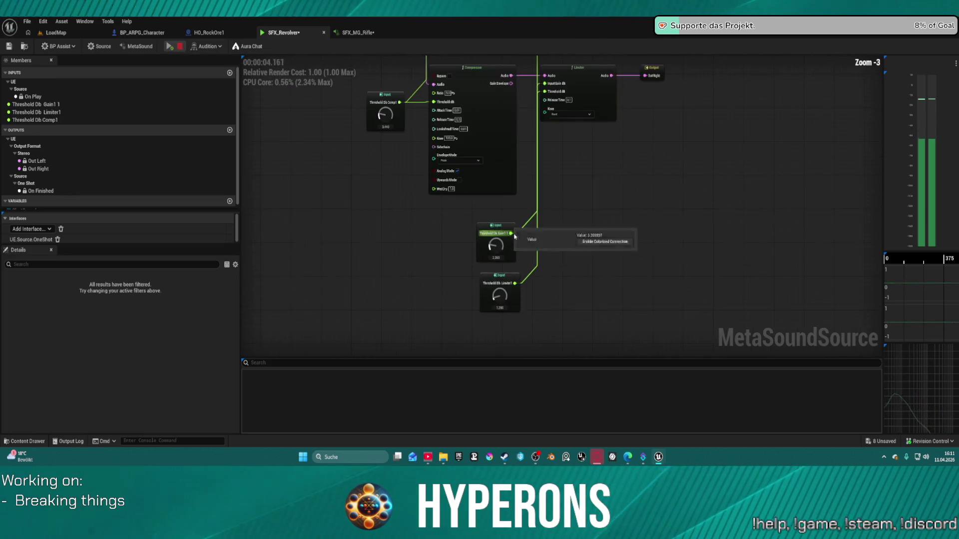
{"action": "left_click", "coordinate": [495, 255]}
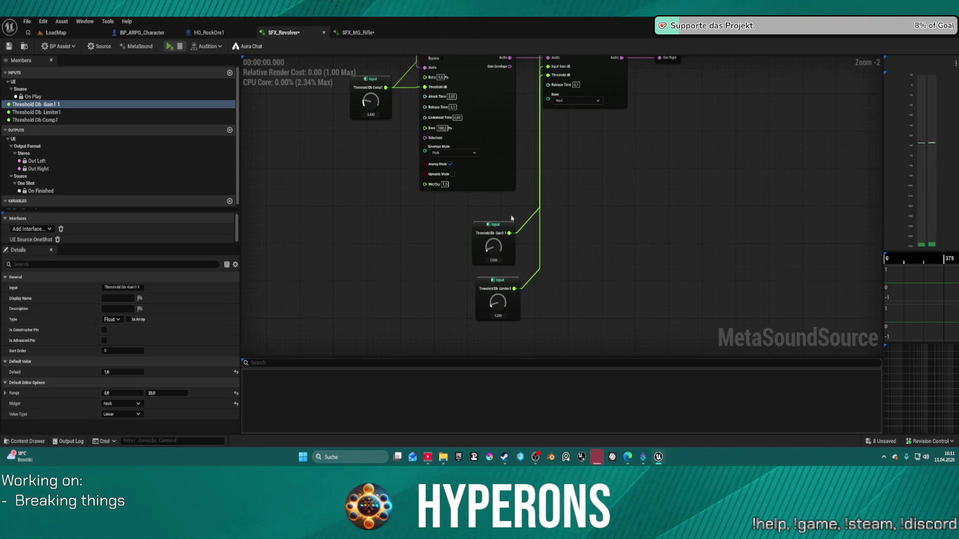
{"action": "left_click", "coordinate": [169, 46]}
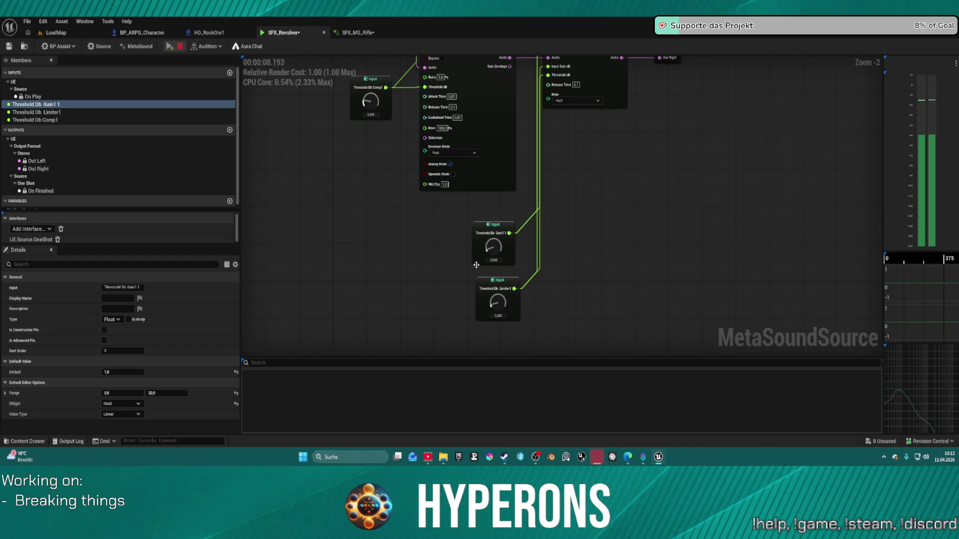
{"action": "left_click", "coordinate": [371, 33]}
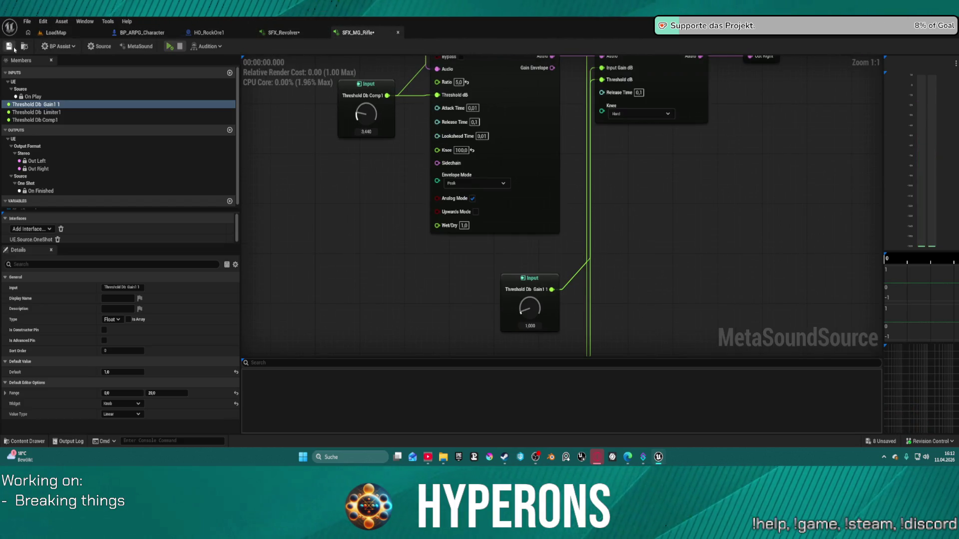
{"action": "key", "text": "ctrl+space"}
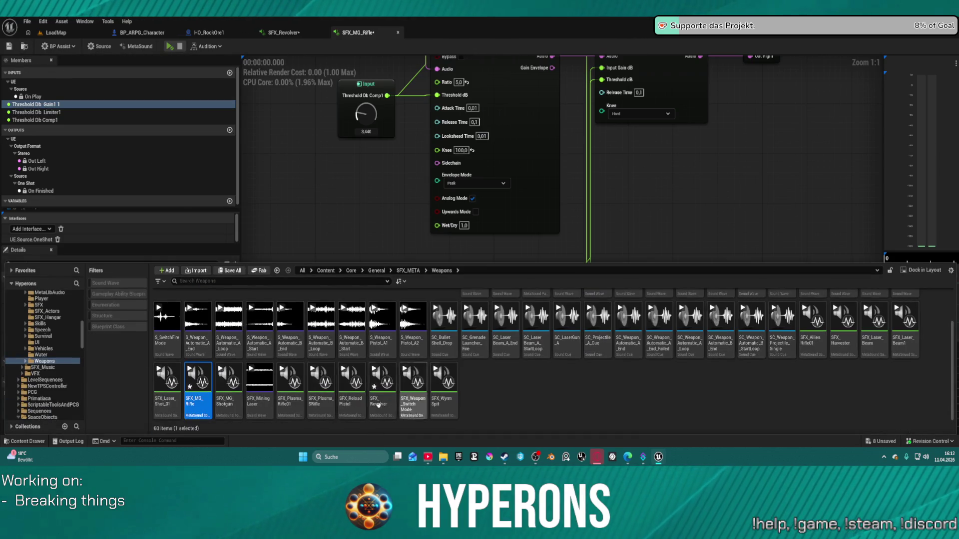
Set SFX_MG_Shotgun's Threshold Db Gain1 1 to 1.0.
{"action": "double_click", "coordinate": [320, 413]}
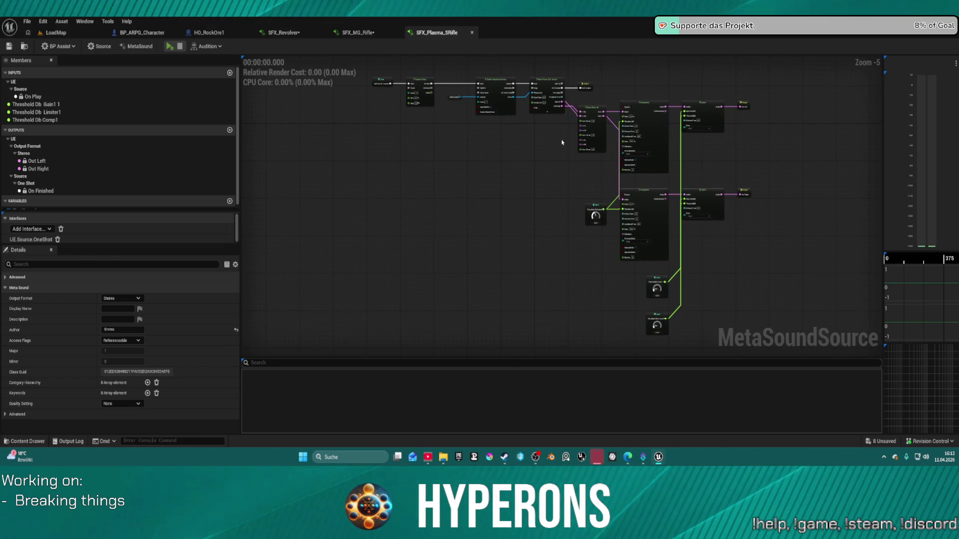
{"action": "scroll", "coordinate": [373, 62], "scroll_direction": "up", "scroll_amount": 3}
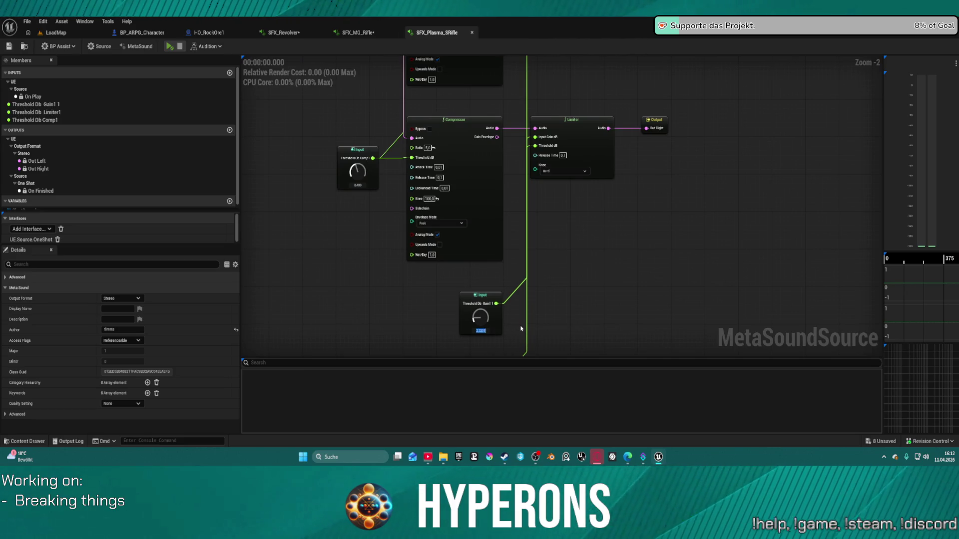
{"action": "key", "text": "ctrl+space"}
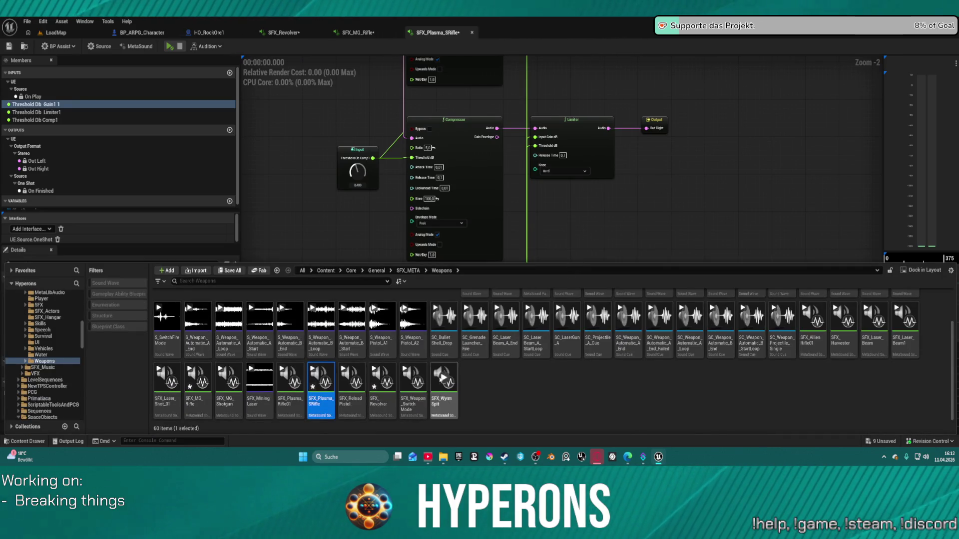
{"action": "double_click", "coordinate": [223, 408]}
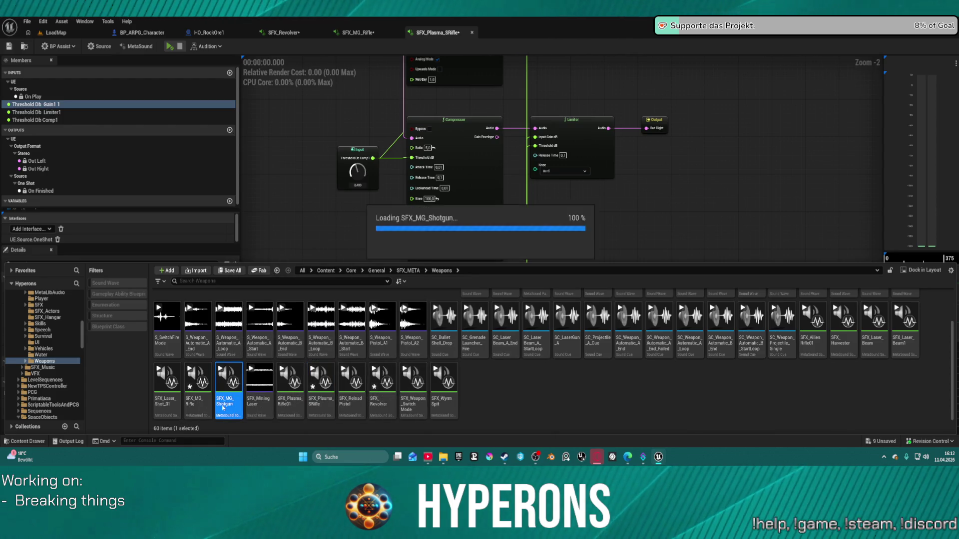
{"action": "scroll", "coordinate": [606, 271], "scroll_direction": "up", "scroll_amount": 5}
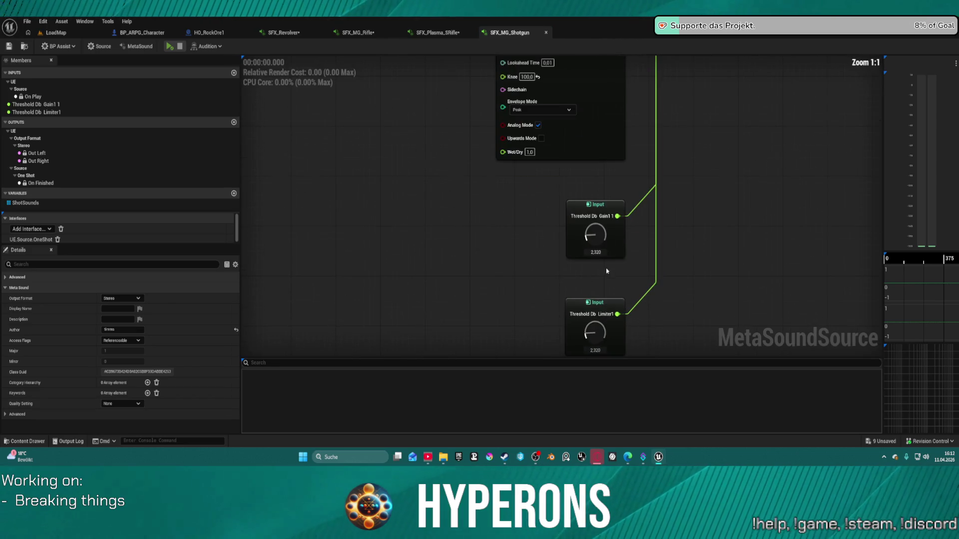
{"action": "left_click_drag", "start_coordinate": [598, 253], "coordinate": [628, 262]}
{"action": "type", "text": "1"}
{"action": "key", "text": "Return"}
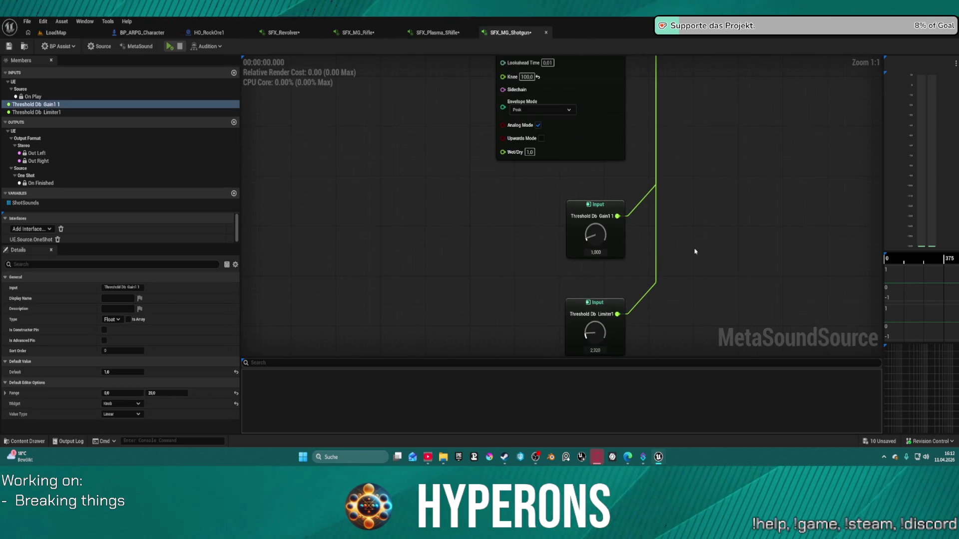
{"action": "key", "text": "ctrl+space"}
Set SFX_Laser_Shot_01's Threshold Db Gain1 1 to 1.0 and save all modified assets, checking them out.
{"action": "left_click", "coordinate": [167, 392]}
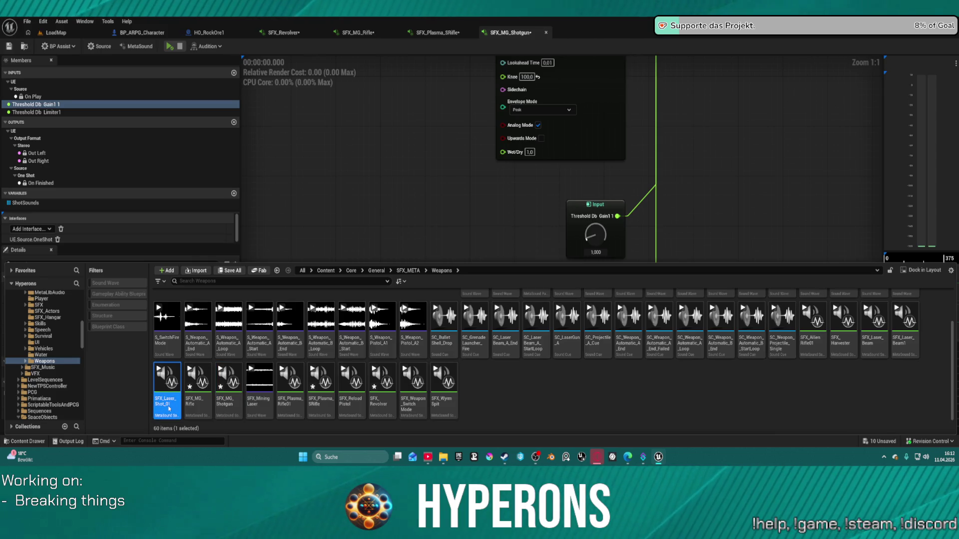
{"action": "double_click", "coordinate": [169, 408]}
{"action": "scroll", "coordinate": [644, 290], "scroll_direction": "up", "scroll_amount": 5}
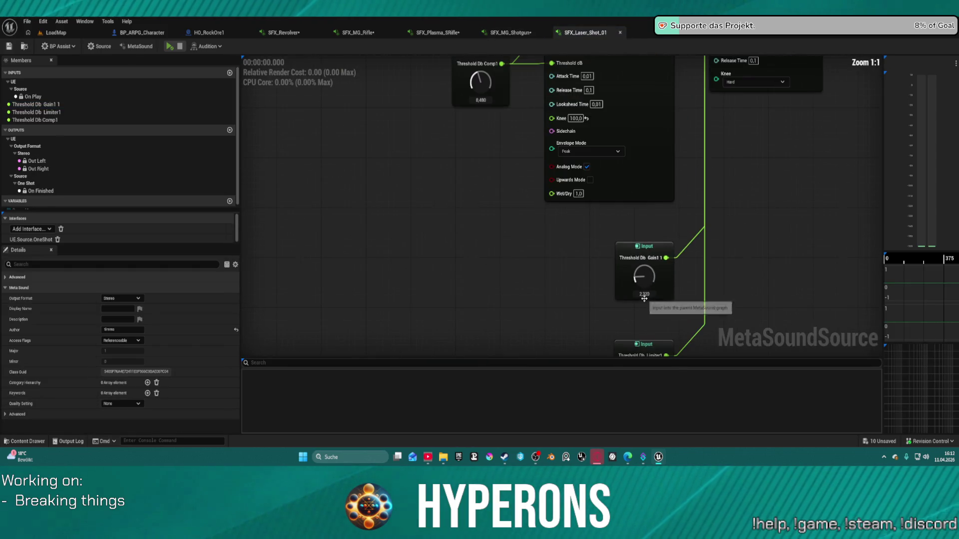
{"action": "double_click", "coordinate": [644, 295]}
{"action": "type", "text": "1"}
{"action": "key", "text": "Return"}
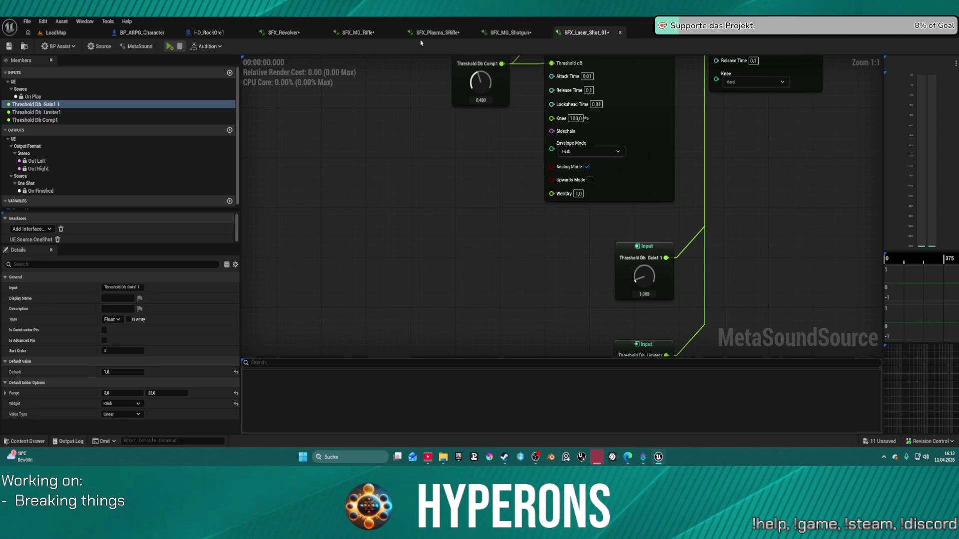
{"action": "key", "text": "ctrl+shift+s"}
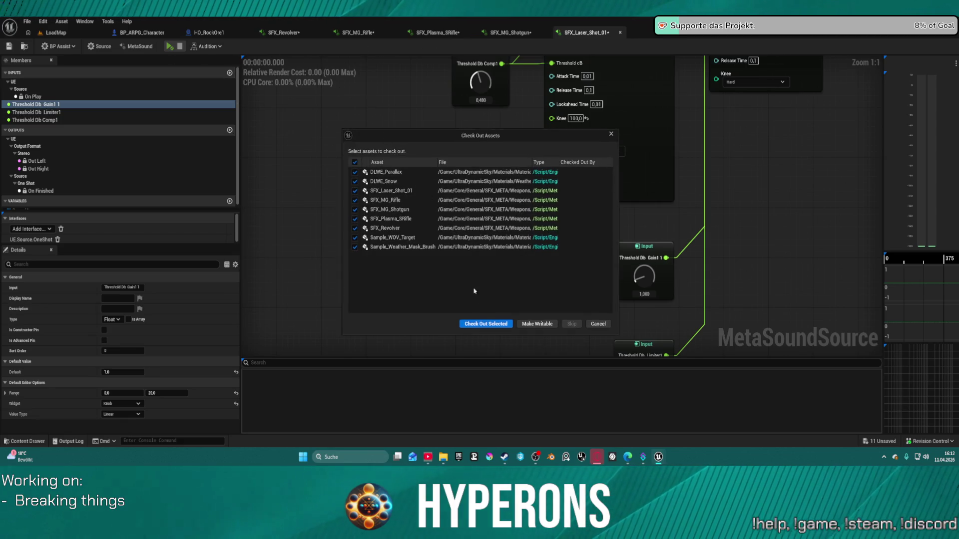
{"action": "left_click", "coordinate": [487, 324]}
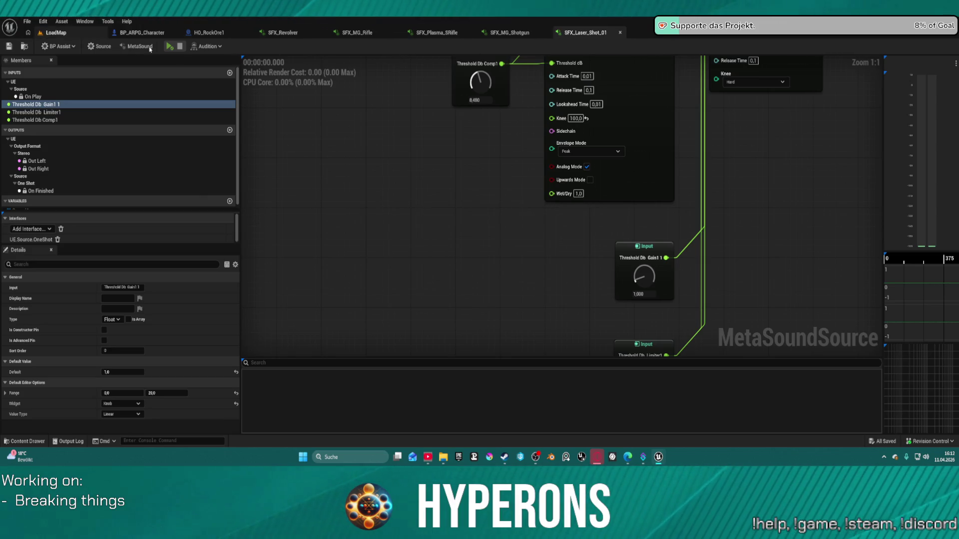
Return to the LoadMap level editor to launch the standalone Hyperons game.
{"action": "key", "text": "ctrl+Tab"}
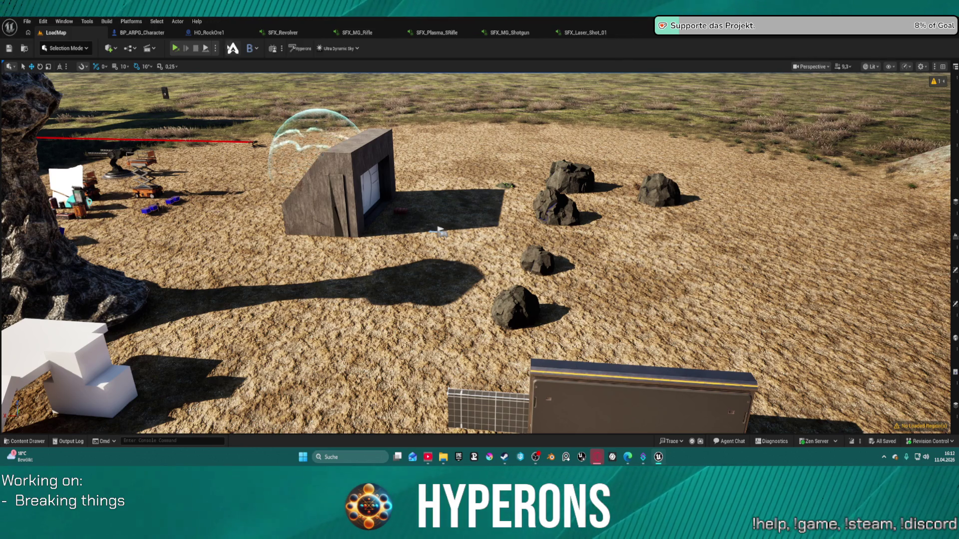
{"action": "mouse_move", "coordinate": [659, 458]}
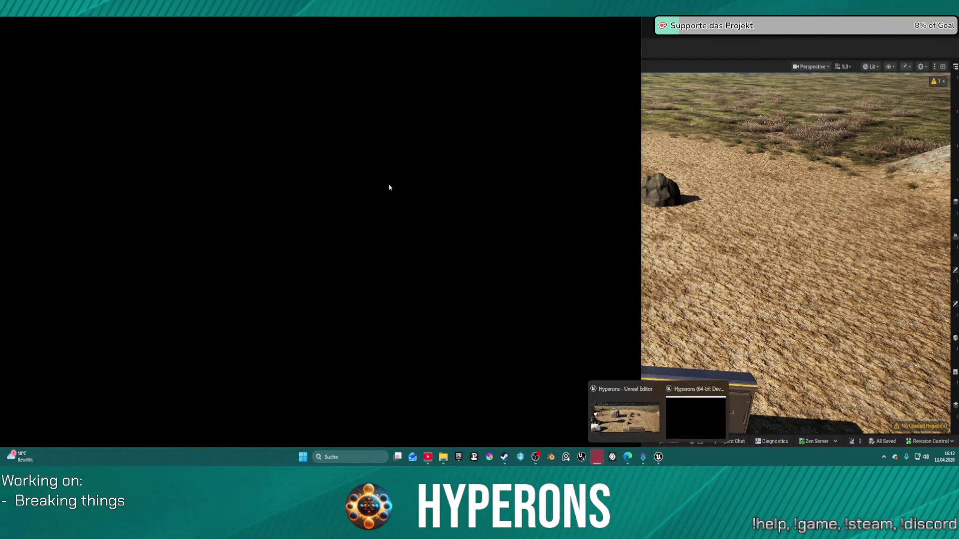
Close the Message Log, then set Hyperons' resolution to 1440p in the game Settings.
{"action": "left_click", "coordinate": [725, 401]}
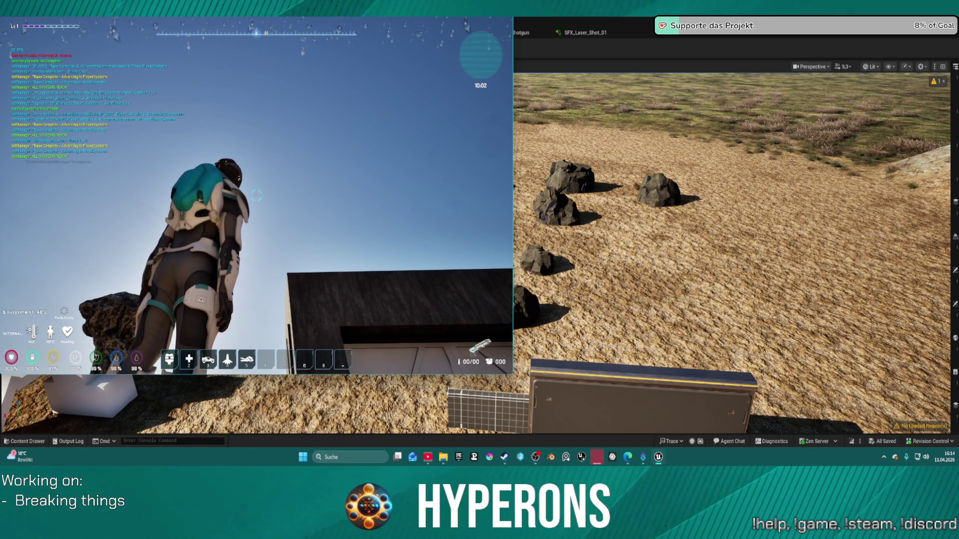
{"action": "key", "text": "Escape"}
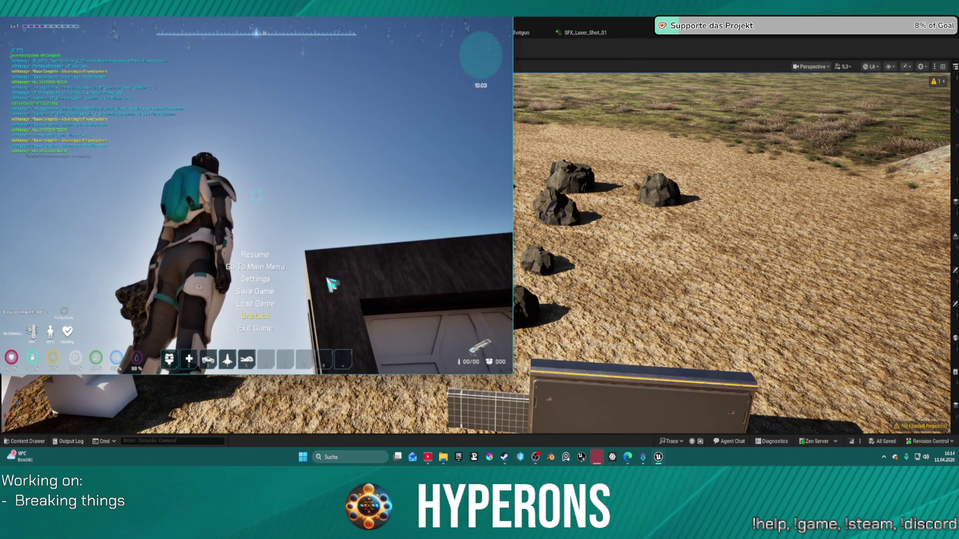
{"action": "left_click", "coordinate": [255, 279]}
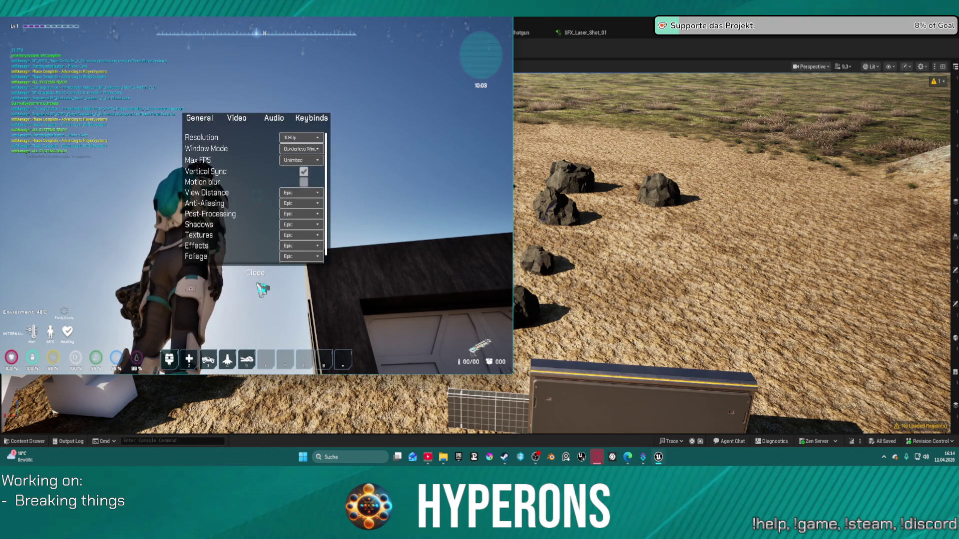
{"action": "left_click", "coordinate": [312, 145]}
{"action": "left_click", "coordinate": [306, 173]}
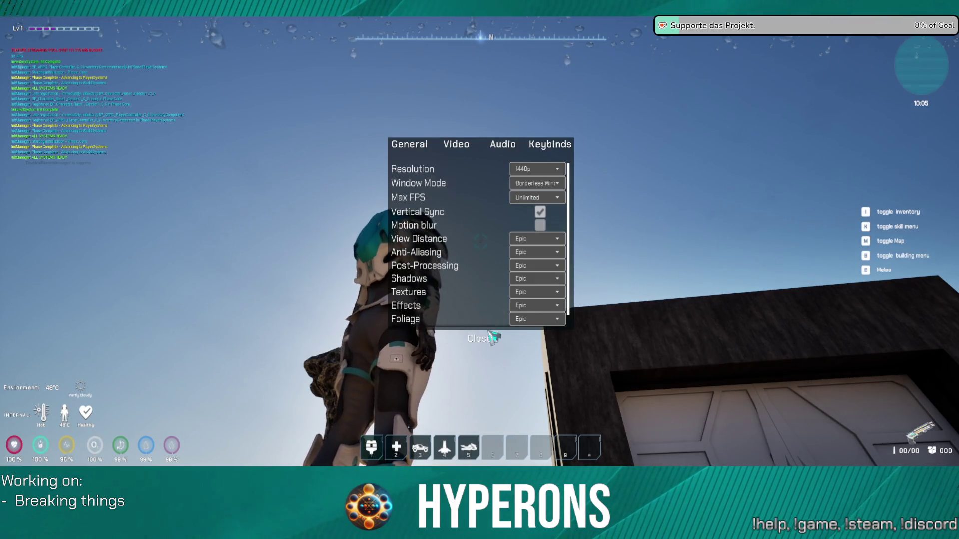
{"action": "left_click", "coordinate": [492, 337]}
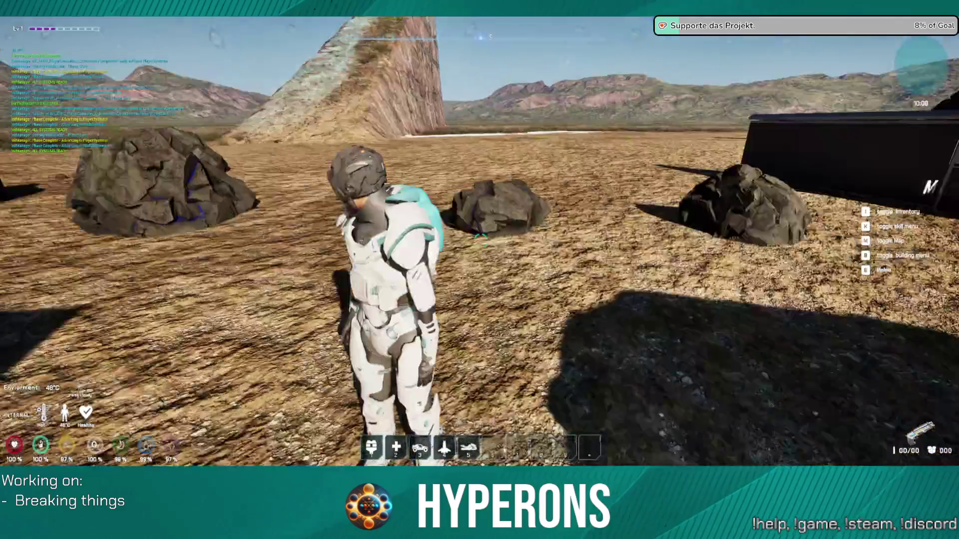
Open the DEV_ResContainer, equip Shotgun 01, and move LaserMP and Rifle_Plasma_01 into the inventory.
{"action": "key", "text": "w"}
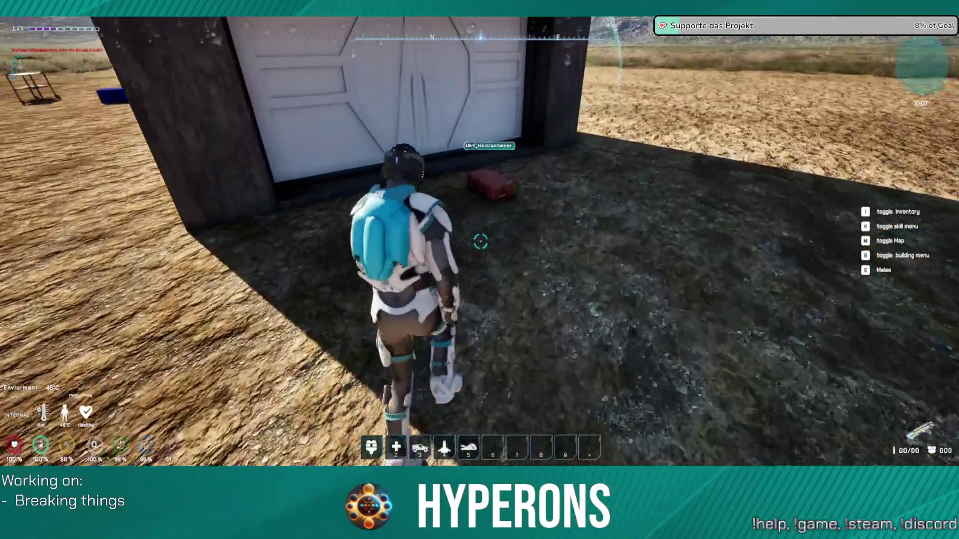
{"action": "key", "text": "f"}
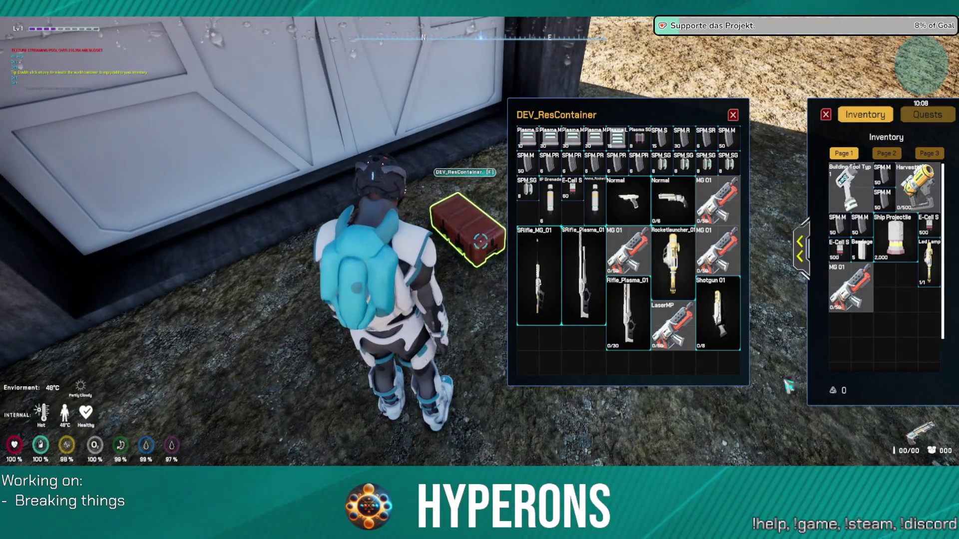
{"action": "double_click", "coordinate": [722, 316]}
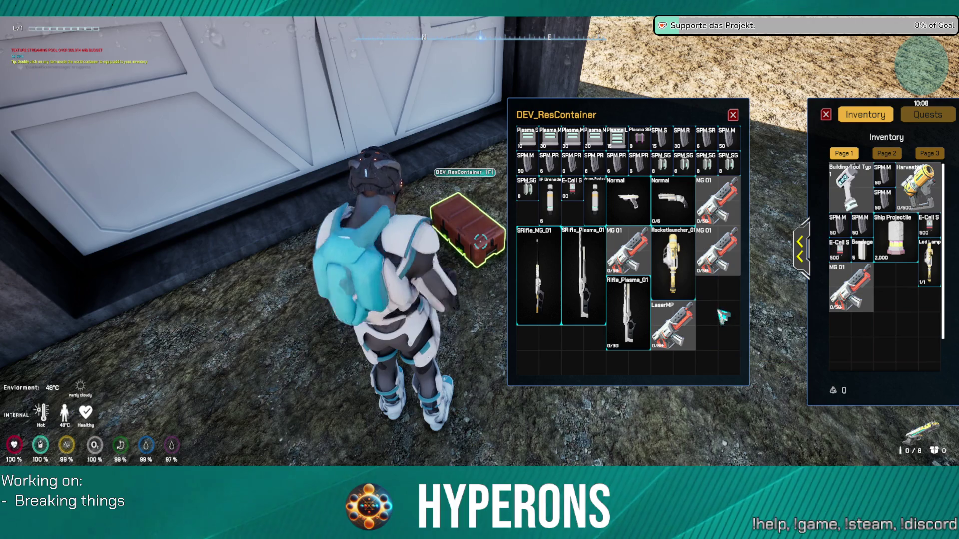
{"action": "mouse_move", "coordinate": [672, 325]}
{"action": "left_mouse_down"}
{"action": "mouse_move", "coordinate": [860, 345]}
{"action": "mouse_move", "coordinate": [849, 350]}
{"action": "left_mouse_up"}
{"action": "mouse_move", "coordinate": [629, 315]}
{"action": "left_mouse_down"}
{"action": "mouse_move", "coordinate": [858, 331]}
{"action": "mouse_move", "coordinate": [902, 292]}
{"action": "left_mouse_up"}
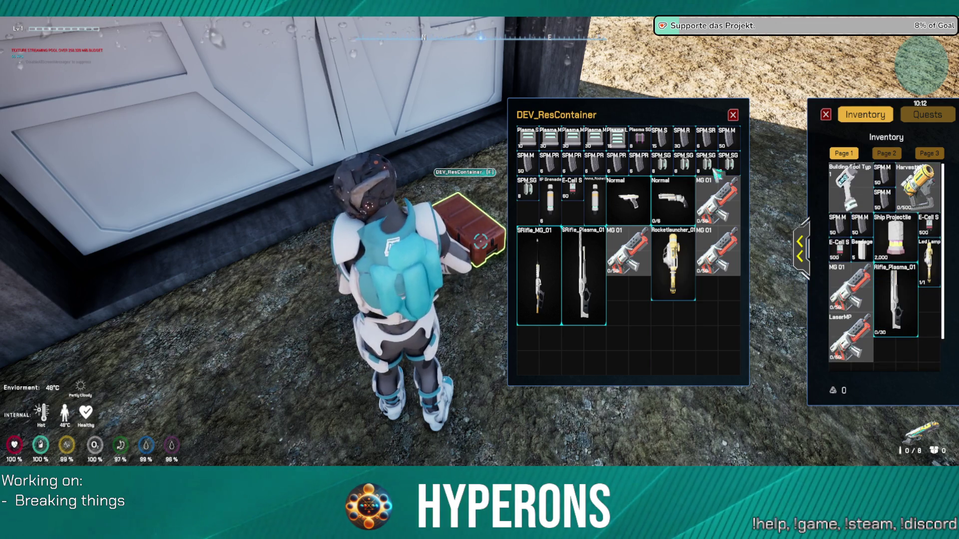
Transfer the crate's SPM SG, SPM PR, Plasma M, Normal, SPM SR and SPM R items to the inventory.
{"action": "right_click", "coordinate": [677, 161]}
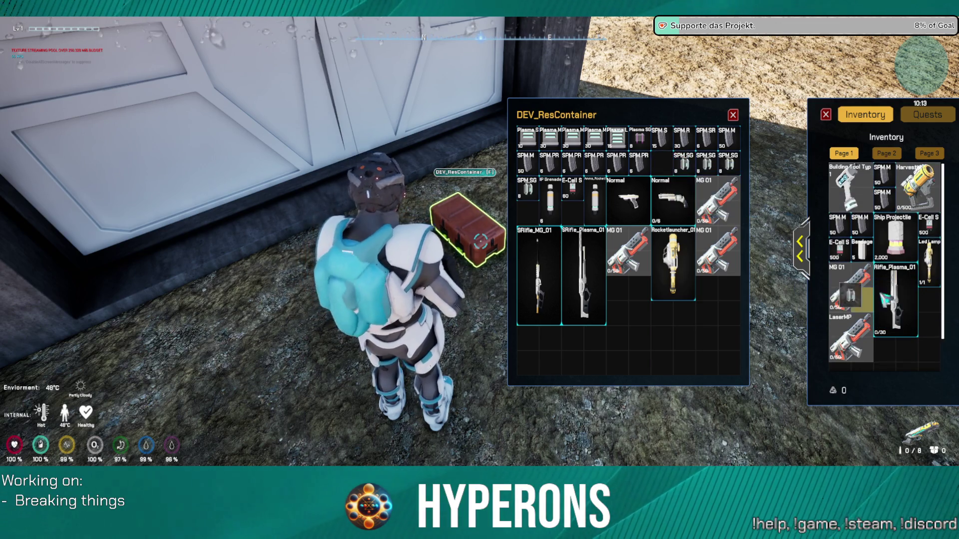
{"action": "right_click", "coordinate": [595, 164]}
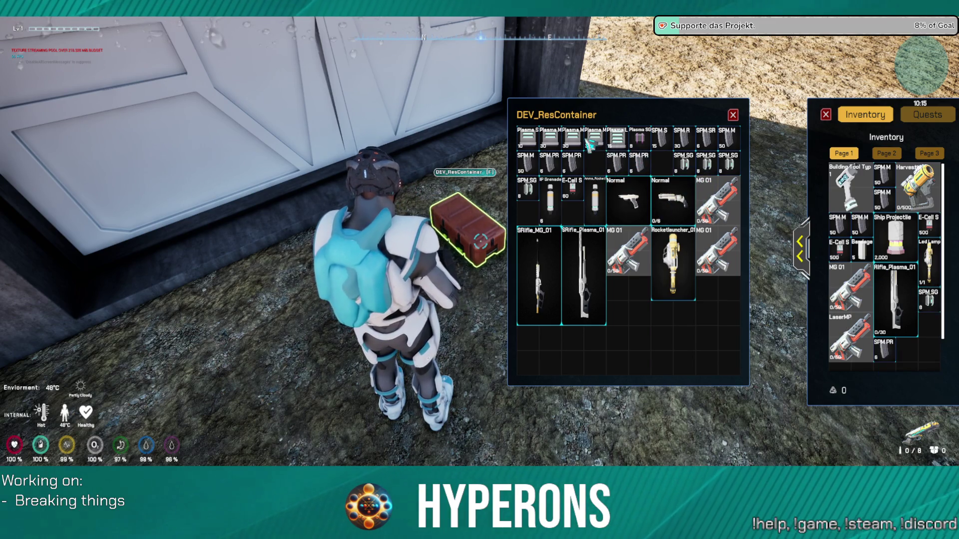
{"action": "right_click", "coordinate": [568, 141]}
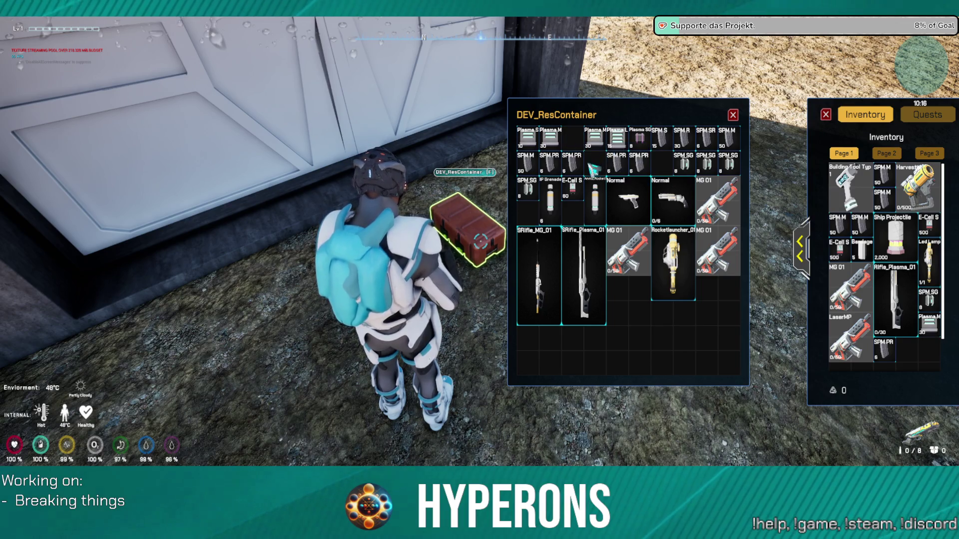
{"action": "right_click", "coordinate": [583, 169]}
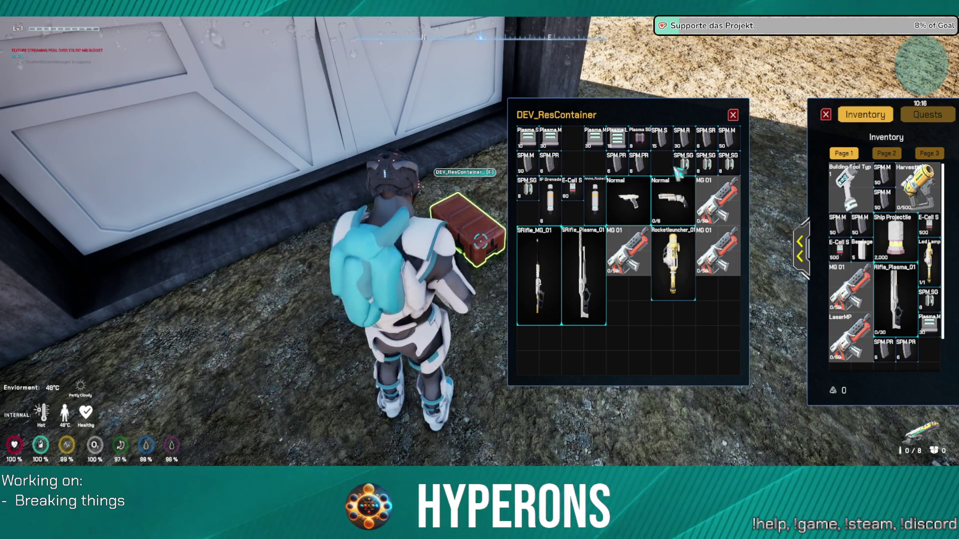
{"action": "right_click", "coordinate": [674, 200]}
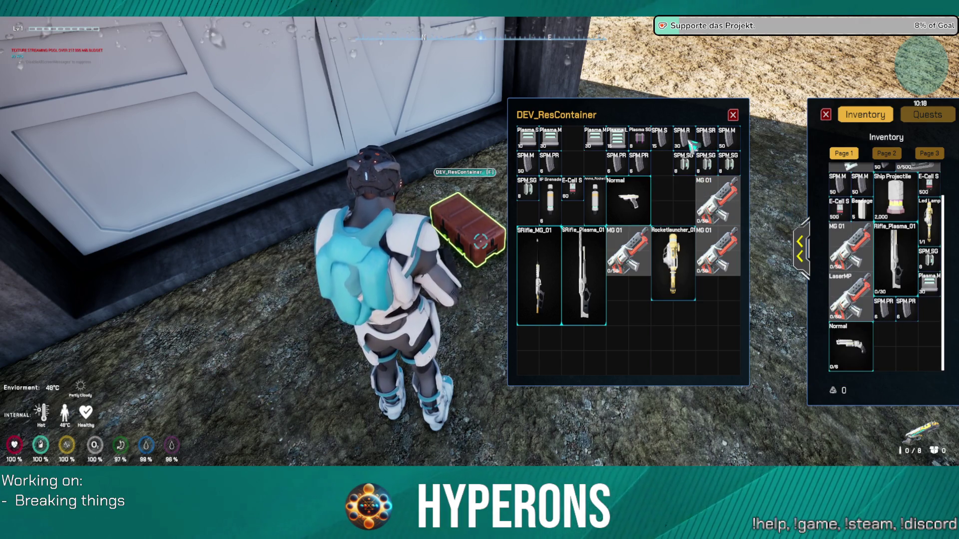
{"action": "right_click", "coordinate": [712, 143]}
{"action": "right_click", "coordinate": [691, 142]}
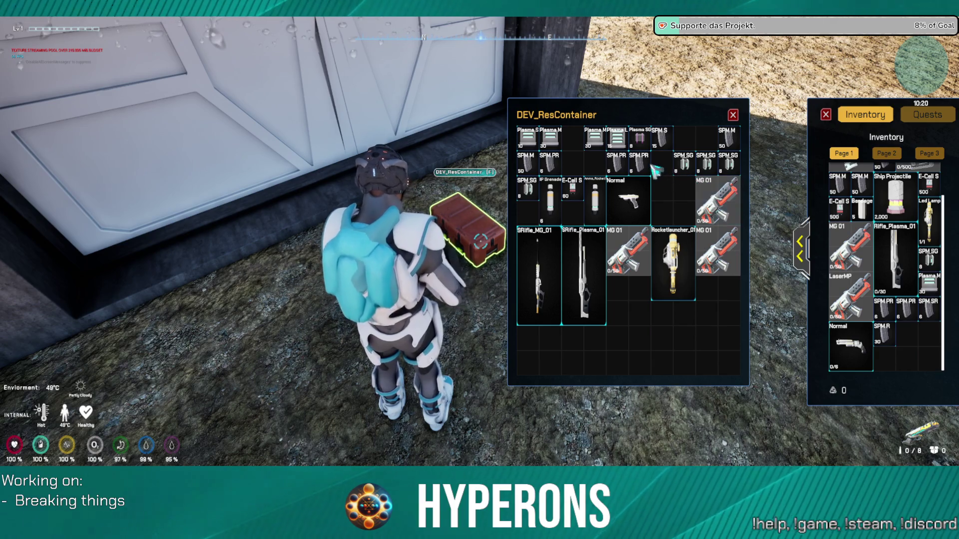
{"action": "right_click", "coordinate": [624, 167]}
{"action": "right_click", "coordinate": [639, 162]}
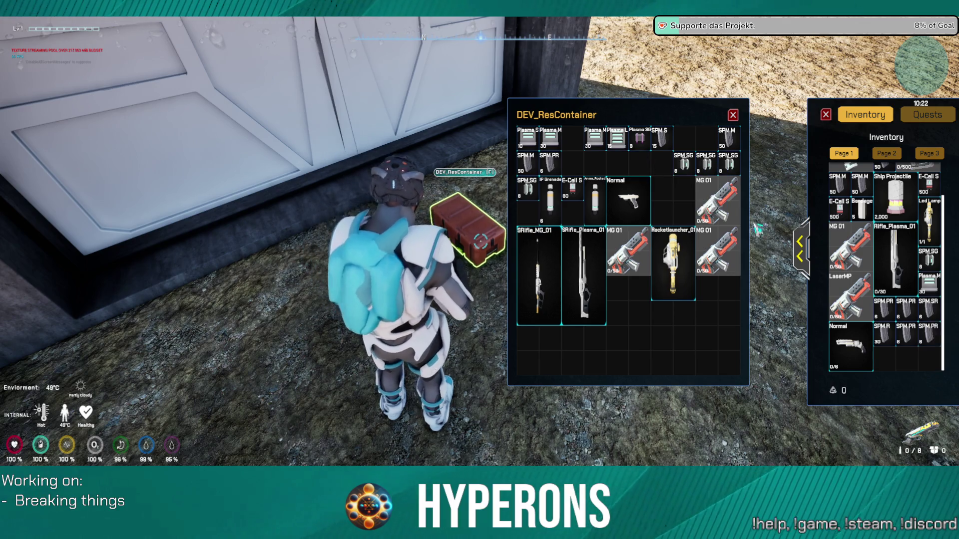
Drop the SPM R and SPM SR ammo on the ground and close the panels.
{"action": "left_click_drag", "start_coordinate": [885, 341], "coordinate": [794, 312]}
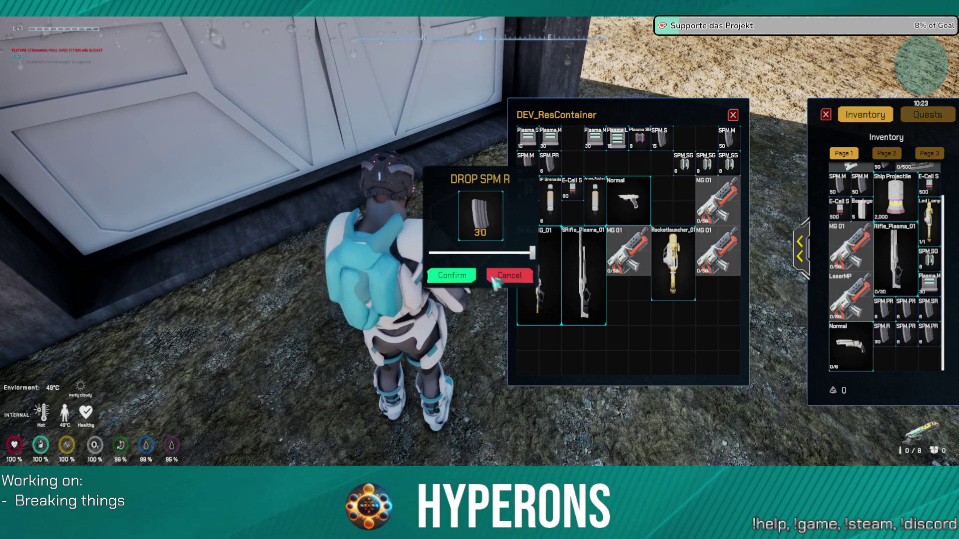
{"action": "left_click", "coordinate": [451, 274]}
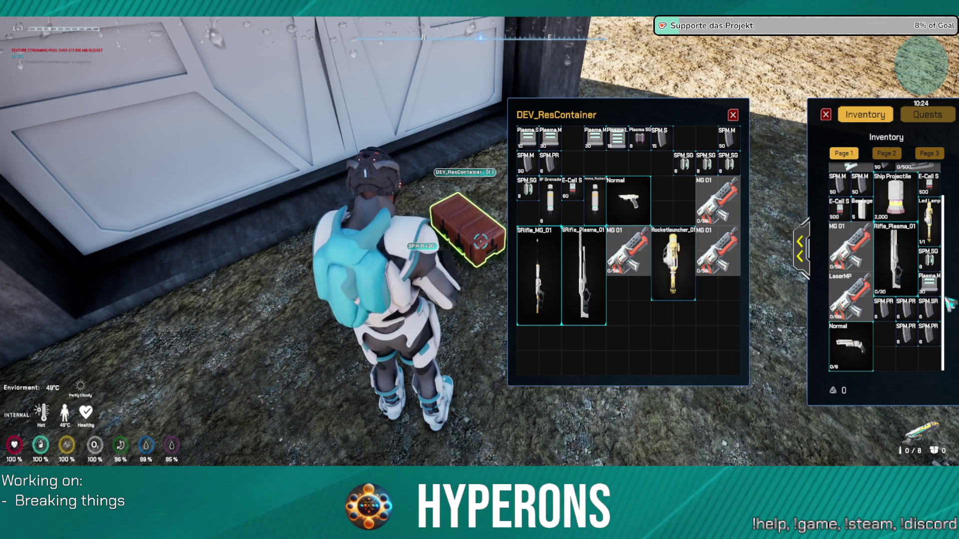
{"action": "left_click_drag", "start_coordinate": [928, 307], "coordinate": [487, 279]}
{"action": "left_click", "coordinate": [451, 274]}
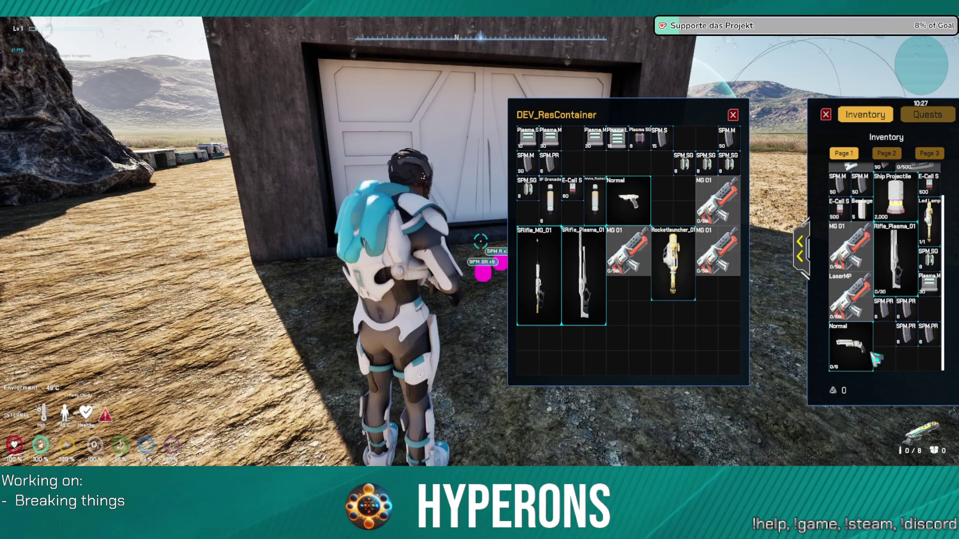
{"action": "left_click", "coordinate": [734, 116]}
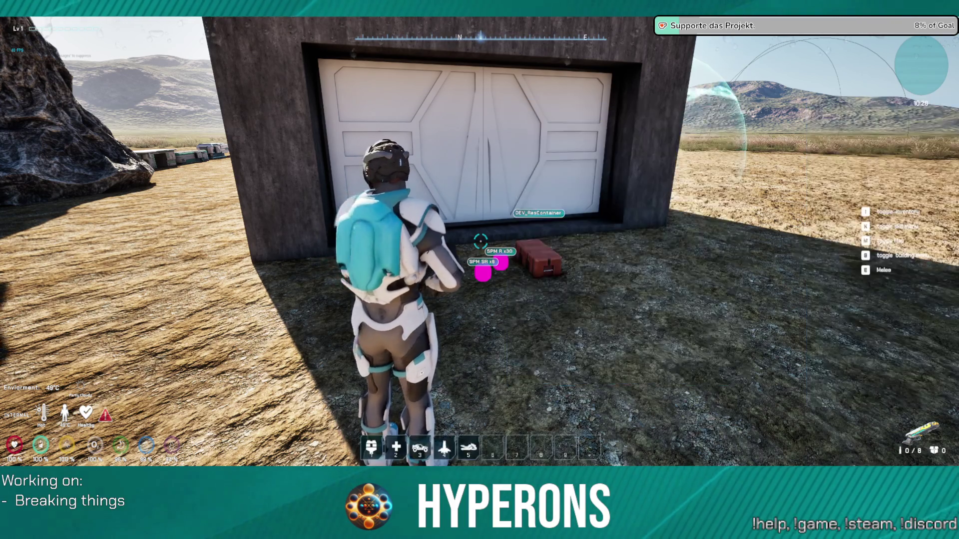
Run into the desert, shoot down two enemy soldiers with the shotgun, and open the inventory.
{"action": "key", "text": "w"}
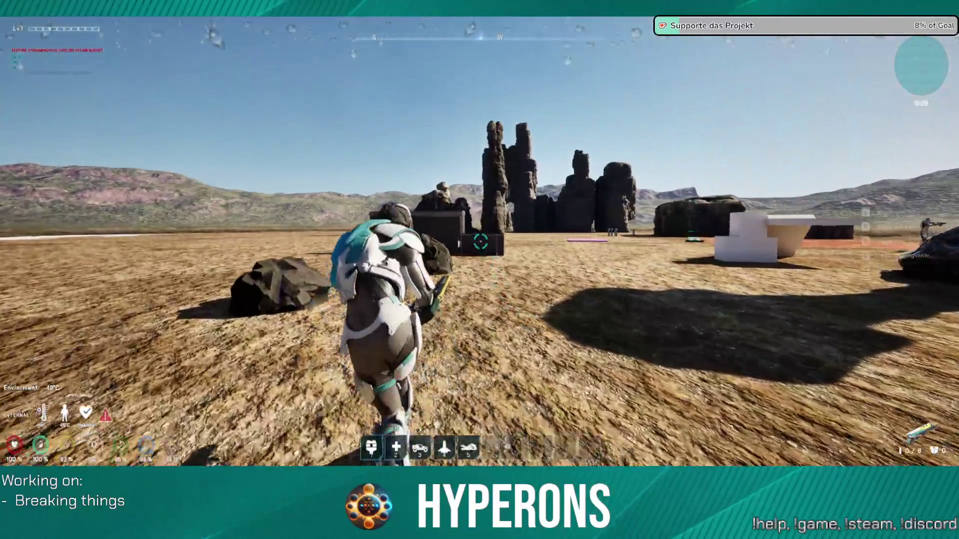
{"action": "key", "text": "r"}
{"action": "left_click", "coordinate": [481, 241]}
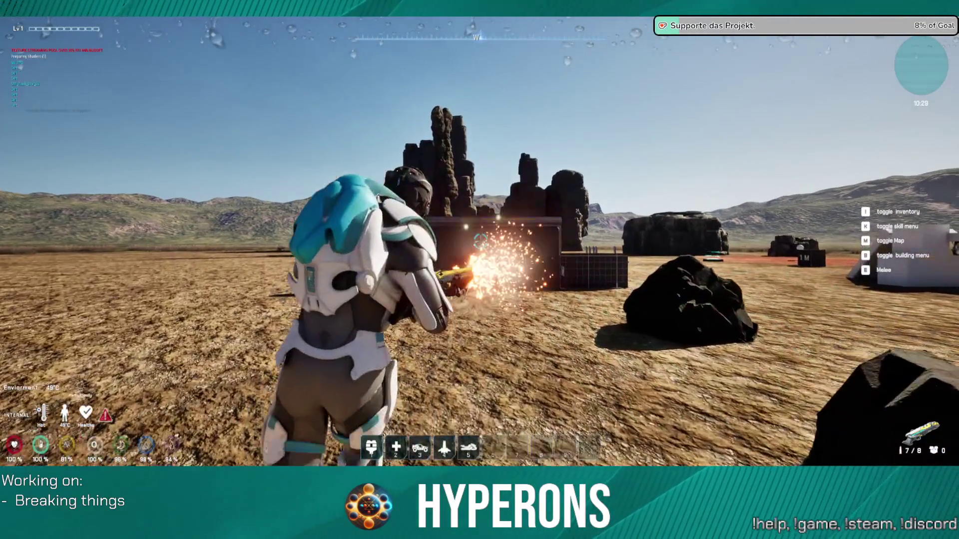
{"action": "key", "text": "w"}
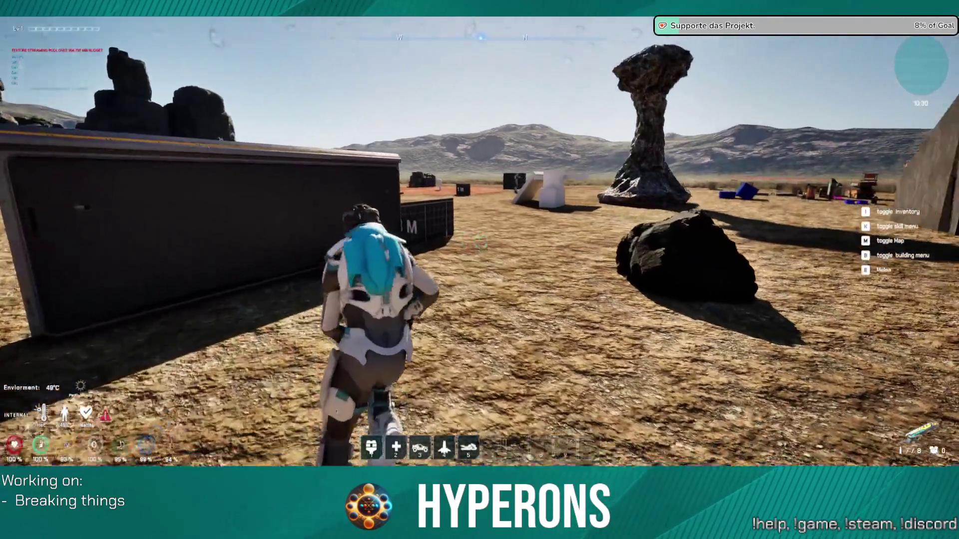
{"action": "key", "text": "w"}
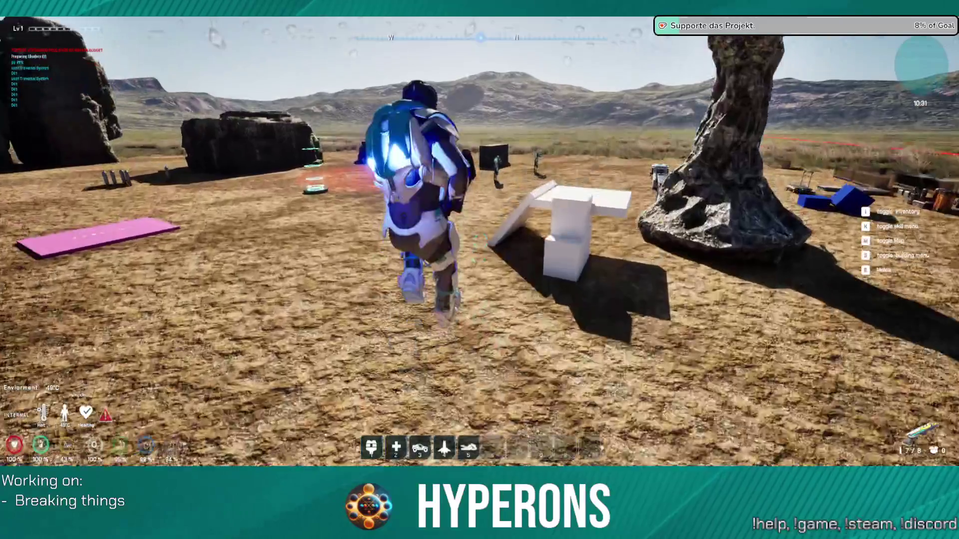
{"action": "key", "text": "space"}
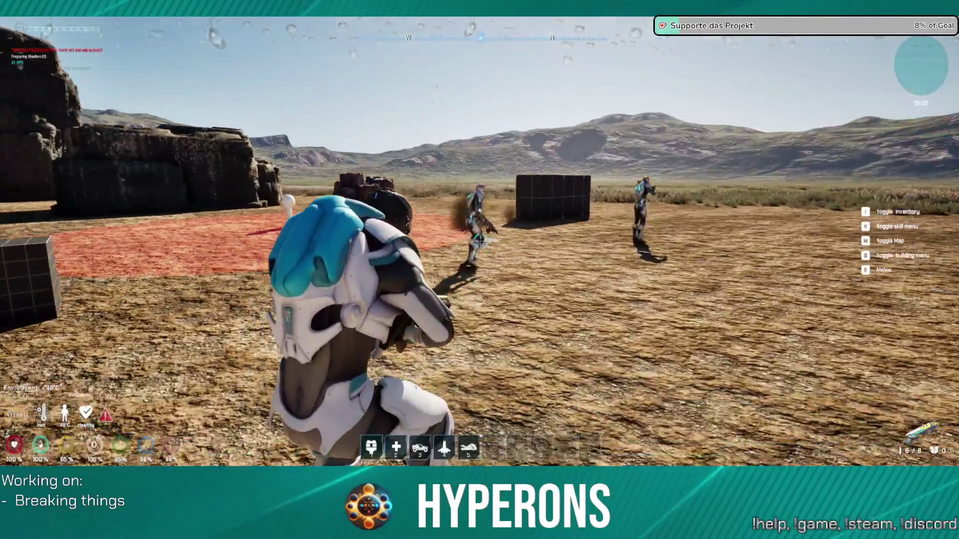
{"action": "left_click", "coordinate": [481, 241]}
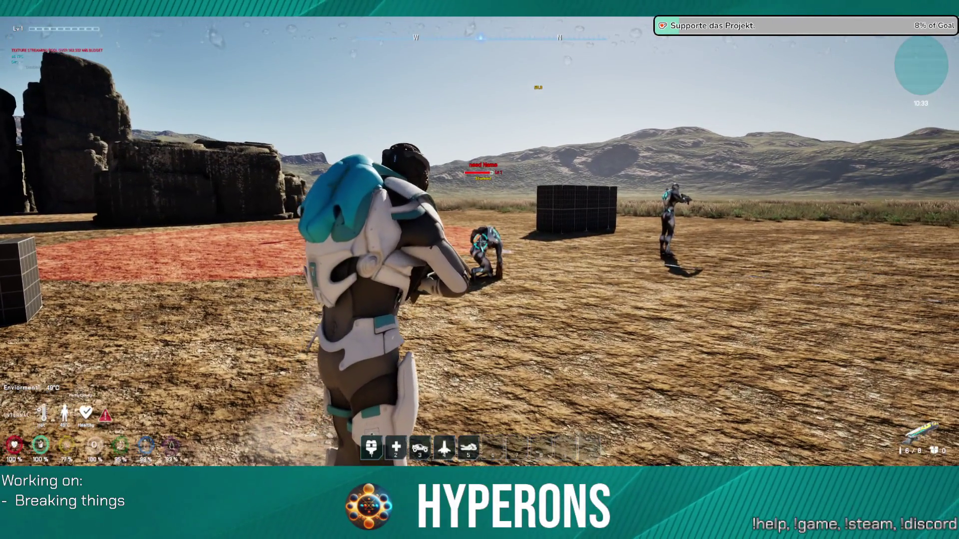
{"action": "key", "text": "c"}
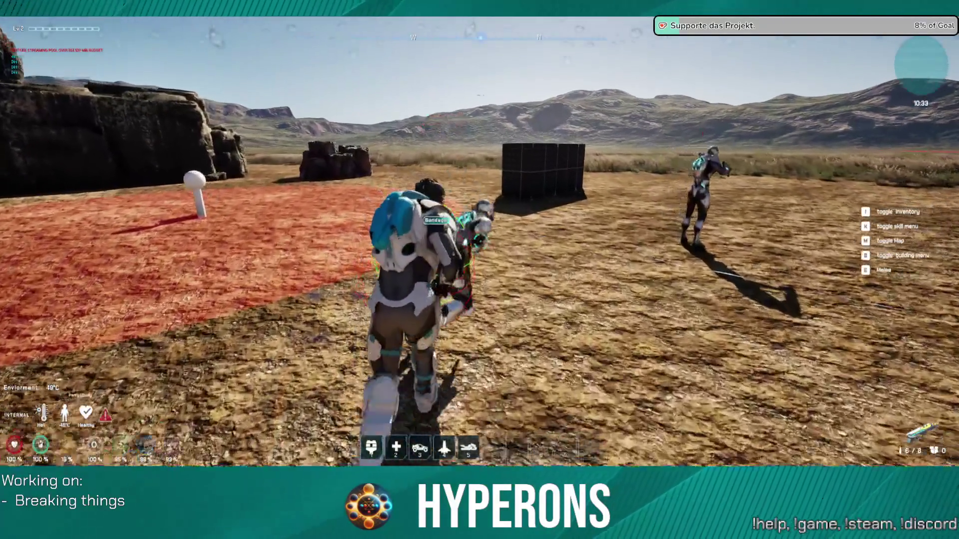
{"action": "key", "text": "e"}
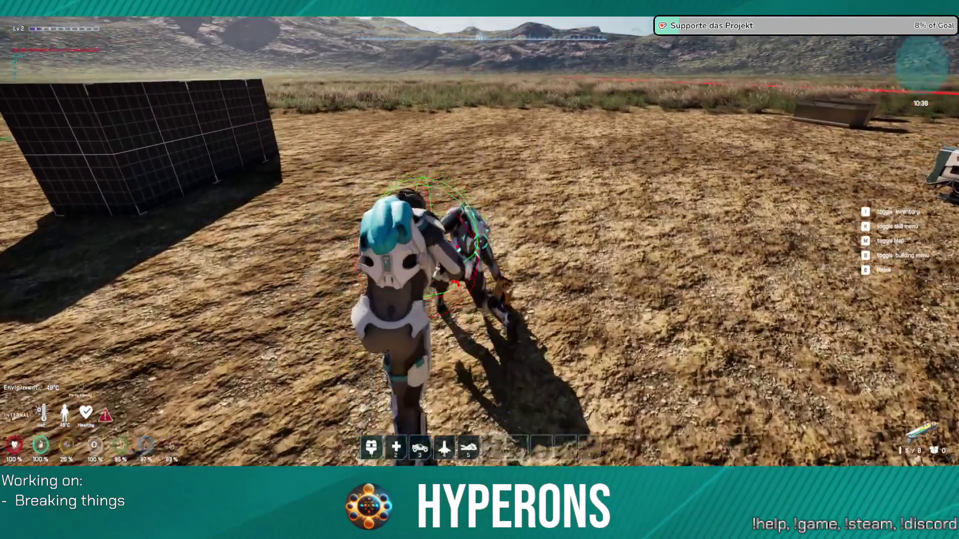
{"action": "key", "text": "e"}
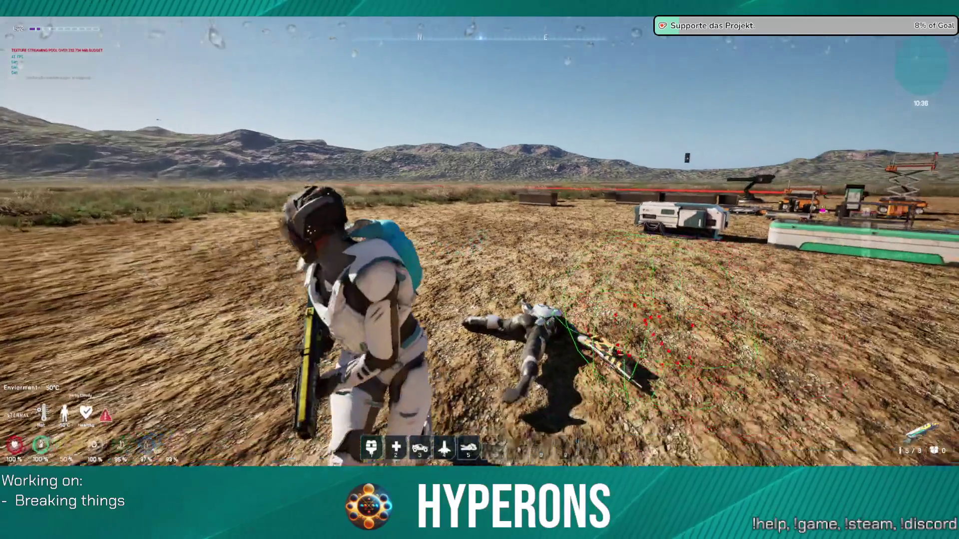
{"action": "key", "text": "i"}
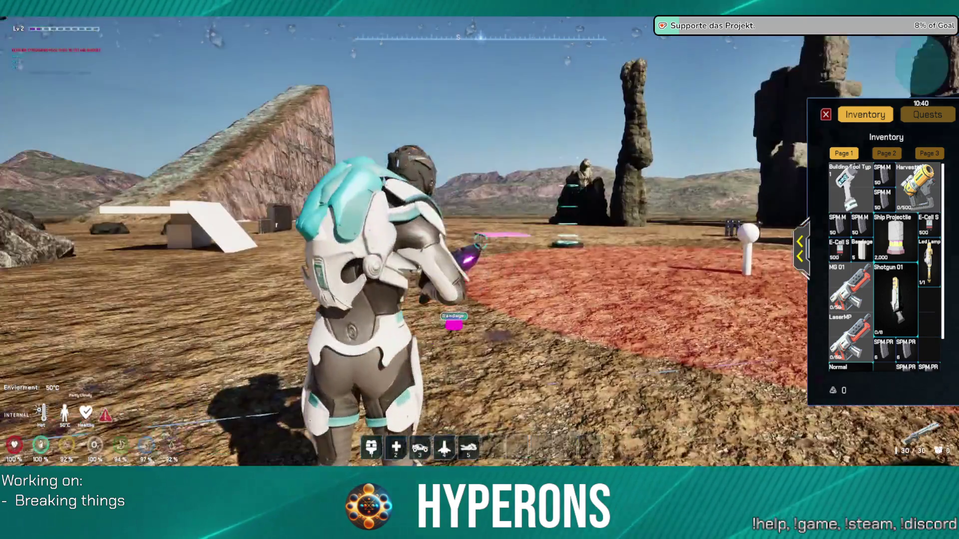
Fire several shotgun shots ahead, then turn around and run toward the box.
{"action": "left_click", "coordinate": [479, 241]}
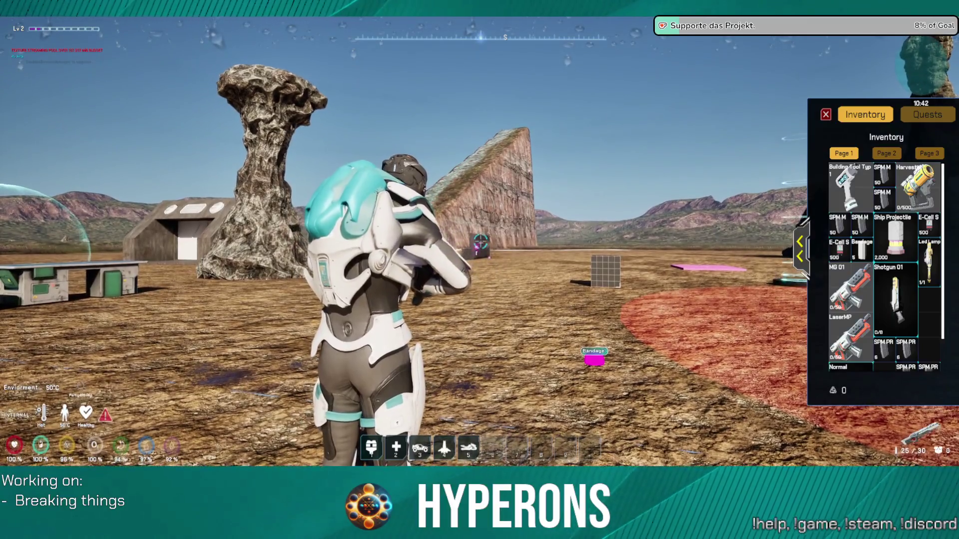
{"action": "left_click", "coordinate": [479, 240]}
{"action": "left_click", "coordinate": [479, 241]}
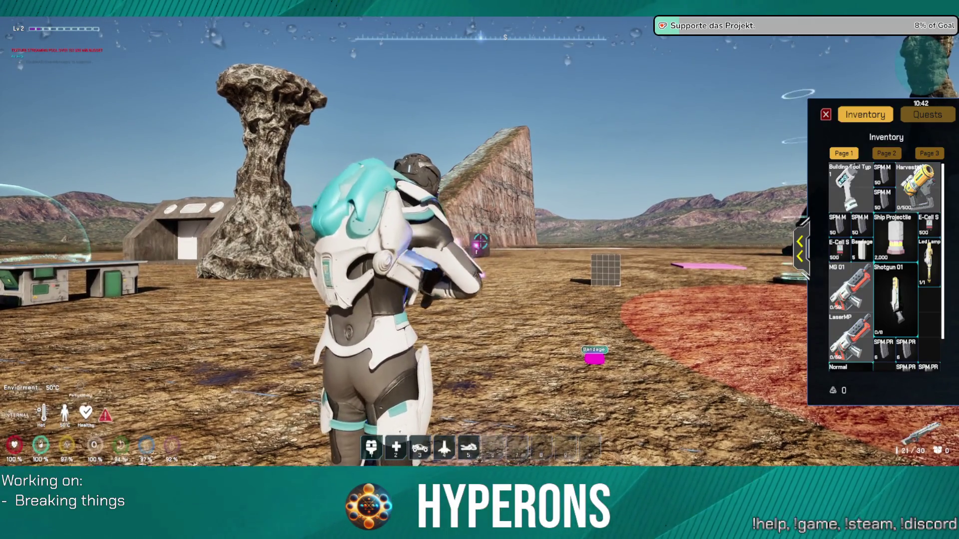
{"action": "key", "text": "s"}
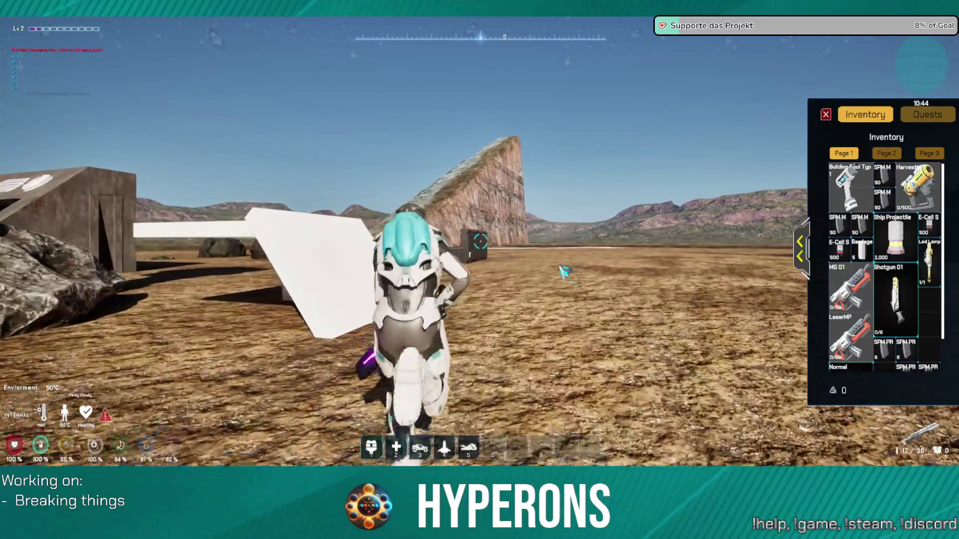
{"action": "key", "text": "w"}
Shoot the box while aiming over the shoulder, then equip the LaserMP from the inventory.
{"action": "right_click", "coordinate": [533, 284]}
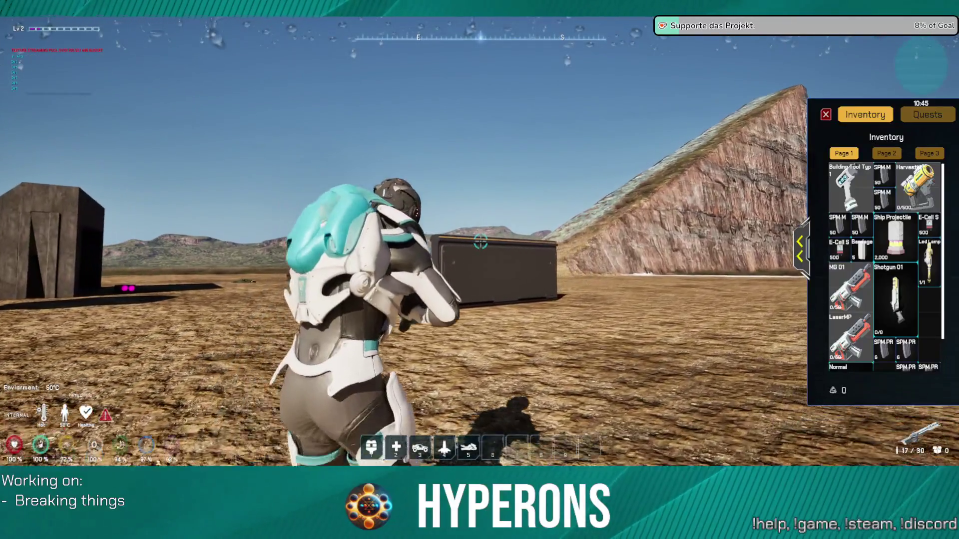
{"action": "left_click", "coordinate": [480, 242]}
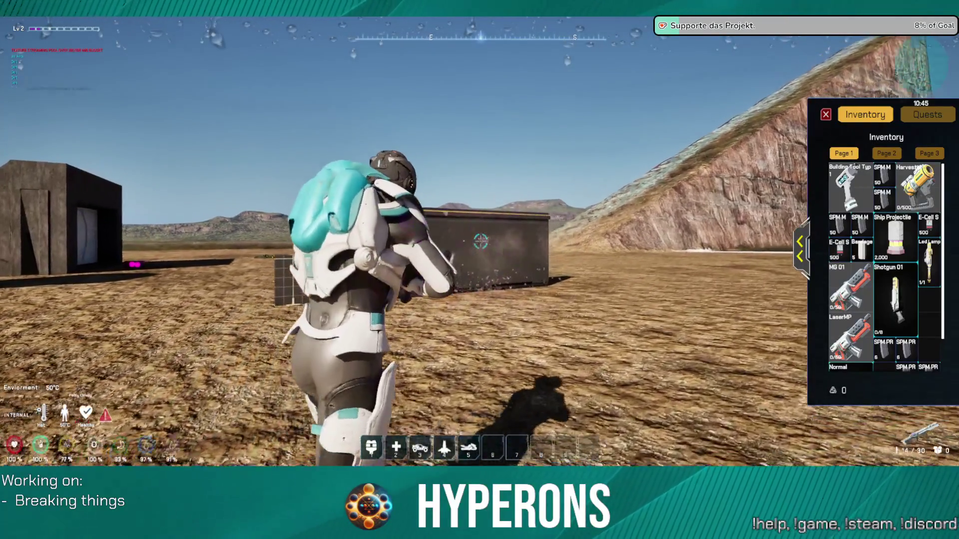
{"action": "key", "text": "w"}
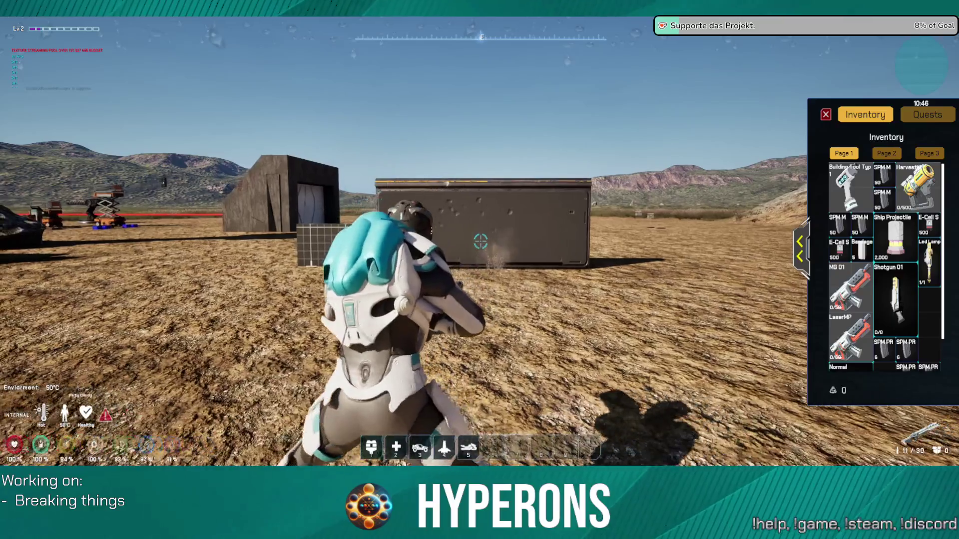
{"action": "left_click", "coordinate": [480, 243]}
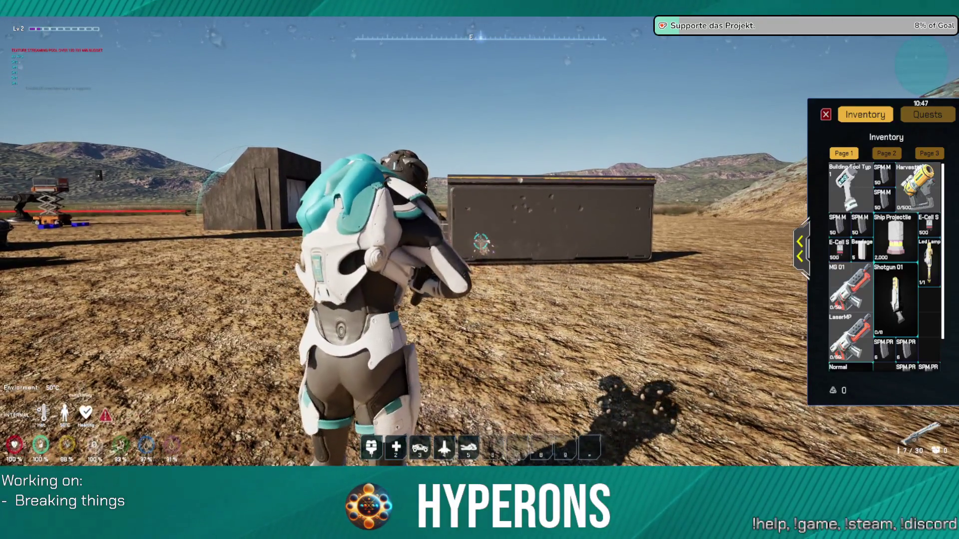
{"action": "left_click", "coordinate": [480, 242]}
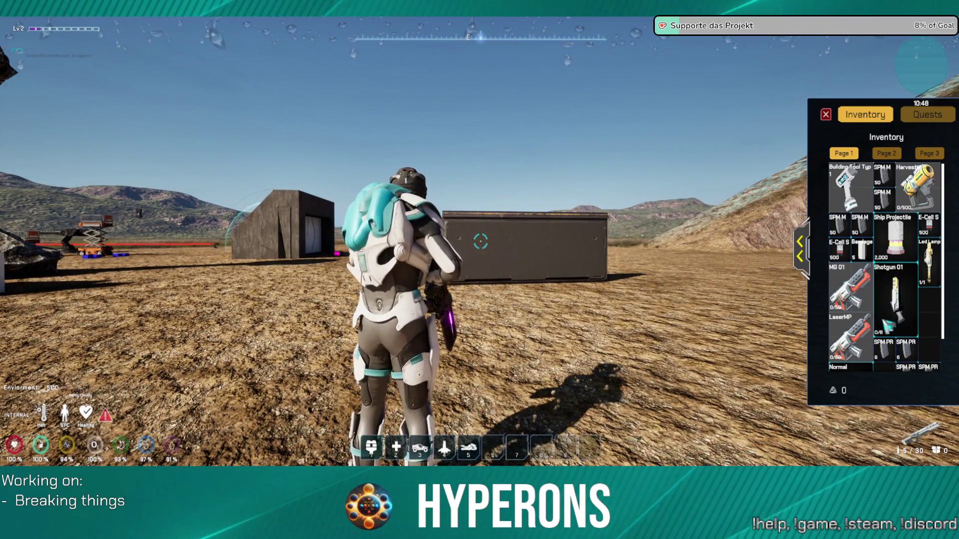
{"action": "right_click", "coordinate": [855, 339]}
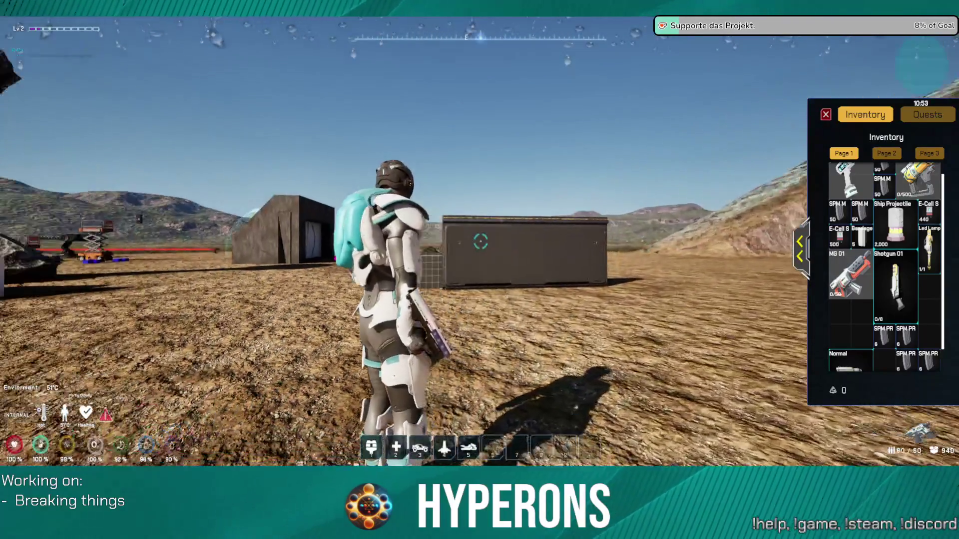
Fire the LaserMP at the dark box from several angles until the magazine reads 0/60.
{"action": "key", "text": "w"}
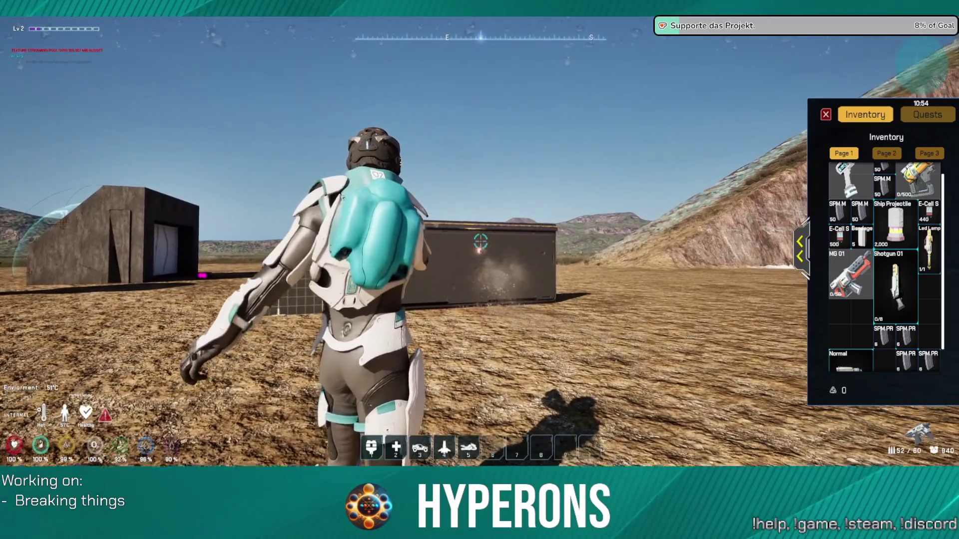
{"action": "left_click", "coordinate": [481, 241]}
{"action": "left_click", "coordinate": [481, 242]}
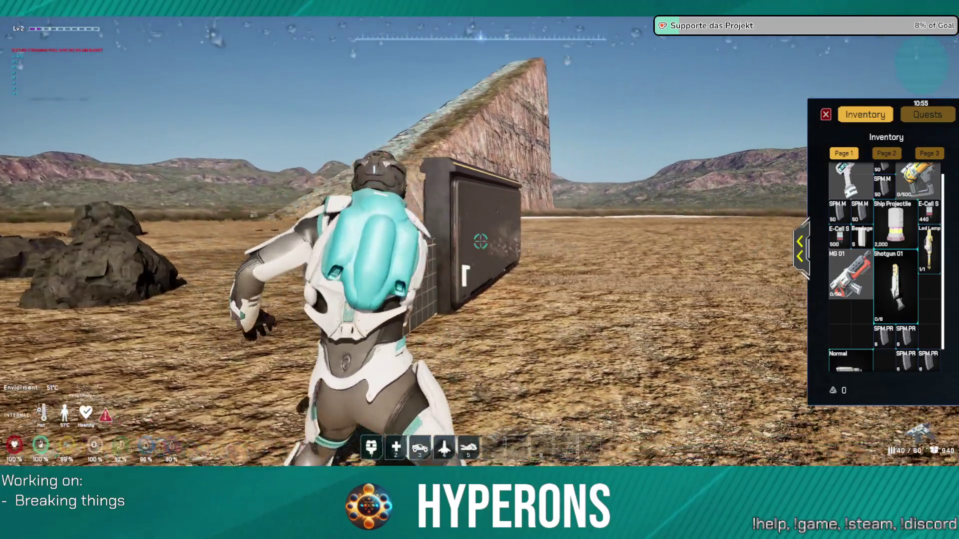
{"action": "left_click", "coordinate": [481, 242]}
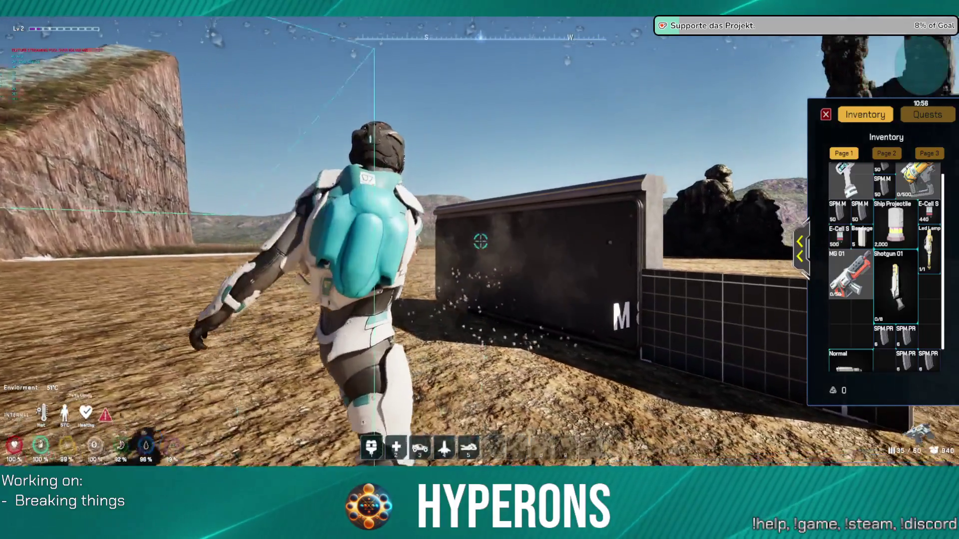
{"action": "left_click", "coordinate": [480, 242]}
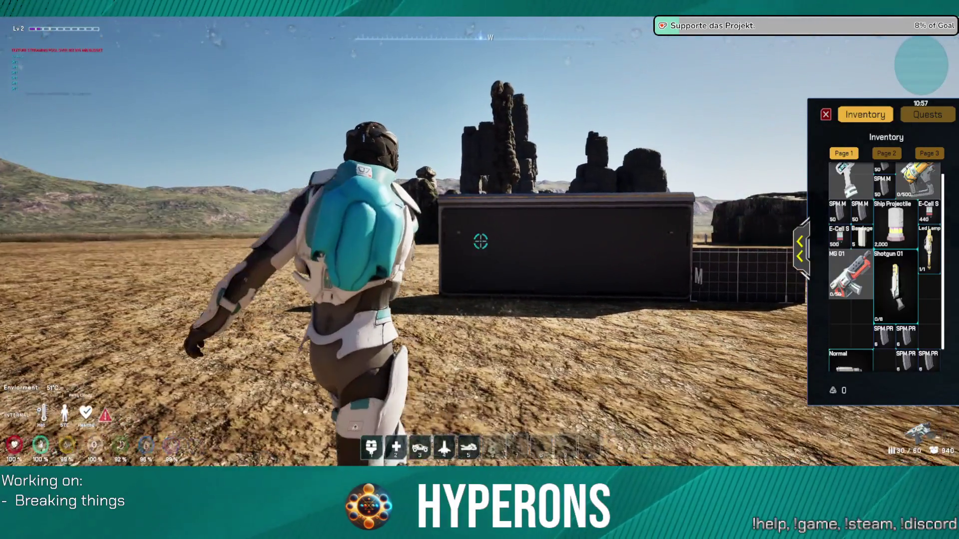
{"action": "left_click", "coordinate": [480, 242]}
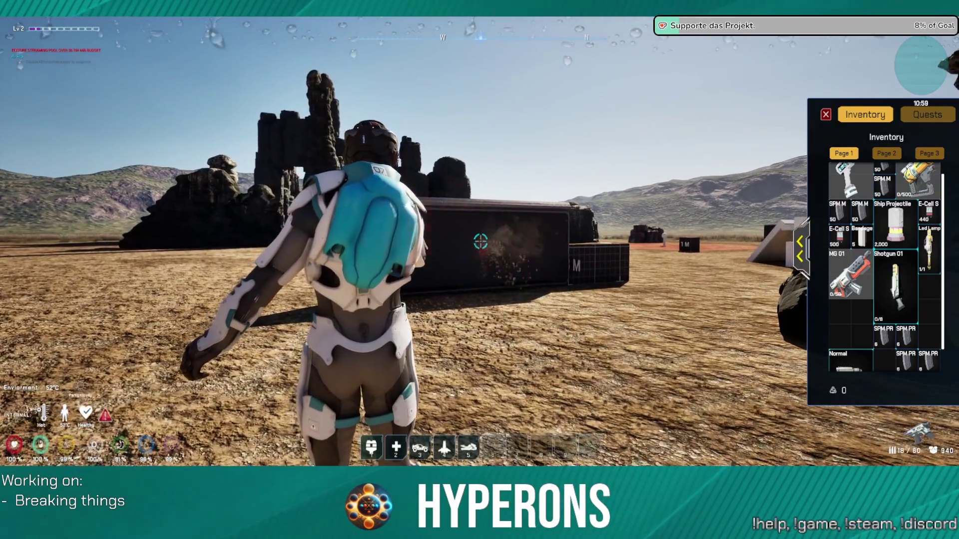
{"action": "left_click", "coordinate": [481, 242]}
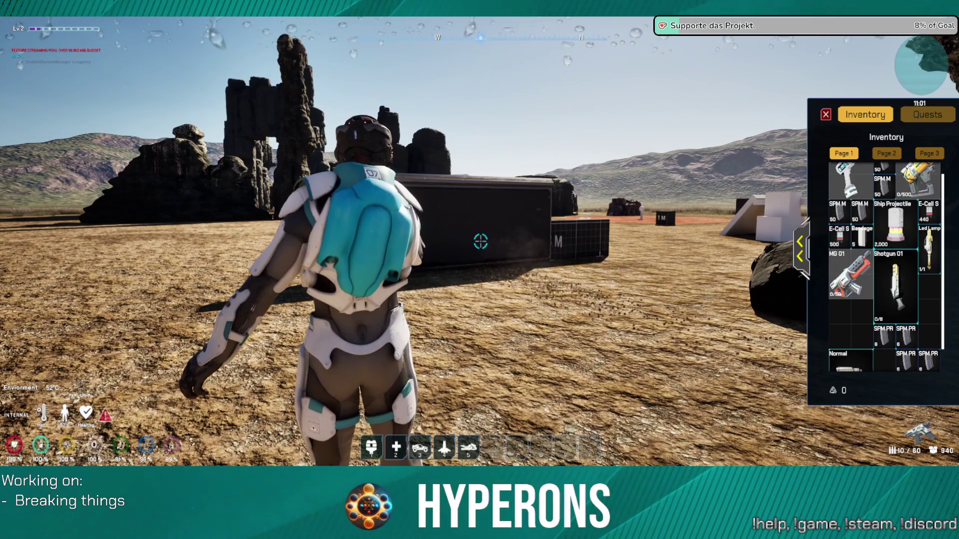
{"action": "left_click", "coordinate": [480, 242]}
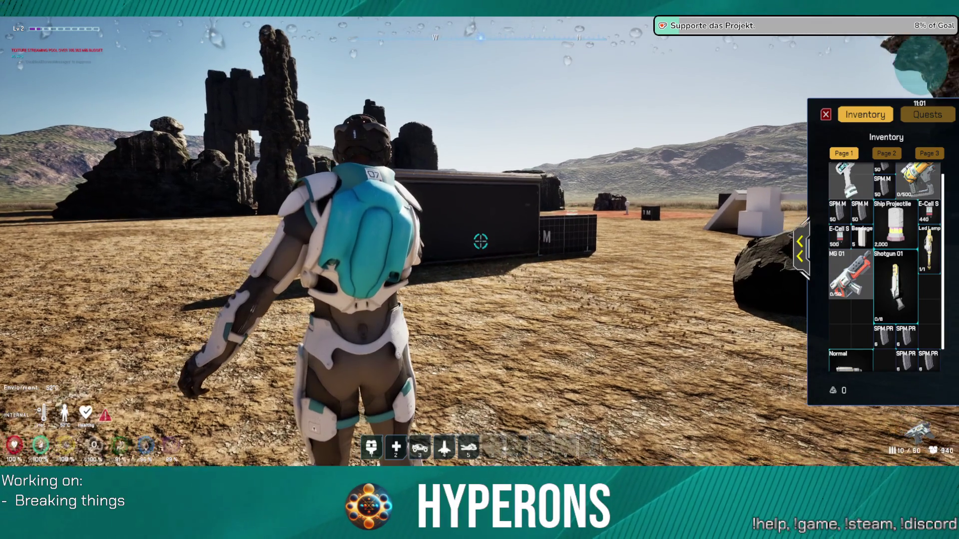
{"action": "left_click", "coordinate": [480, 241]}
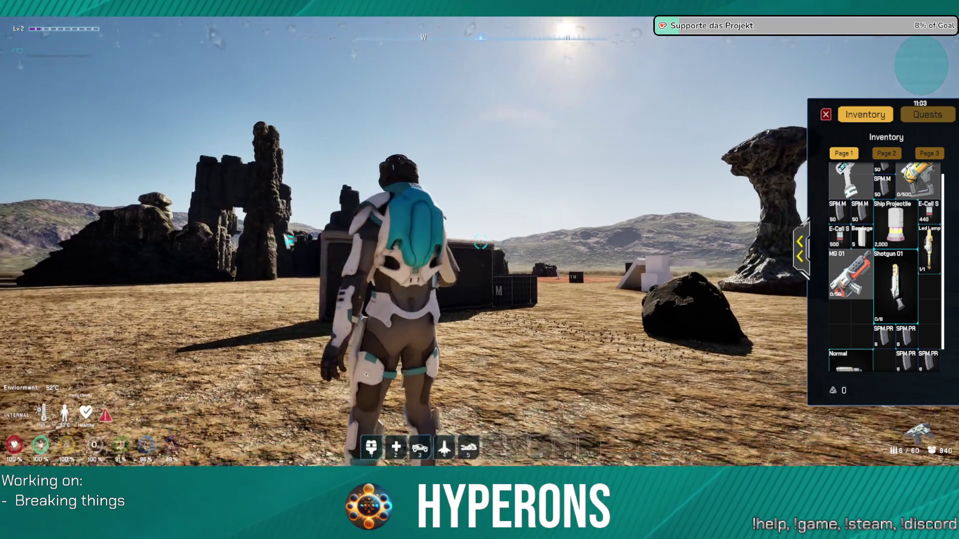
{"action": "key", "text": "w"}
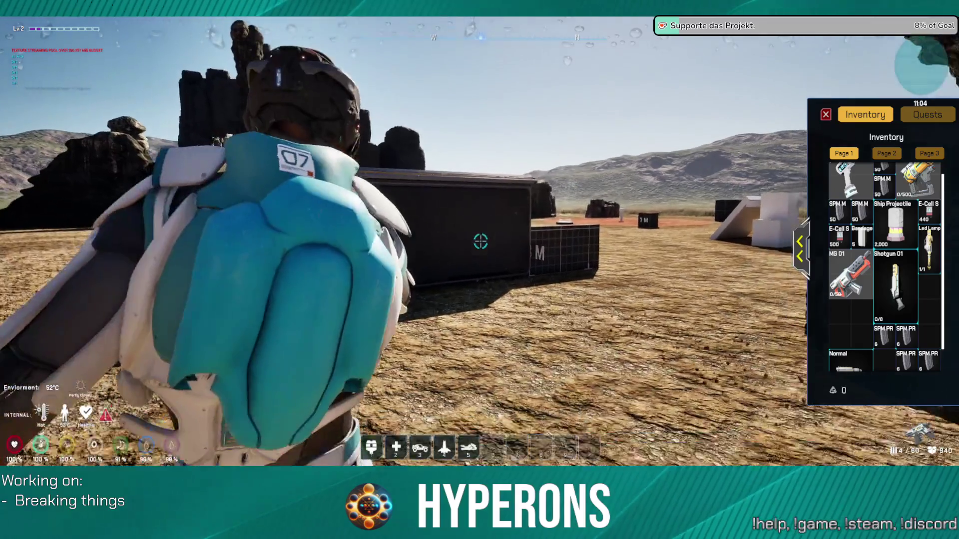
{"action": "left_click", "coordinate": [480, 241]}
{"action": "left_click", "coordinate": [481, 242]}
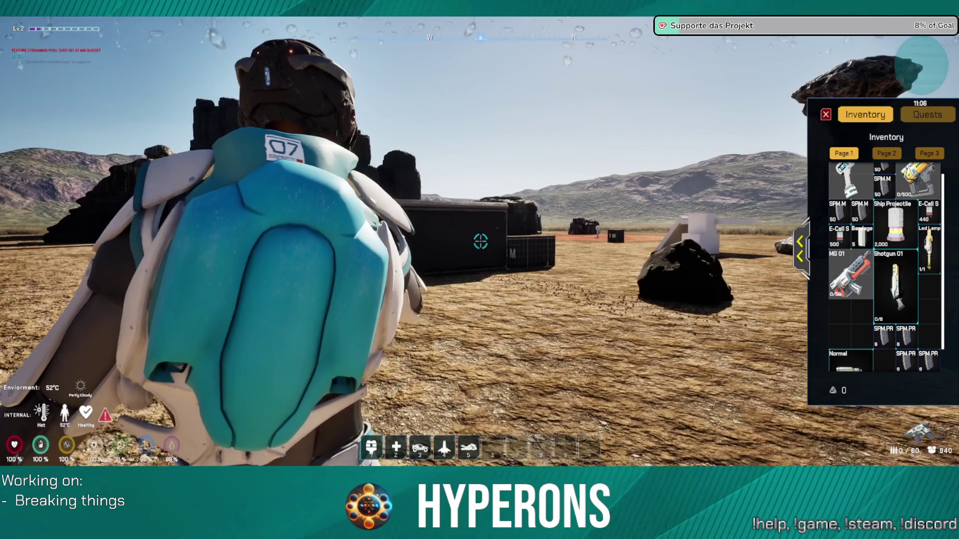
Exit the game from the pause menu and return to the SFX_MG_Shotgun MetaSound graph.
{"action": "key", "text": "Escape"}
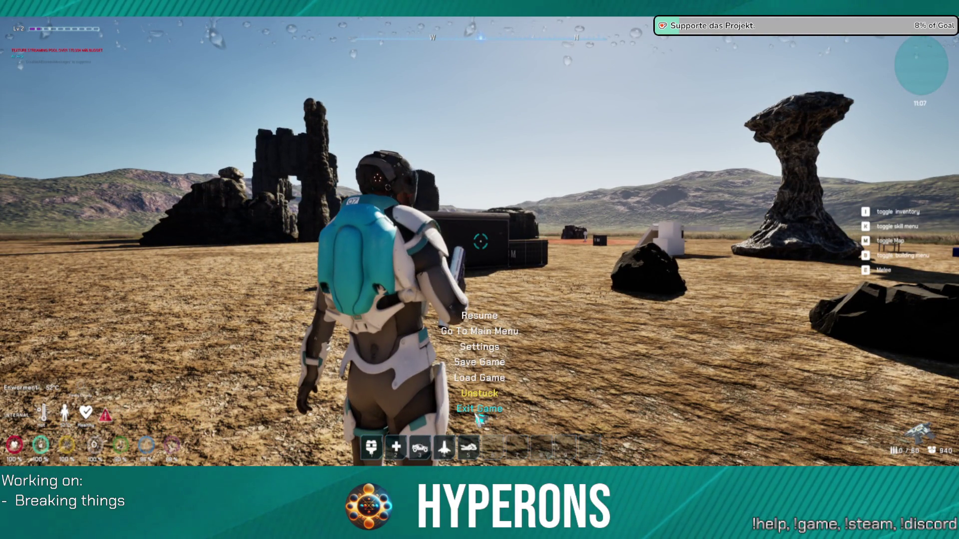
{"action": "left_click", "coordinate": [478, 410]}
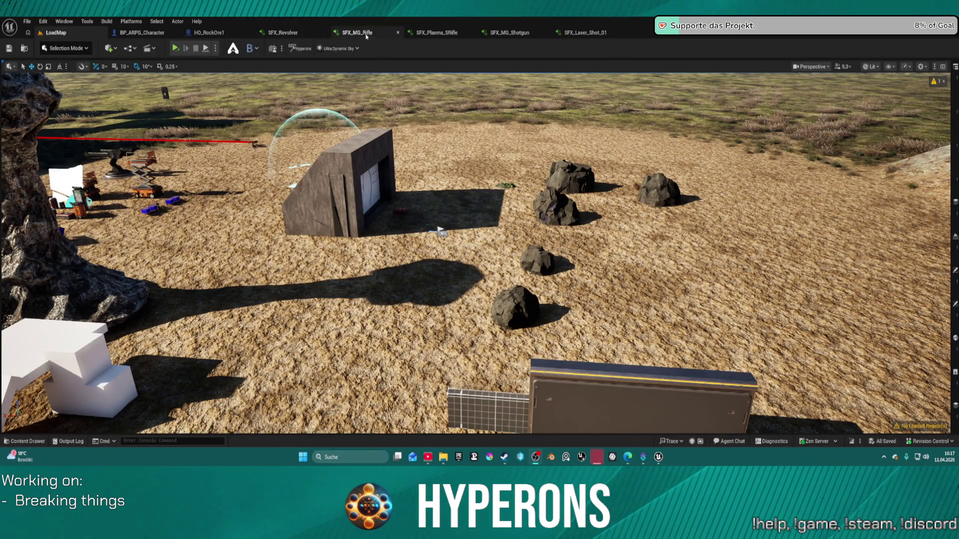
{"action": "left_click", "coordinate": [522, 36]}
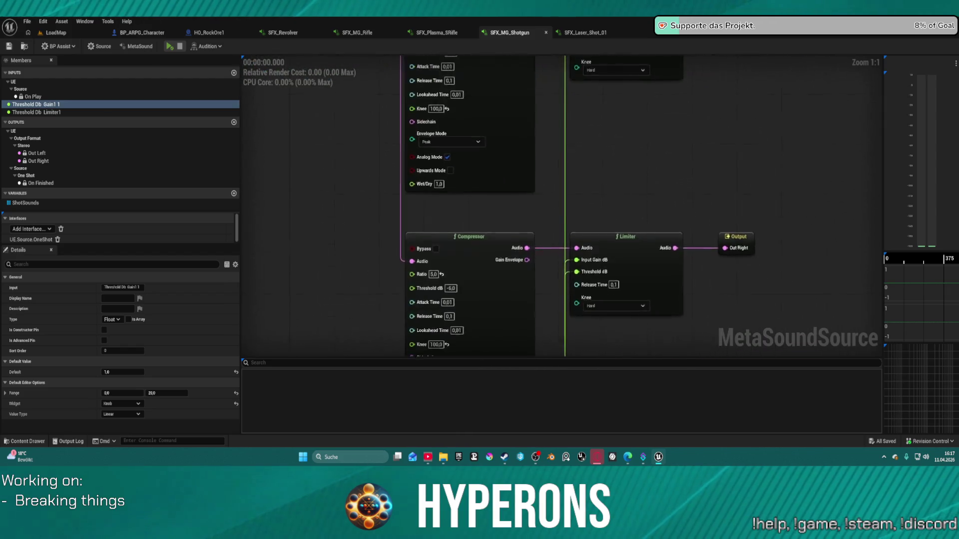
Add a Stereo Mixer (2) node near the outputs and move the Out Right node further right.
{"action": "mouse_move", "coordinate": [392, 127]}
{"action": "left_mouse_down"}
{"action": "mouse_move", "coordinate": [479, 137]}
{"action": "mouse_move", "coordinate": [513, 204]}
{"action": "mouse_move", "coordinate": [495, 122]}
{"action": "mouse_move", "coordinate": [465, 94]}
{"action": "mouse_move", "coordinate": [245, 220]}
{"action": "mouse_move", "coordinate": [241, 120]}
{"action": "left_mouse_up"}
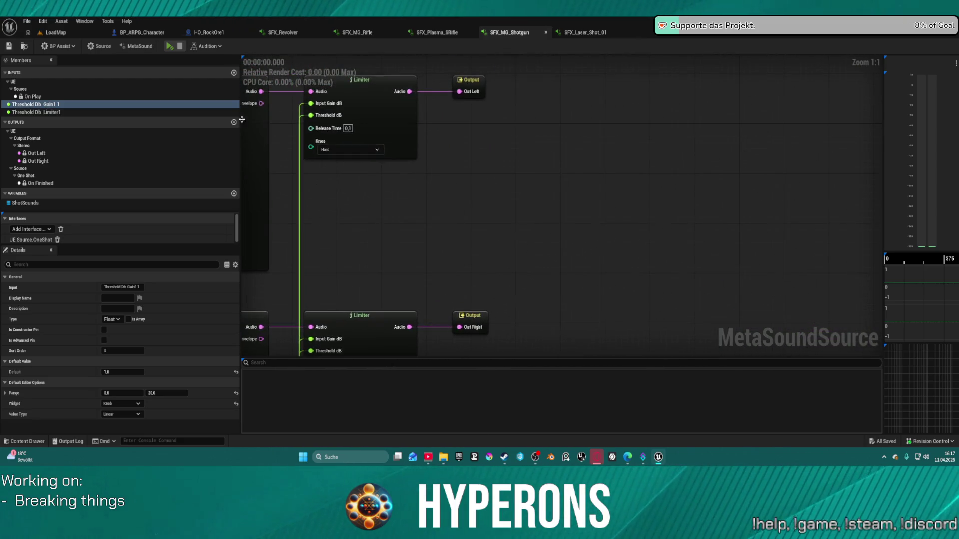
{"action": "right_click", "coordinate": [464, 177]}
{"action": "type", "text": "vol"}
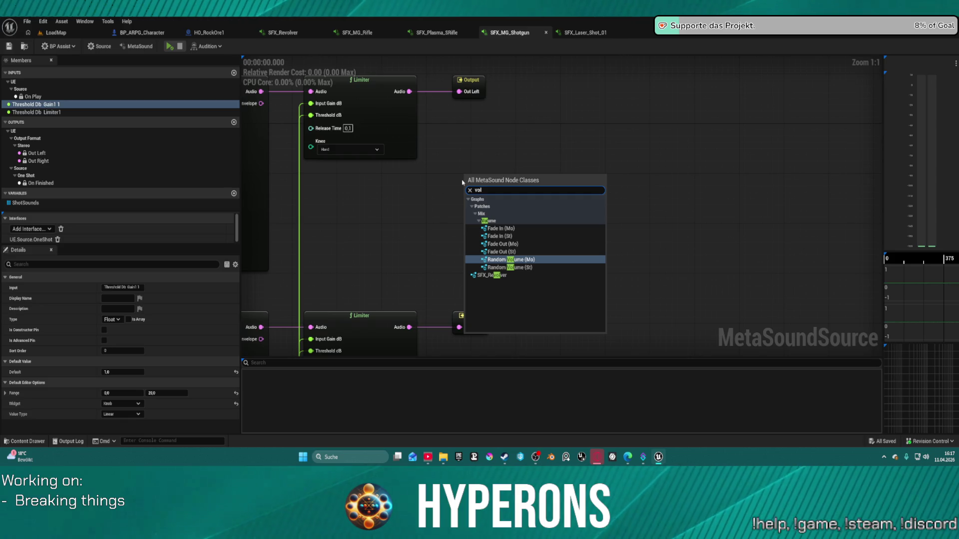
{"action": "key", "text": "BackSpace"}
{"action": "key", "text": "BackSpace"}
{"action": "key", "text": "BackSpace"}
{"action": "type", "text": "mice"}
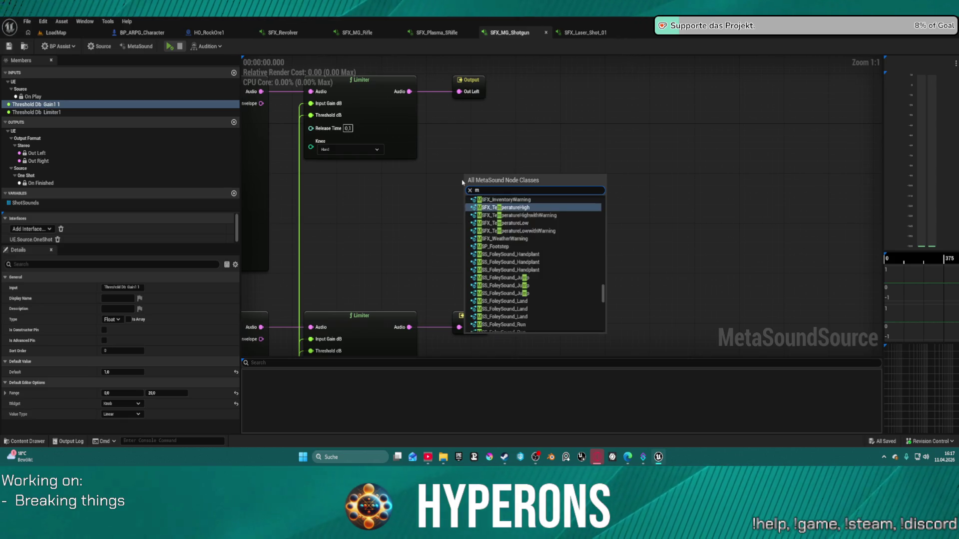
{"action": "key", "text": "BackSpace"}
{"action": "key", "text": "BackSpace"}
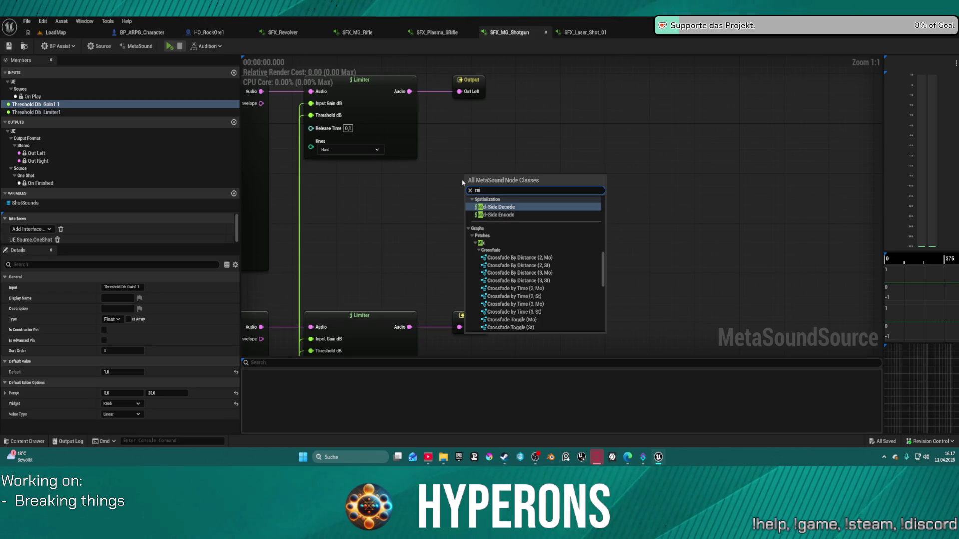
{"action": "key", "text": "BackSpace"}
{"action": "key", "text": "BackSpace"}
{"action": "type", "text": "st"}
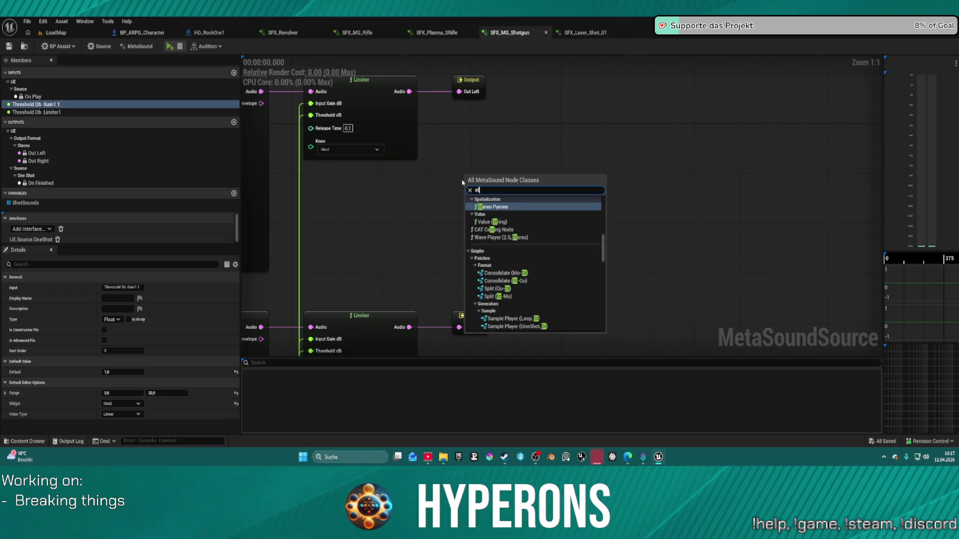
{"action": "type", "text": "ere"}
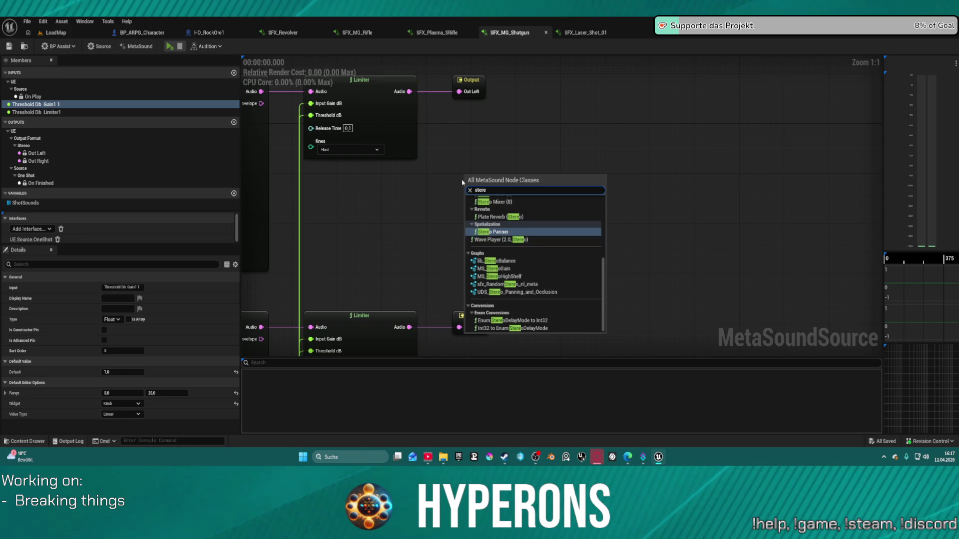
{"action": "type", "text": "o"}
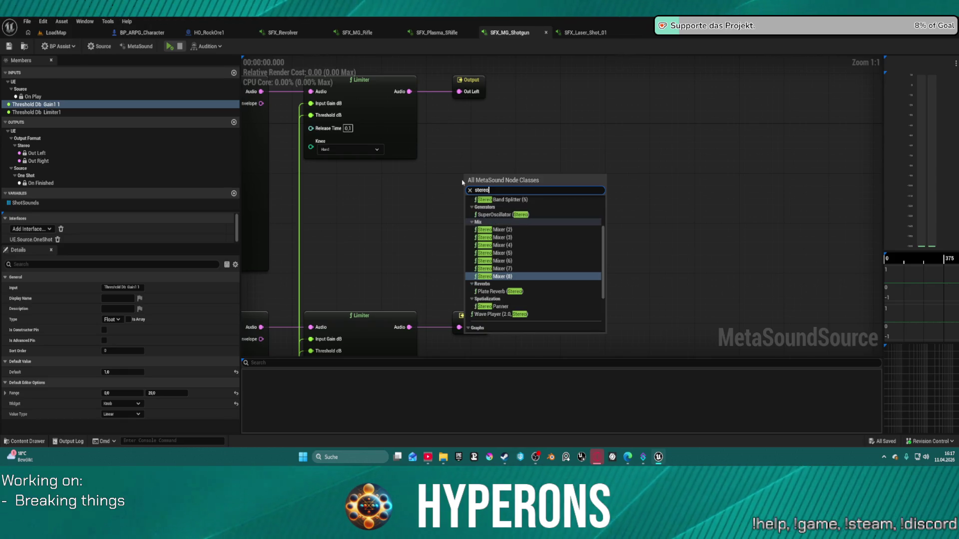
{"action": "left_click", "coordinate": [494, 229]}
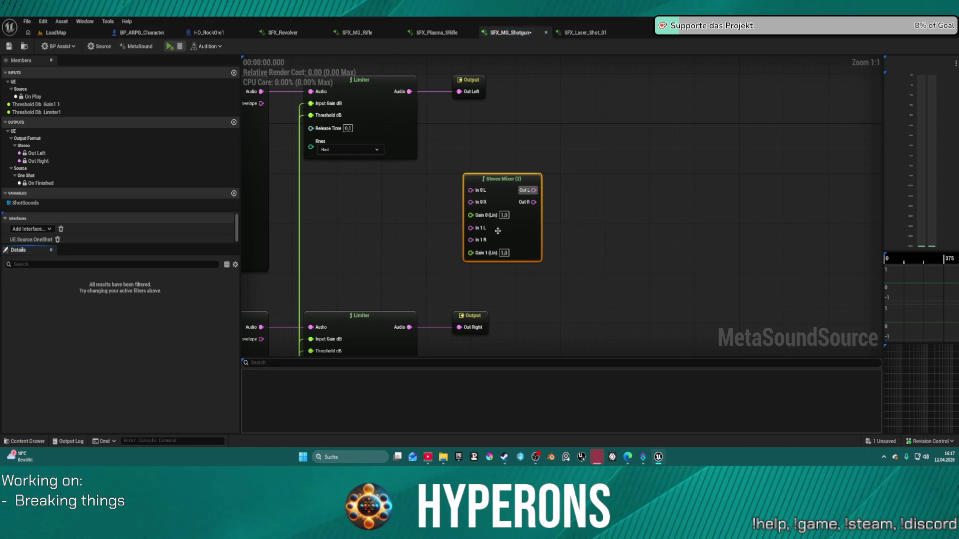
{"action": "mouse_move", "coordinate": [482, 320]}
{"action": "left_mouse_down"}
{"action": "mouse_move", "coordinate": [556, 320]}
{"action": "mouse_move", "coordinate": [621, 261]}
{"action": "mouse_move", "coordinate": [606, 263]}
{"action": "mouse_move", "coordinate": [596, 205]}
{"action": "mouse_move", "coordinate": [594, 226]}
{"action": "left_mouse_up"}
Add an SFX_Revolver node above the mixer and open its own MetaSound graph.
{"action": "right_click", "coordinate": [514, 157]}
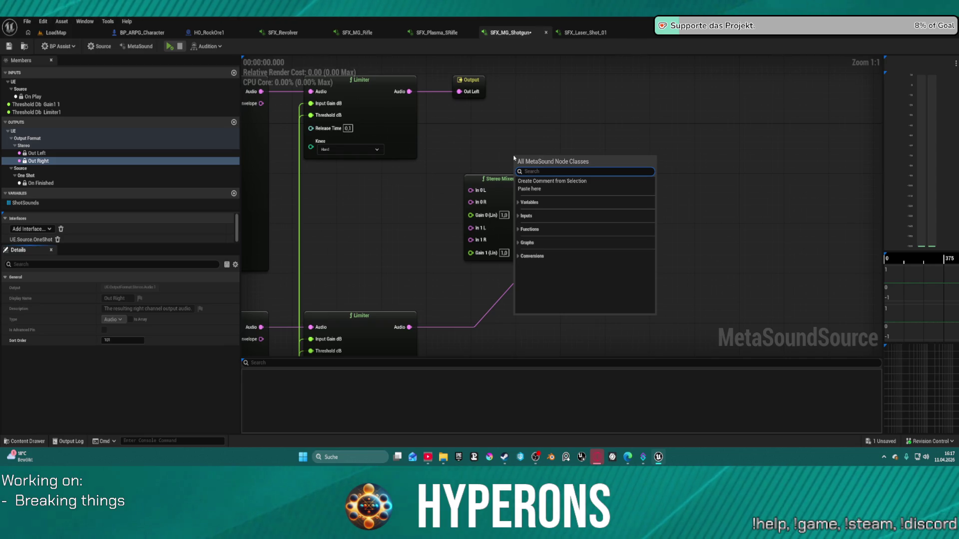
{"action": "type", "text": "vol"}
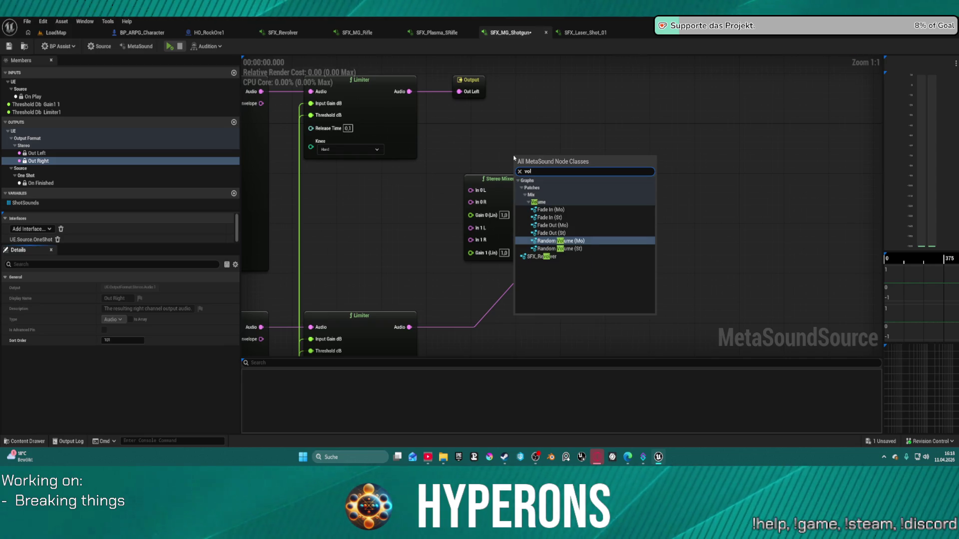
{"action": "key", "text": "Up"}
{"action": "key", "text": "Up"}
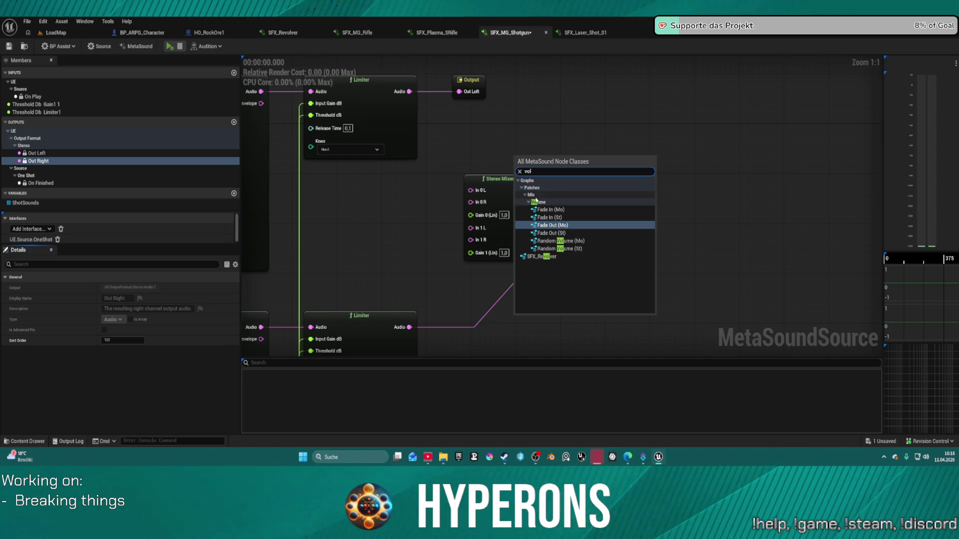
{"action": "left_click", "coordinate": [538, 257]}
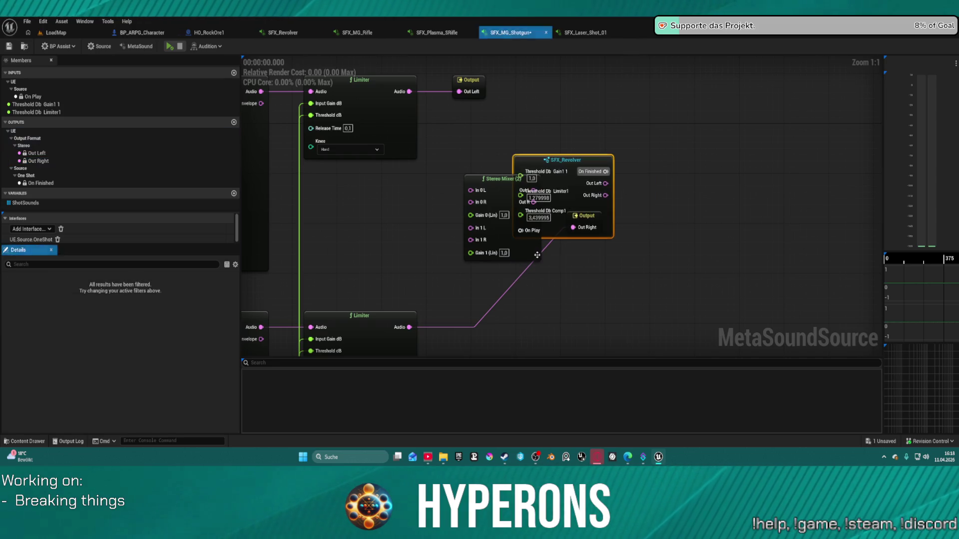
{"action": "mouse_move", "coordinate": [560, 157]}
{"action": "left_mouse_down"}
{"action": "mouse_move", "coordinate": [611, 128]}
{"action": "mouse_move", "coordinate": [604, 116]}
{"action": "left_mouse_up"}
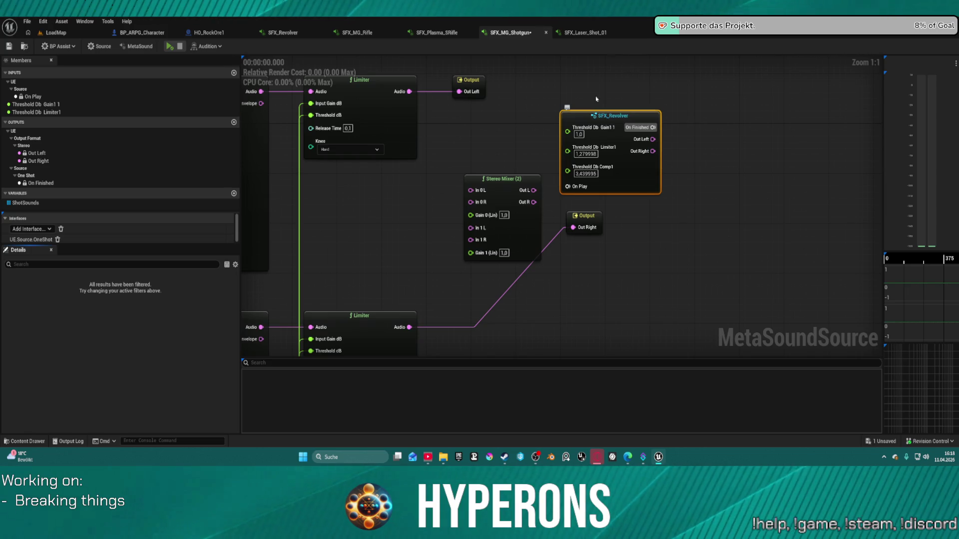
{"action": "double_click", "coordinate": [628, 169]}
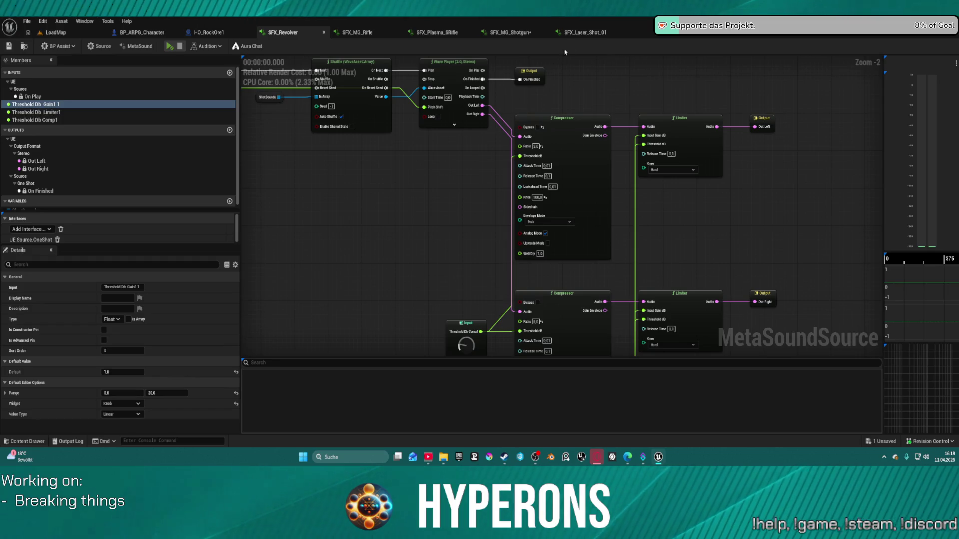
Delete the stray SFX_Revolver node from the SFX_MG_Shotgun graph.
{"action": "left_click", "coordinate": [577, 34]}
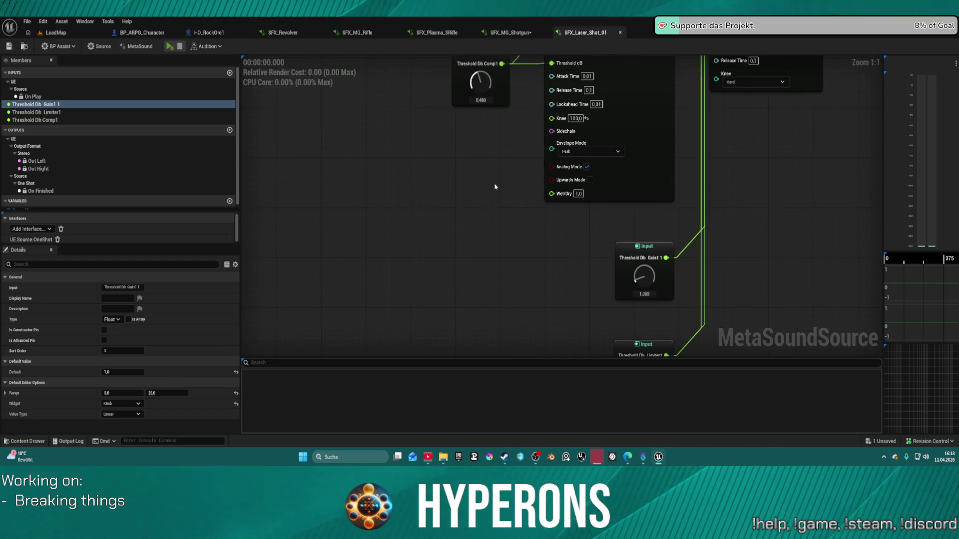
{"action": "scroll", "coordinate": [495, 187], "scroll_direction": "down", "scroll_amount": 3}
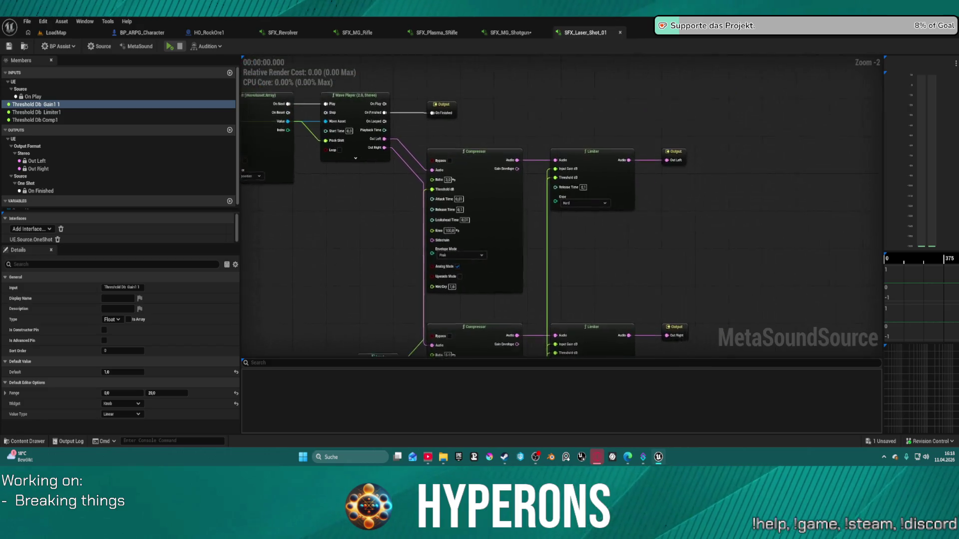
{"action": "left_click", "coordinate": [509, 34]}
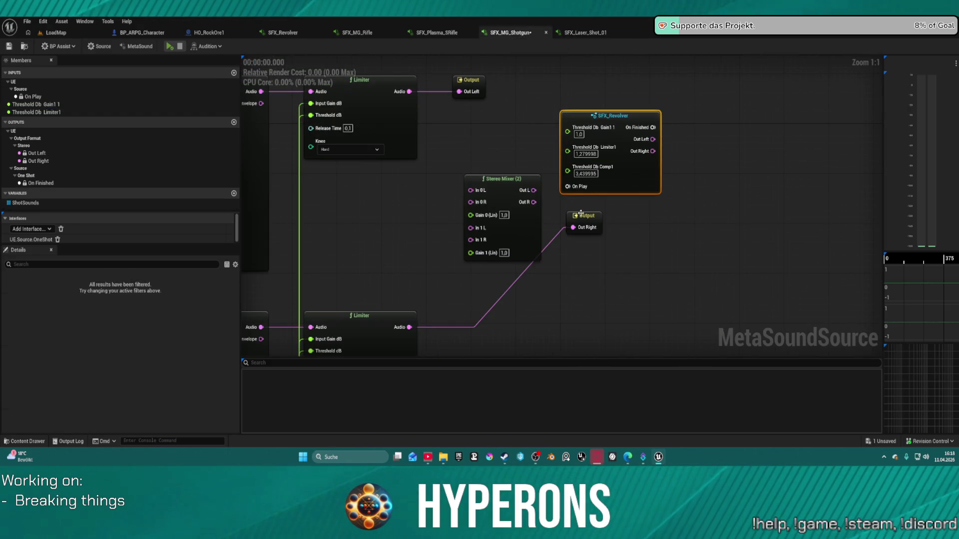
{"action": "left_click_drag", "start_coordinate": [660, 174], "coordinate": [660, 174]}
{"action": "key", "text": "Delete"}
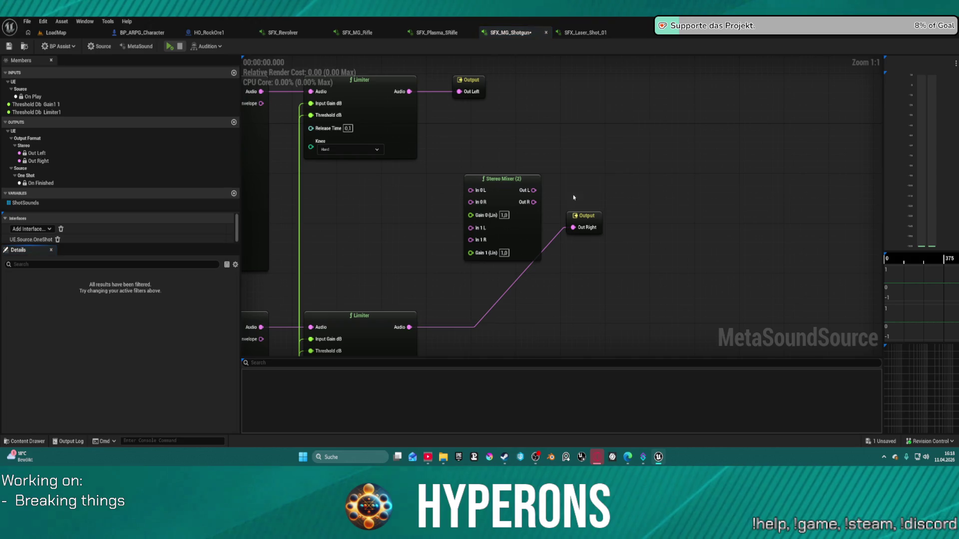
{"action": "right_click", "coordinate": [487, 137]}
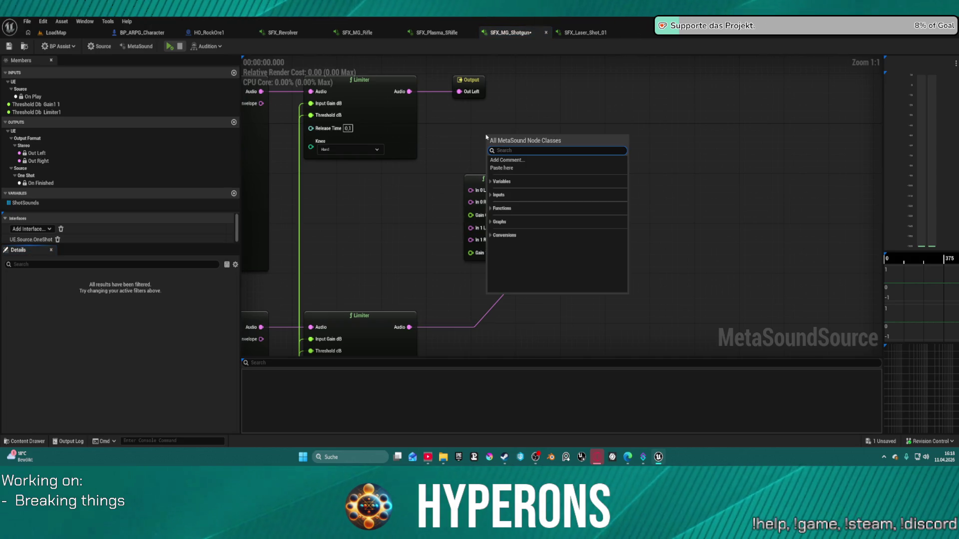
{"action": "type", "text": "voli"}
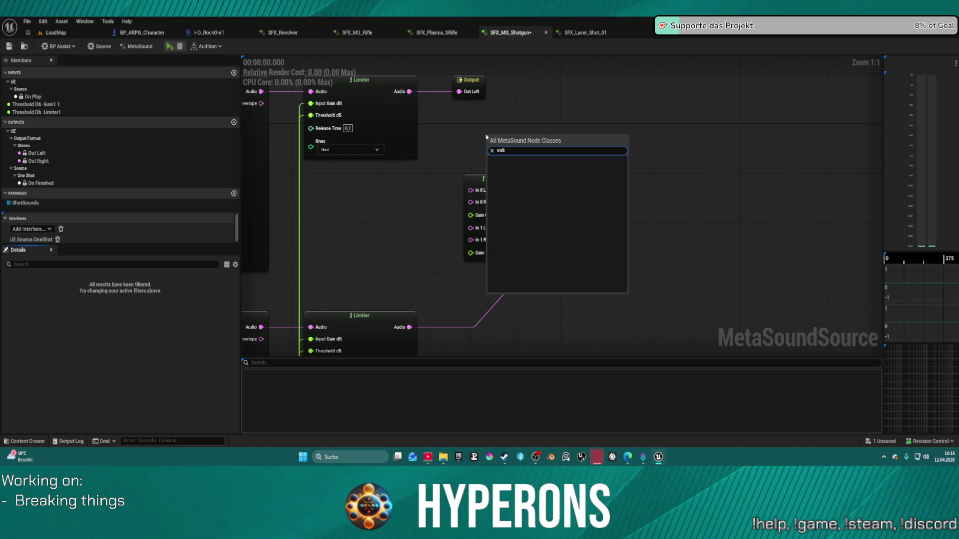
{"action": "key", "text": "BackSpace"}
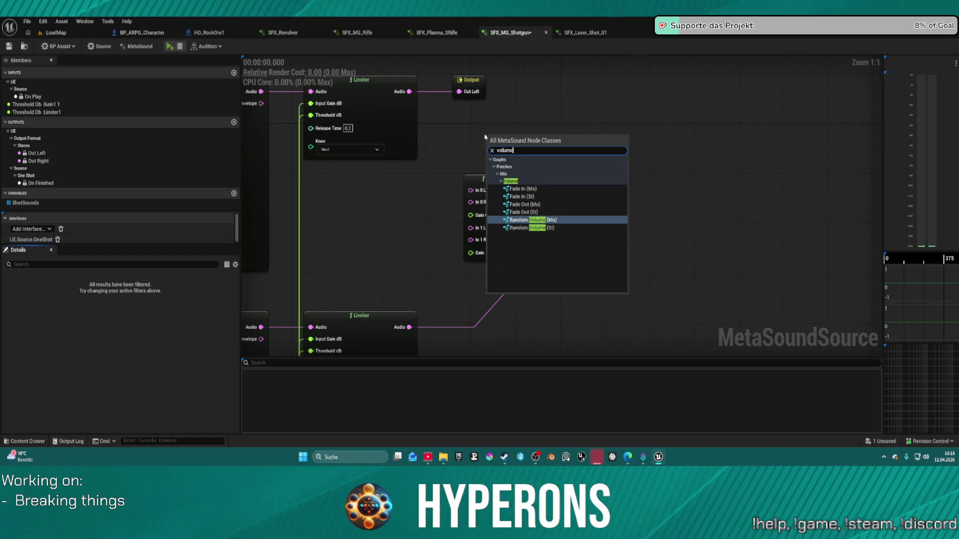
{"action": "key", "text": "Escape"}
Wire both Limiters into Stereo Mixer In 0 L/R and mixer Out L/R to the outputs.
{"action": "left_click_drag", "start_coordinate": [408, 91], "coordinate": [471, 190]}
{"action": "left_click_drag", "start_coordinate": [410, 329], "coordinate": [471, 202]}
{"action": "left_click_drag", "start_coordinate": [533, 201], "coordinate": [573, 227]}
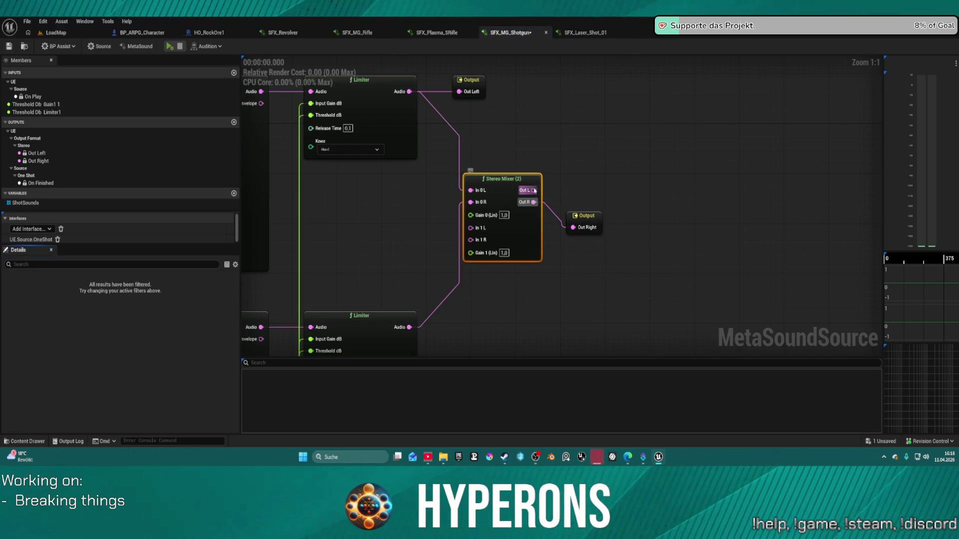
{"action": "left_click_drag", "start_coordinate": [535, 191], "coordinate": [459, 91]}
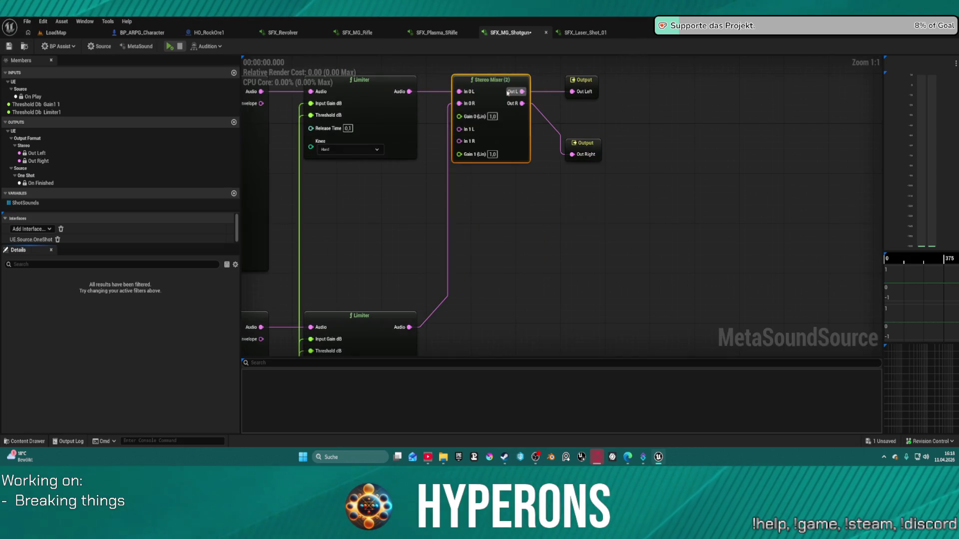
Set the Stereo Mixer's Gain 0 to 0.8, then switch to SFX_Laser_Shot_01.
{"action": "left_click_drag", "start_coordinate": [637, 251], "coordinate": [515, 121]}
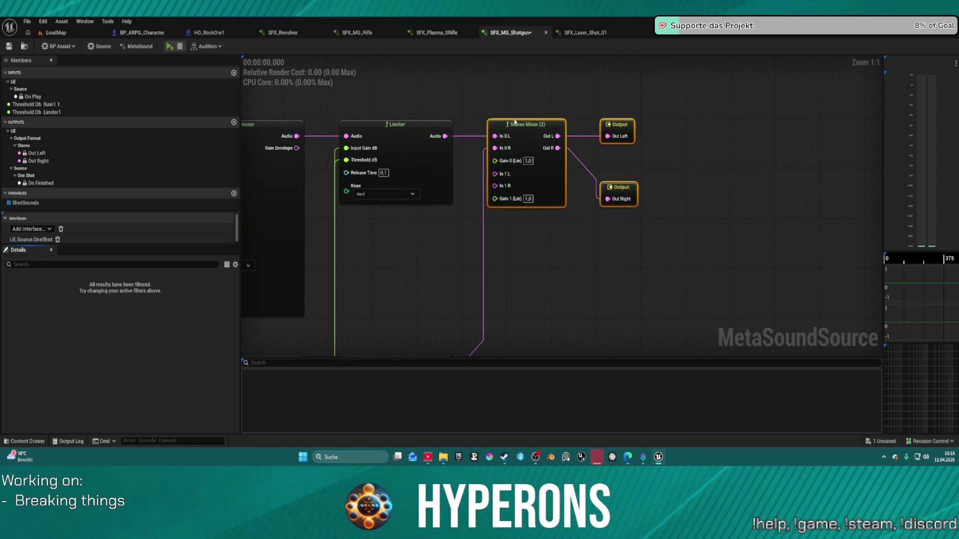
{"action": "left_click", "coordinate": [528, 160]}
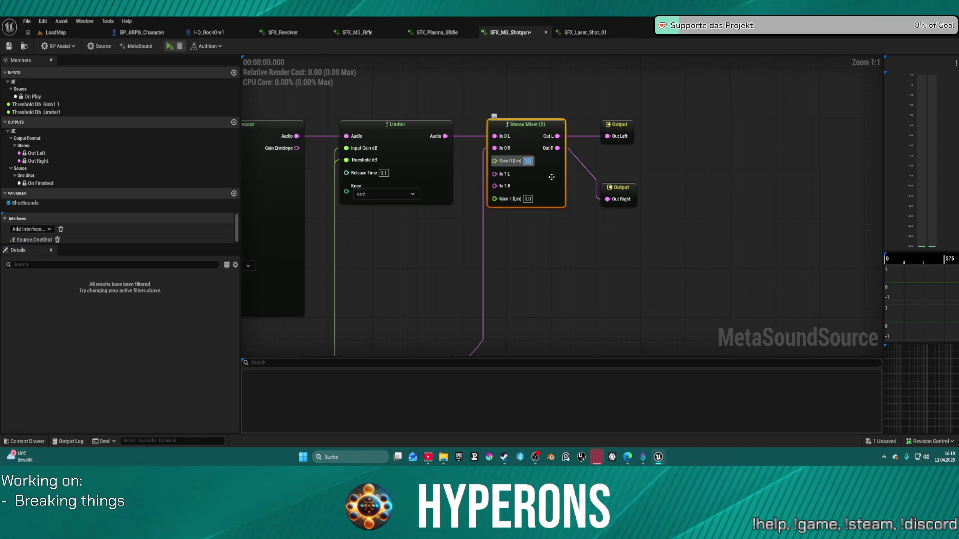
{"action": "key", "text": "BackSpace"}
{"action": "key", "text": "Return"}
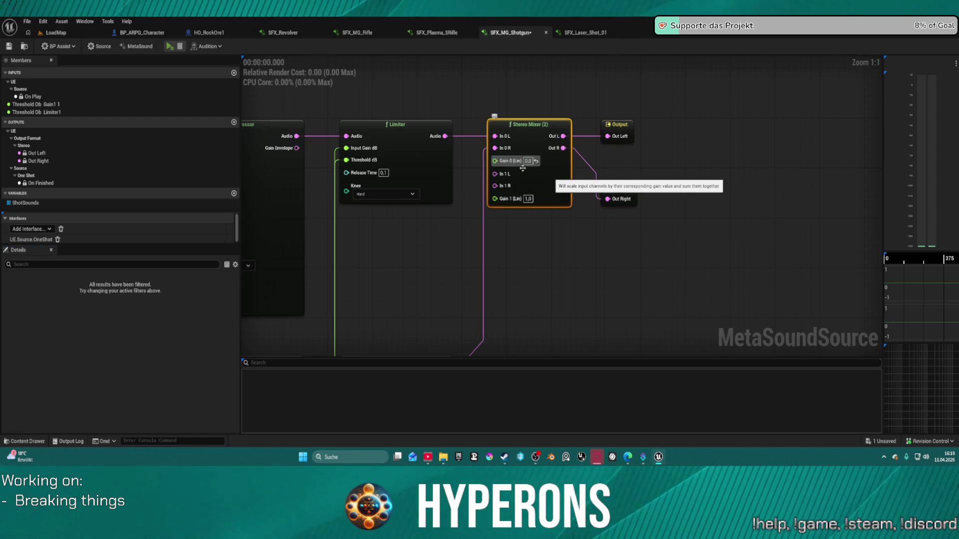
{"action": "left_click", "coordinate": [580, 33]}
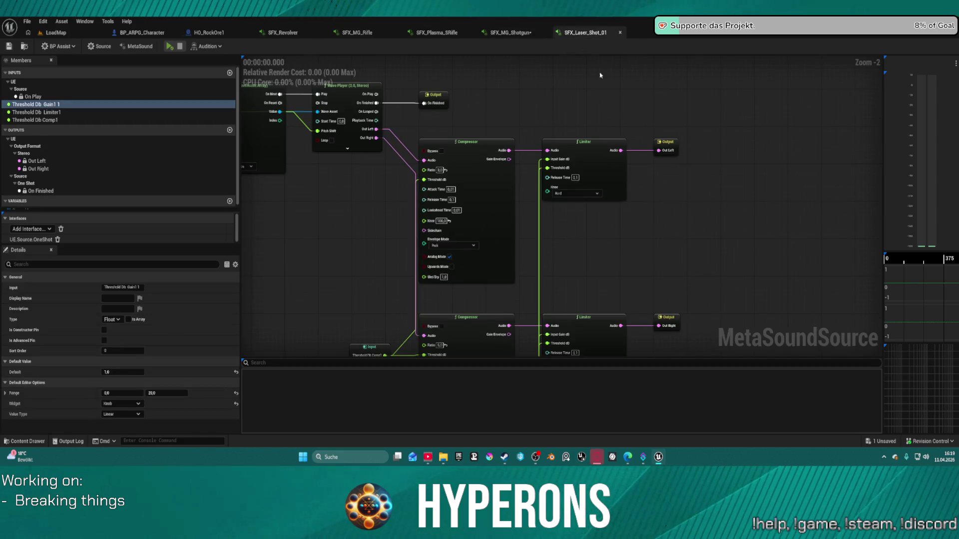
In SFX_Laser_Shot_01, replace the outputs with the pasted Stereo Mixer and wire the Limiter into In 0 L.
{"action": "scroll", "coordinate": [600, 75], "scroll_direction": "down", "scroll_amount": 3}
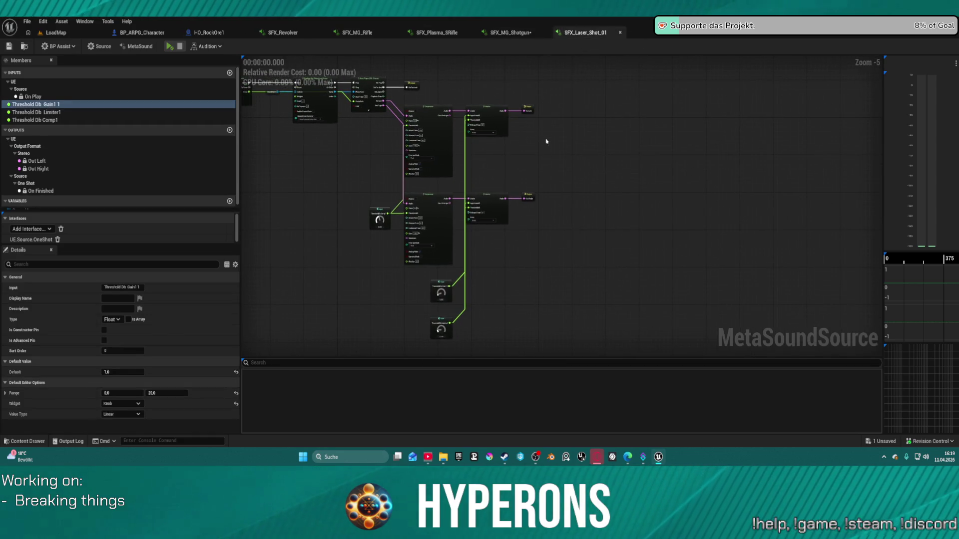
{"action": "left_click_drag", "start_coordinate": [542, 188], "coordinate": [544, 204]}
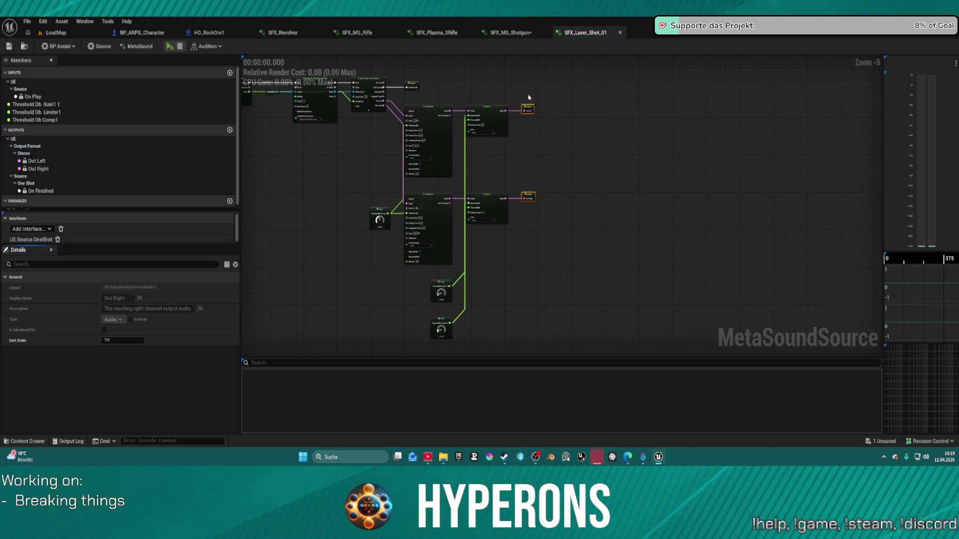
{"action": "key", "text": "Delete"}
{"action": "key", "text": "ctrl+v"}
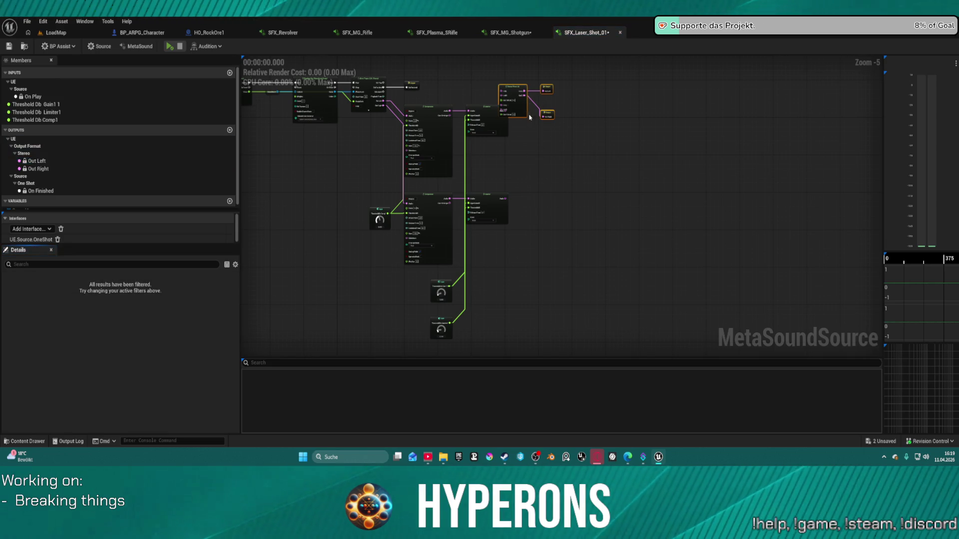
{"action": "scroll", "coordinate": [529, 125], "scroll_direction": "up", "scroll_amount": 5}
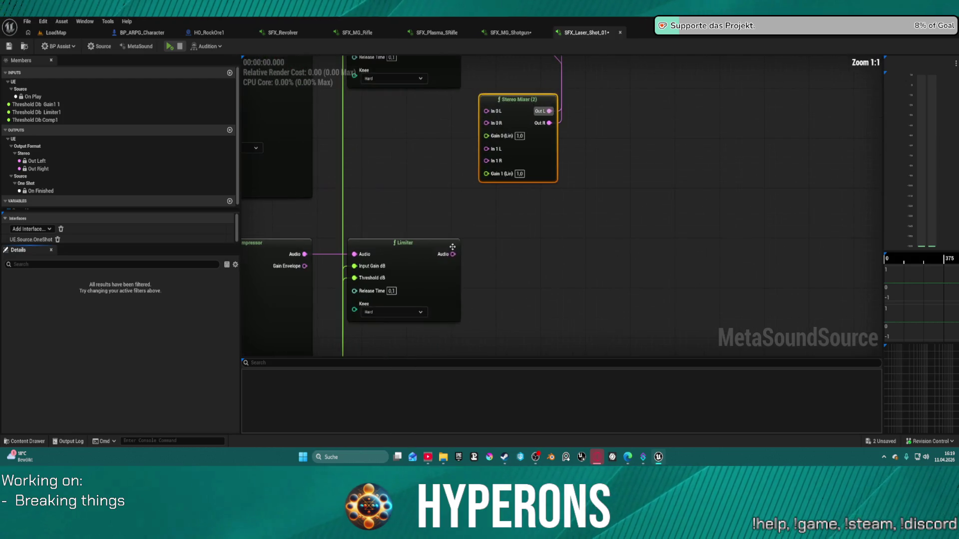
{"action": "mouse_move", "coordinate": [453, 254]}
{"action": "left_mouse_down"}
{"action": "mouse_move", "coordinate": [455, 192]}
{"action": "mouse_move", "coordinate": [487, 112]}
{"action": "mouse_move", "coordinate": [464, 51]}
{"action": "mouse_move", "coordinate": [468, 215]}
{"action": "mouse_move", "coordinate": [455, 219]}
{"action": "left_mouse_up"}
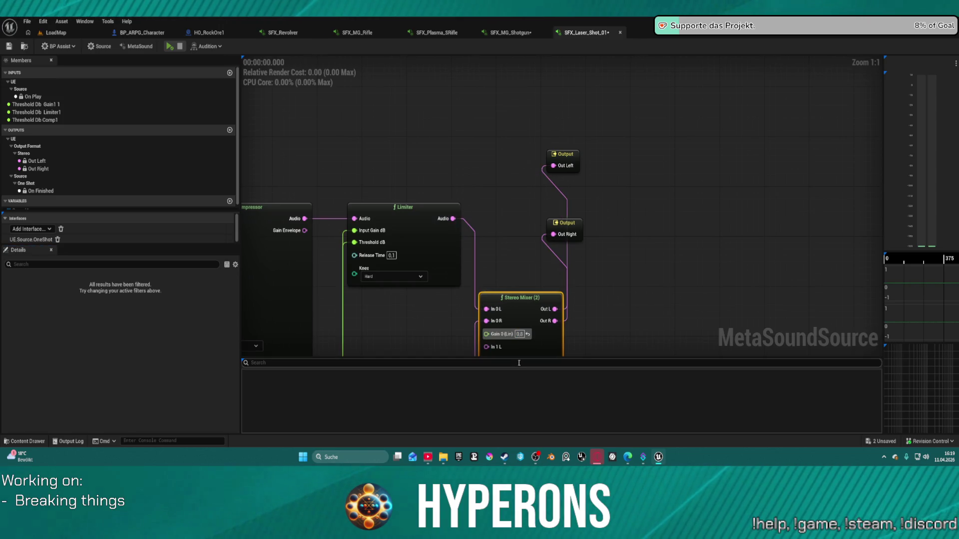
{"action": "left_click", "coordinate": [565, 223]}
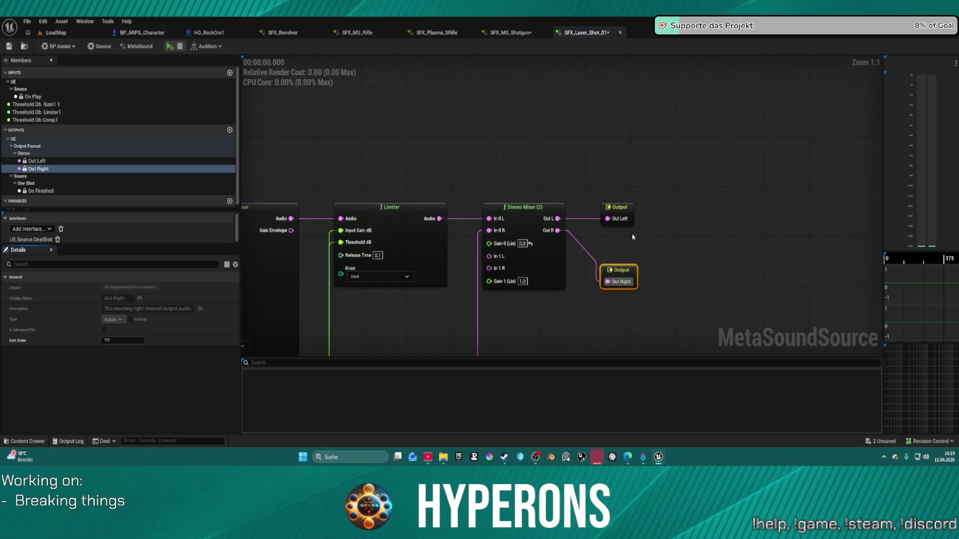
In SFX_Revolver, remove the direct outputs and wire both Limiters into mixer In 0 L/R.
{"action": "left_click", "coordinate": [296, 34]}
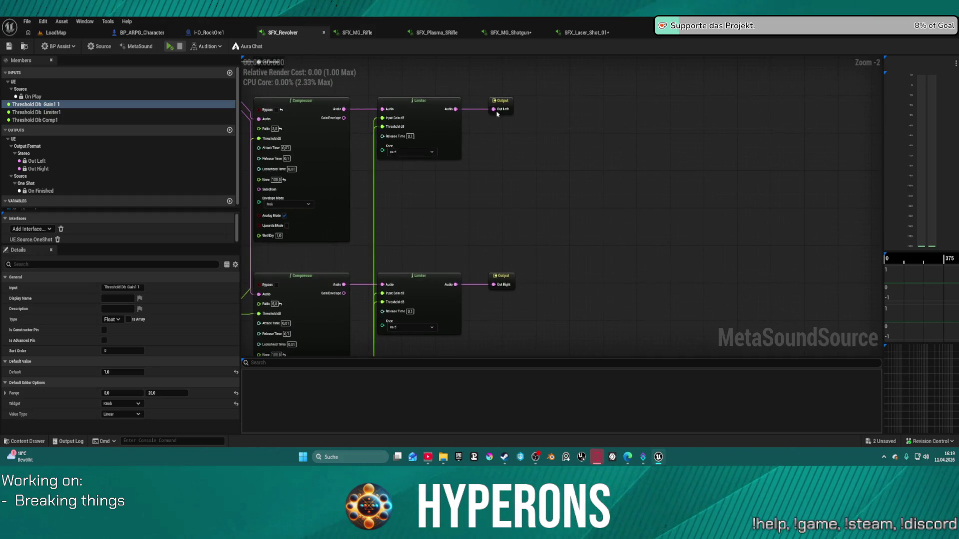
{"action": "left_click_drag", "start_coordinate": [536, 325], "coordinate": [535, 325]}
{"action": "key", "text": "f"}
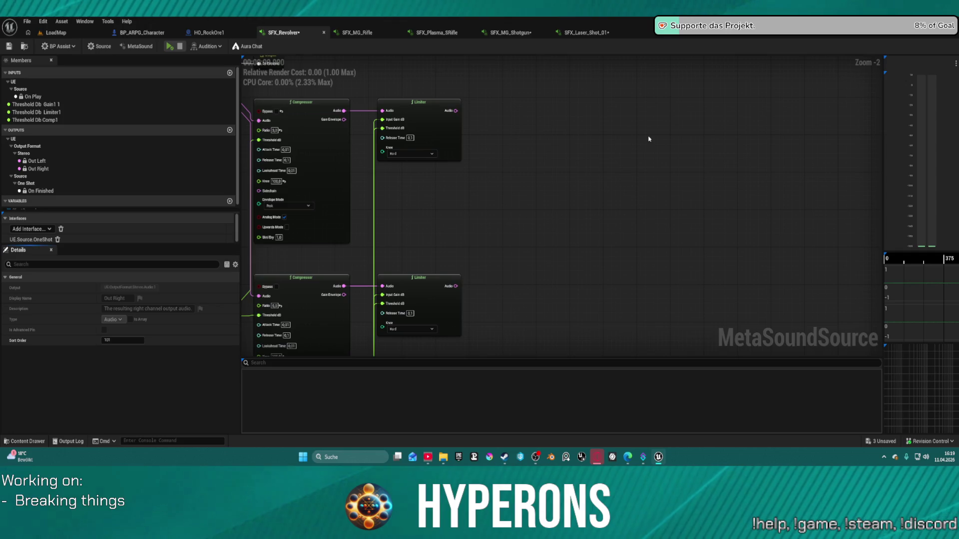
{"action": "mouse_move", "coordinate": [569, 158]}
{"action": "left_mouse_down"}
{"action": "mouse_move", "coordinate": [446, 298]}
{"action": "mouse_move", "coordinate": [454, 289]}
{"action": "left_mouse_up"}
{"action": "left_click_drag", "start_coordinate": [455, 111], "coordinate": [596, 127]}
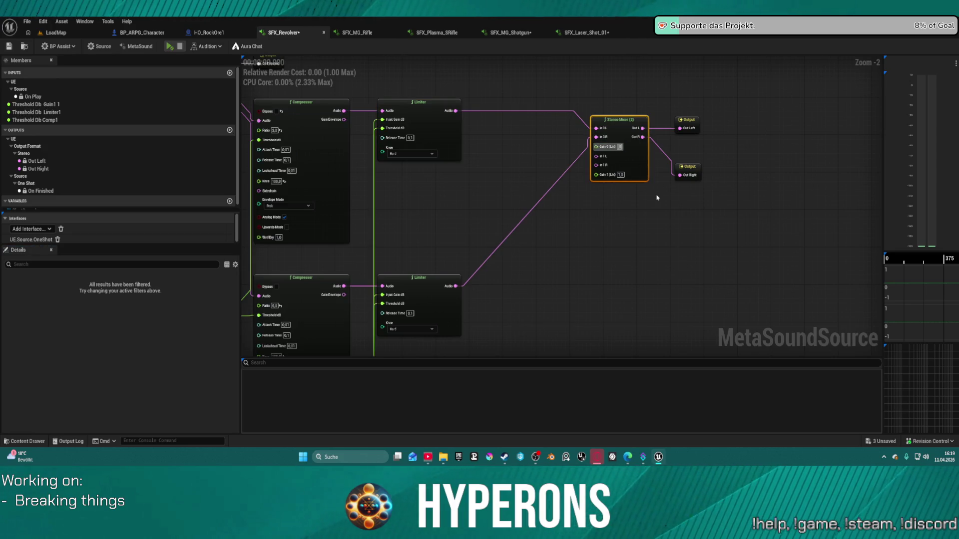
{"action": "left_click", "coordinate": [54, 33]}
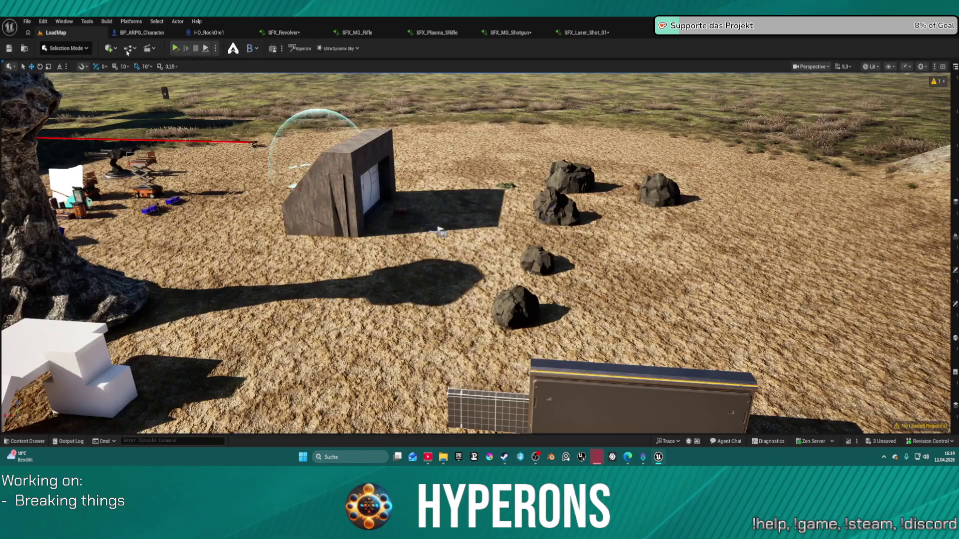
Launch a New Editor Window (PIE) session and open the DEV_ResContainer crate.
{"action": "left_click", "coordinate": [215, 48]}
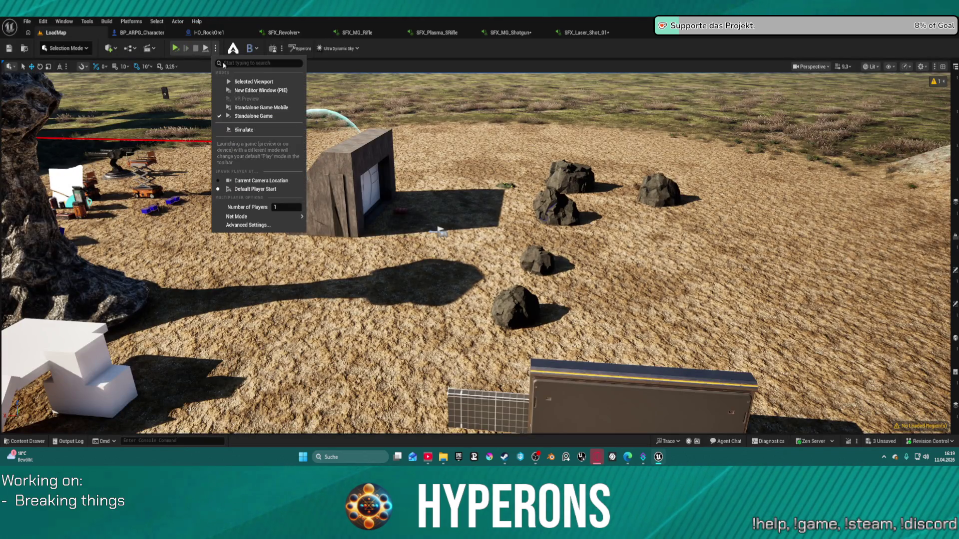
{"action": "left_click", "coordinate": [248, 92]}
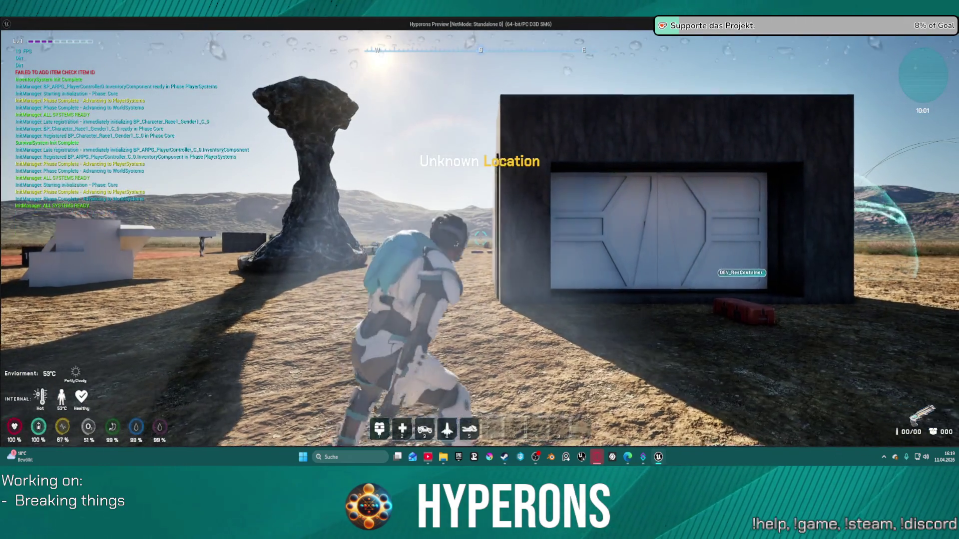
{"action": "key", "text": "w"}
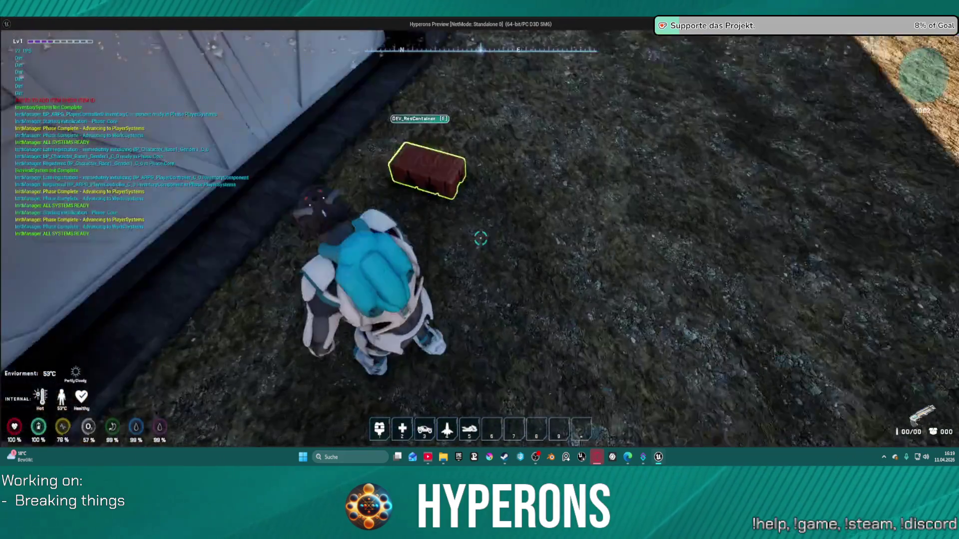
{"action": "key", "text": "f"}
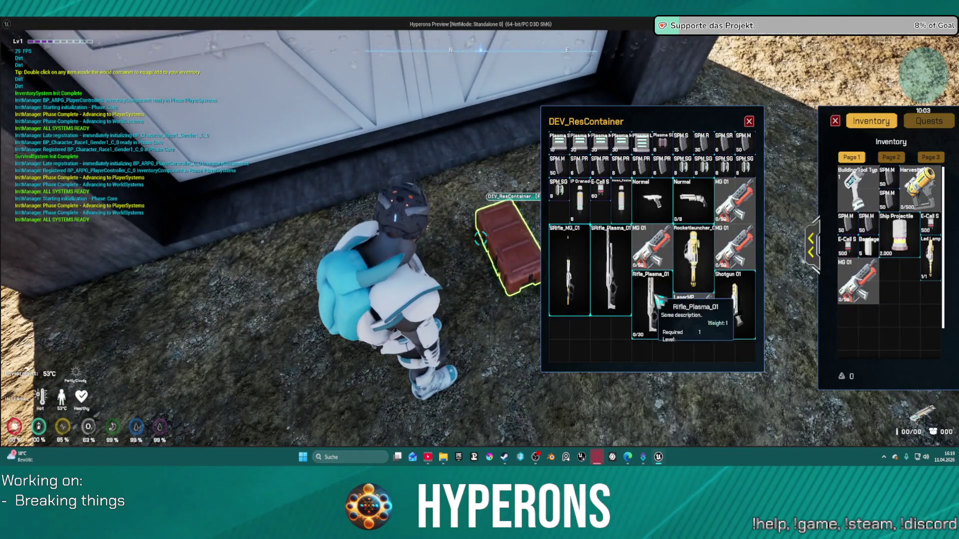
Loot Rifle_Plasma_01, LaserMP, Shotgun 01, the Normal weapon, and SPM and Plasma M ammo.
{"action": "double_click", "coordinate": [658, 299]}
{"action": "double_click", "coordinate": [693, 314]}
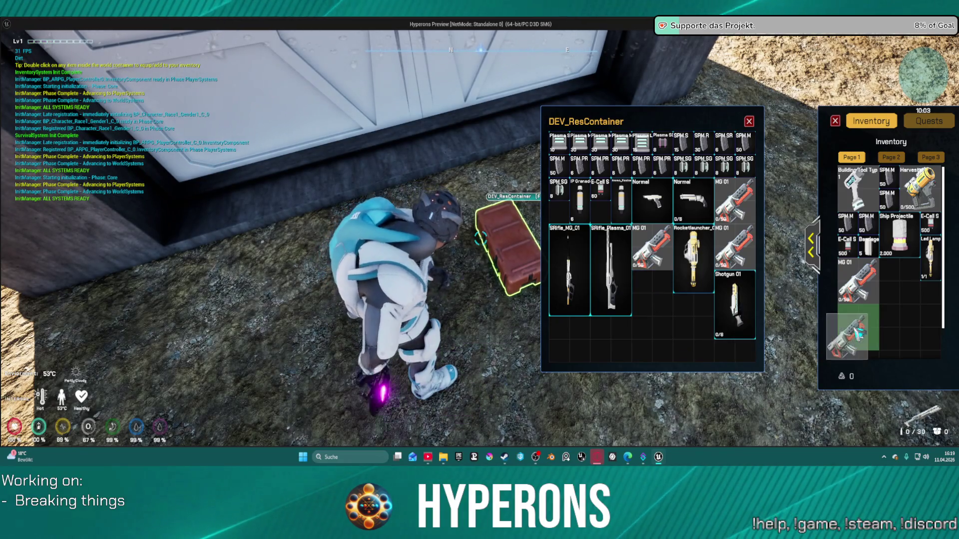
{"action": "double_click", "coordinate": [749, 304]}
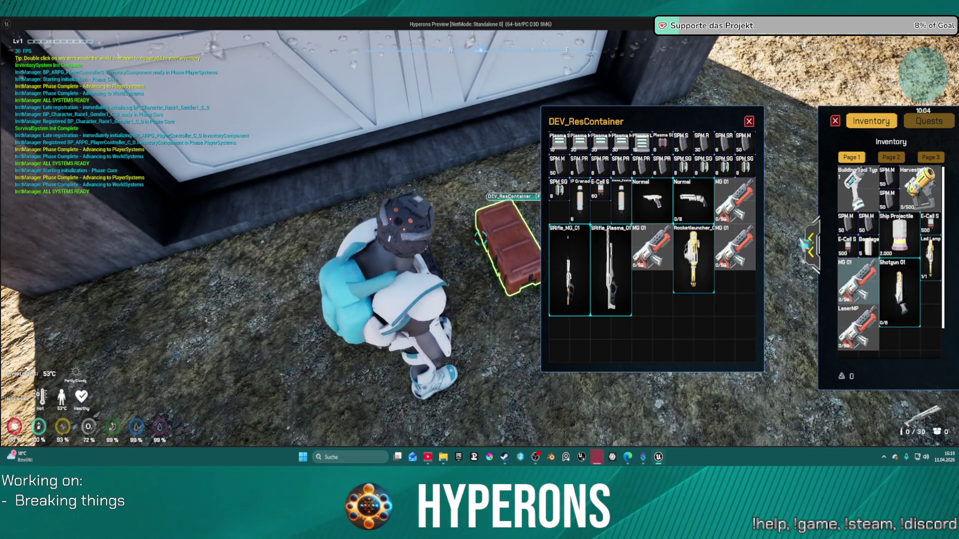
{"action": "left_click_drag", "start_coordinate": [694, 200], "coordinate": [899, 350]}
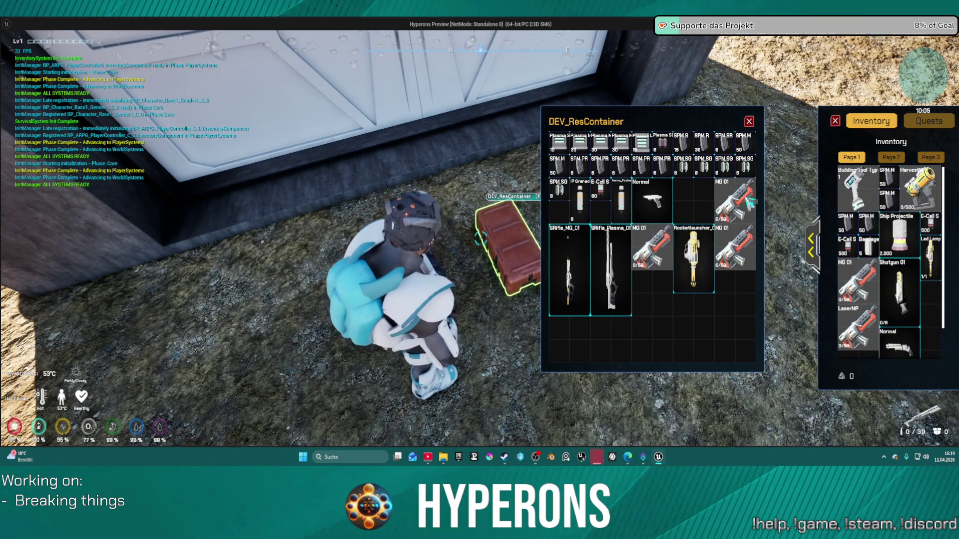
{"action": "double_click", "coordinate": [682, 167]}
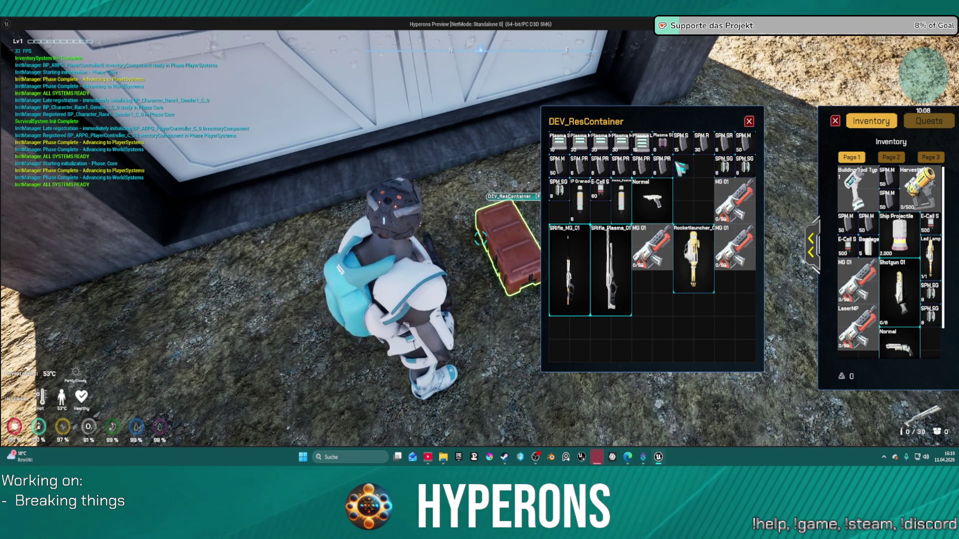
{"action": "double_click", "coordinate": [620, 165]}
{"action": "double_click", "coordinate": [599, 165]}
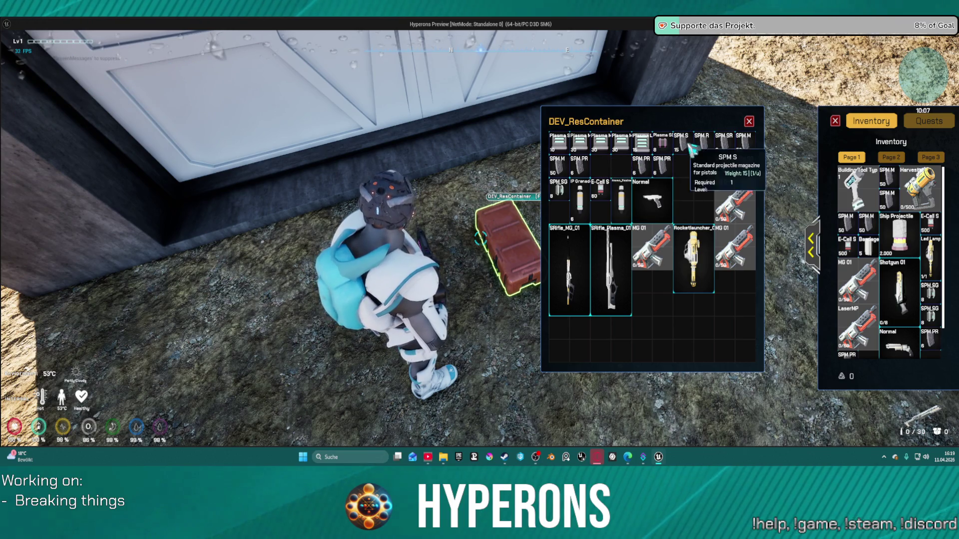
{"action": "double_click", "coordinate": [620, 143]}
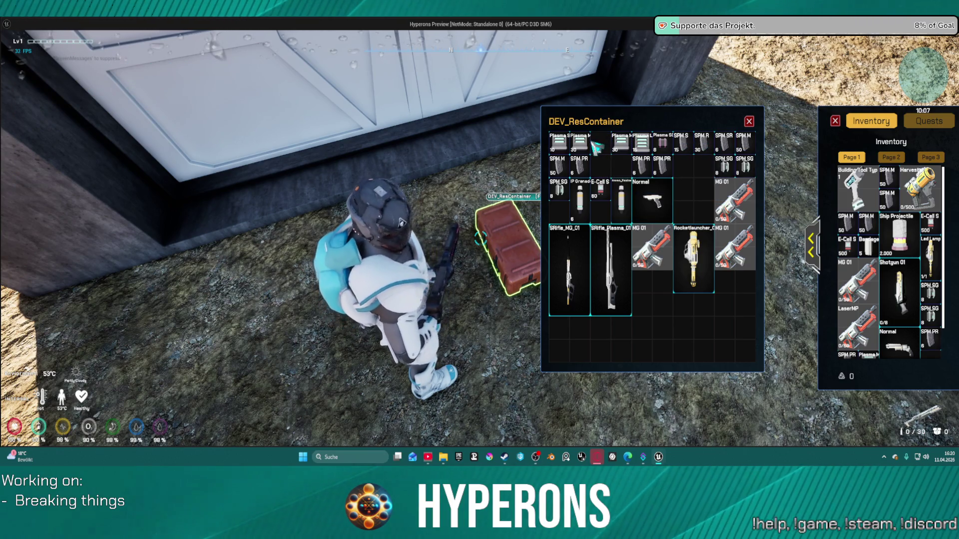